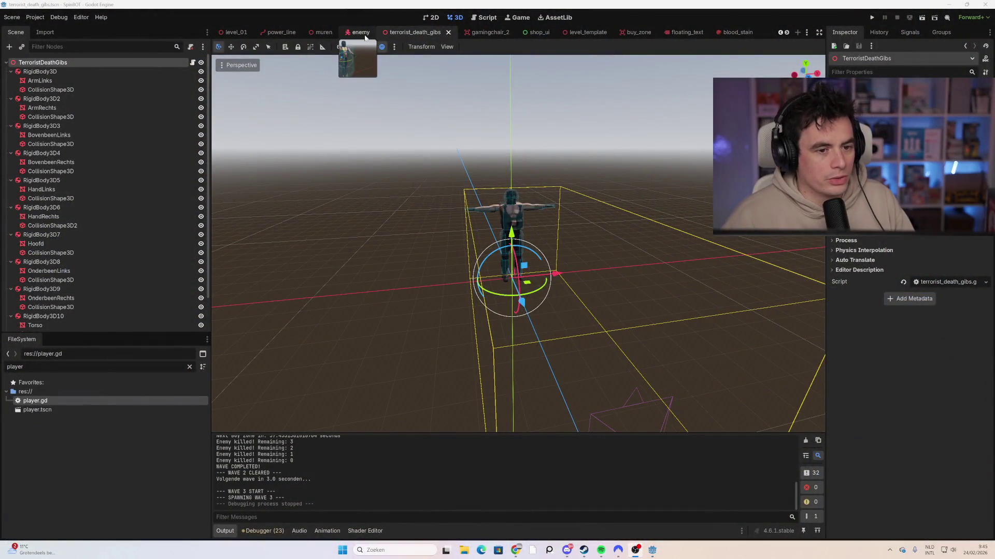
Open the Enemy scene's script enemy.gd and scroll down to the reload fill declaration.
left_click(361, 32)
left_click(196, 62)
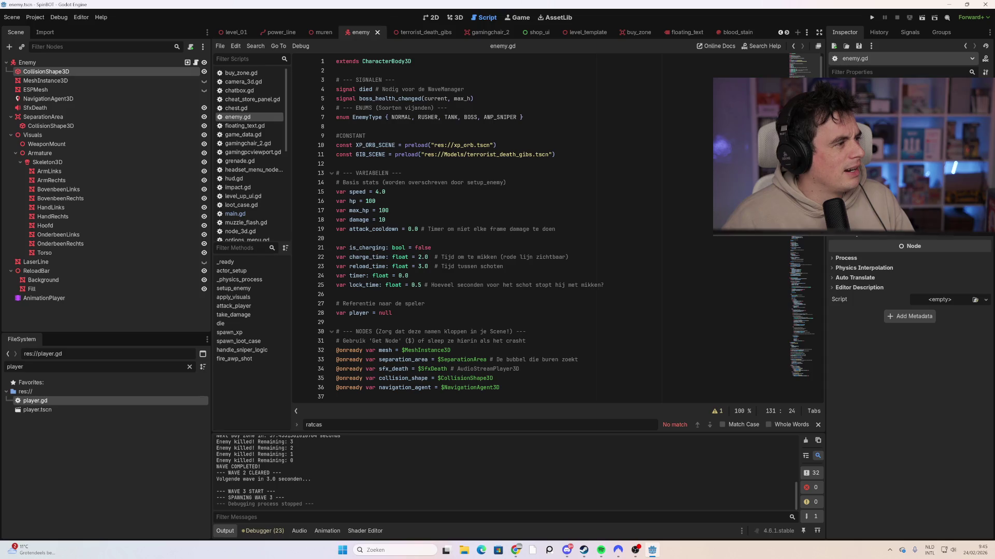
scroll(456, 228, "down", 4)
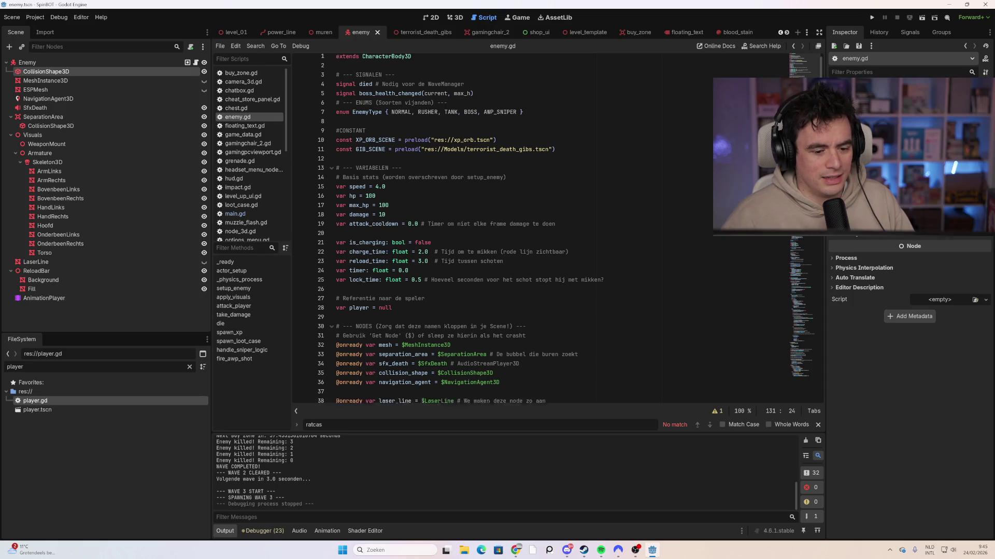
scroll(518, 228, "down", 1)
left_click(551, 304)
key("Return")
key("Return")
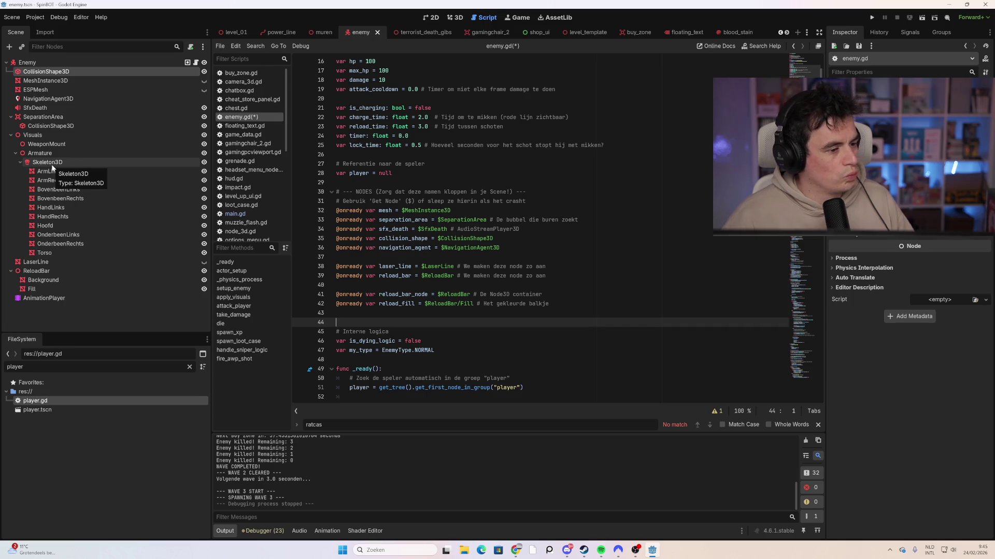
left_click_drag(52, 166, 371, 322)
Rename the skeleton_3d variable to skeleton by removing the _3d suffix.
left_click(388, 341)
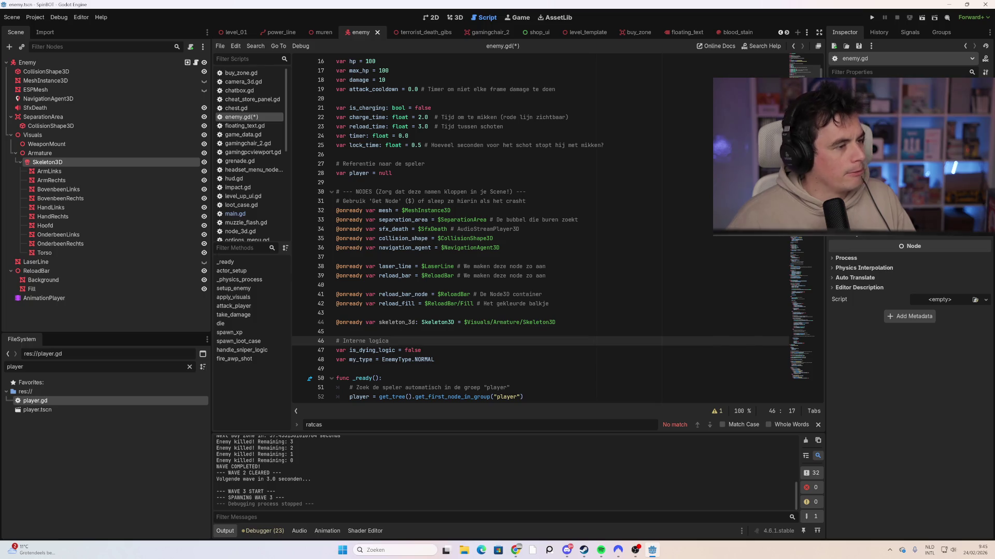
left_click_drag(415, 322, 405, 322)
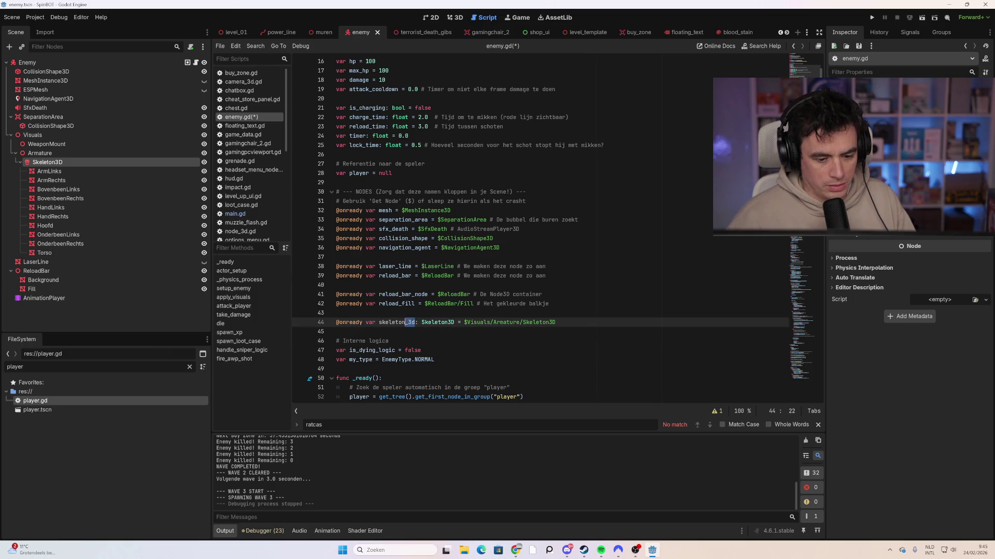
key("BackSpace")
left_click(389, 341)
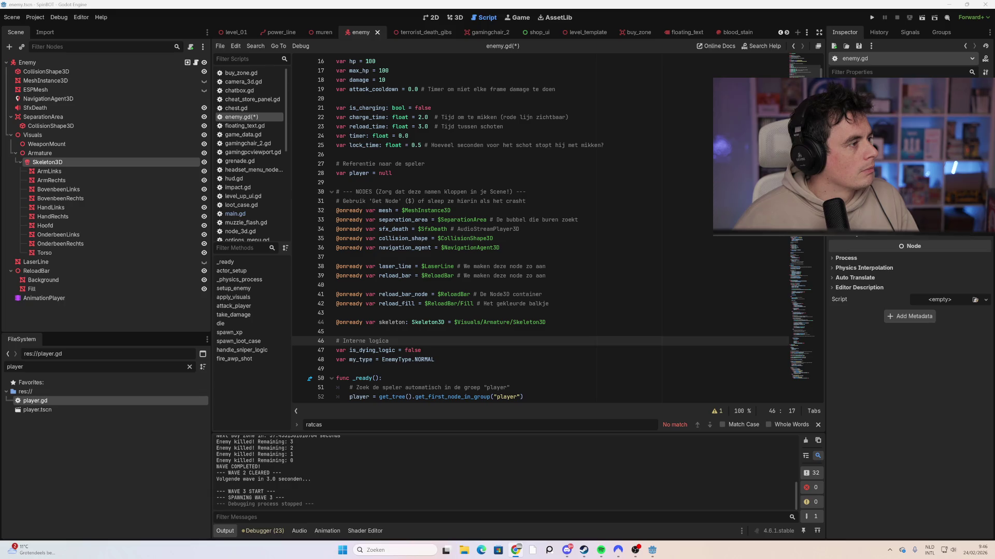
Scroll down to the empty last line of enemy.gd, then back up the script.
scroll(554, 229, "down", 4)
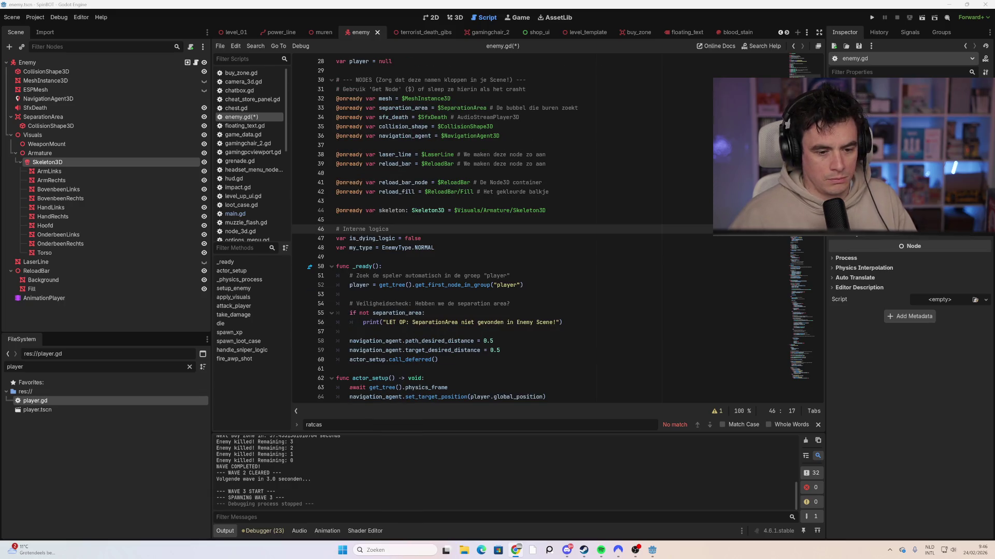
scroll(554, 229, "down", 2)
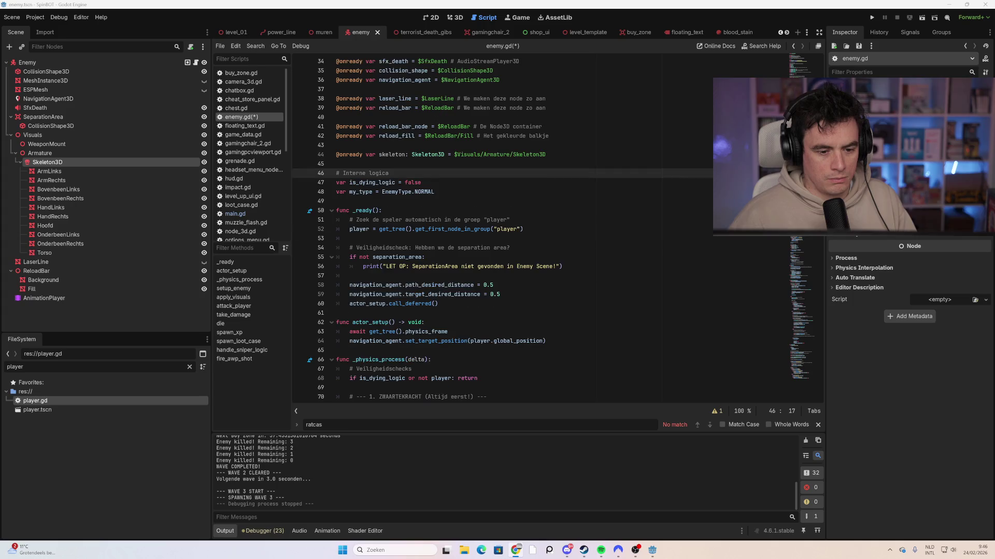
scroll(554, 229, "down", 4)
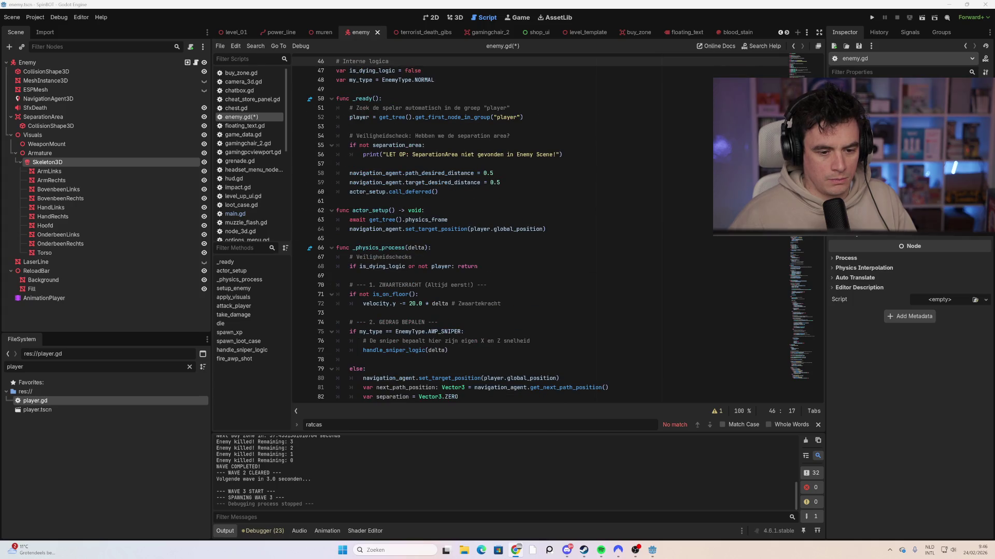
scroll(554, 229, "down", 2)
left_click_drag(820, 73, 828, 367)
scroll(554, 229, "down", 10)
left_click(337, 395)
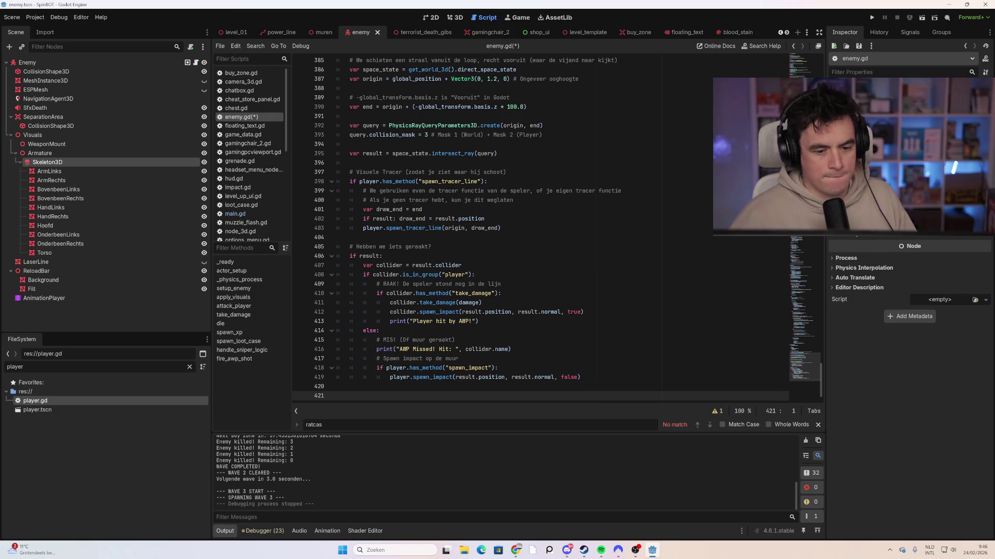
left_click_drag(819, 390, 820, 140)
After my_type, paste available_limbs (arm, leg, hand, head limbs) and an empty lost_limbs array.
left_click(336, 221)
type("# Alle ledematen die afgeschoten kunnen worden tijdens het leven var available_limbs: Array[String] = [ \t\"ArmLinks\", \"ArmRechts\", \t\"BovenbeenLinks\", \"BovenbeenRechts\", \t\"OnderbeenLinks\", \"OnderbeenRechts\", \t\"HandLinks\", \"HandRechts\", \t\"Hoofd\" ]  # Ledematen die er al af liggen var lost_limbs: Array[String] = []")
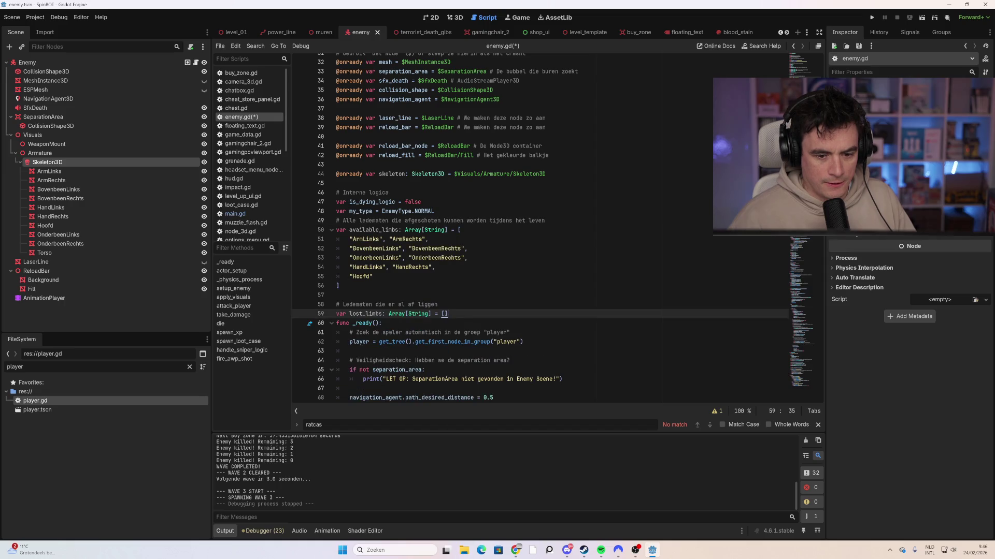
key("Return")
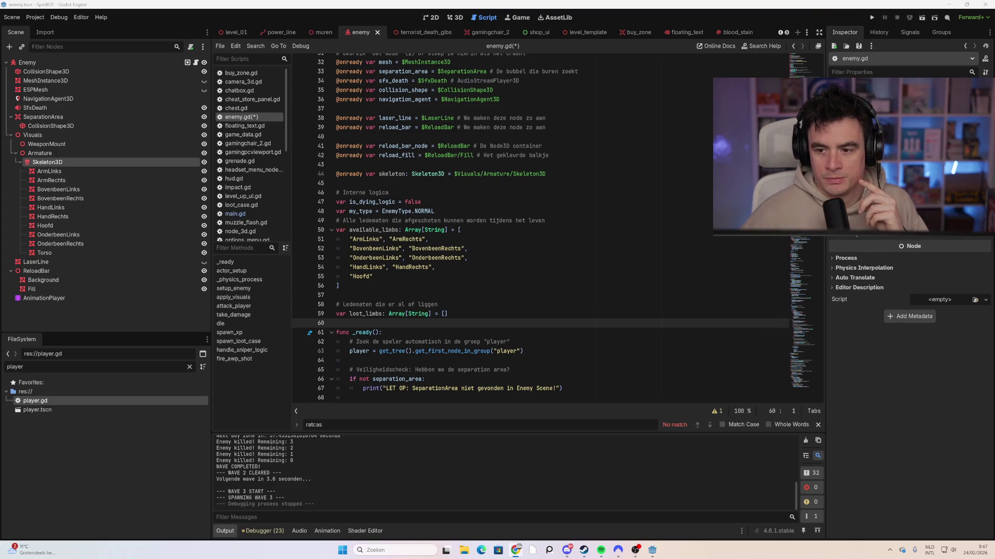
scroll(539, 228, "down", 20)
left_click(342, 387)
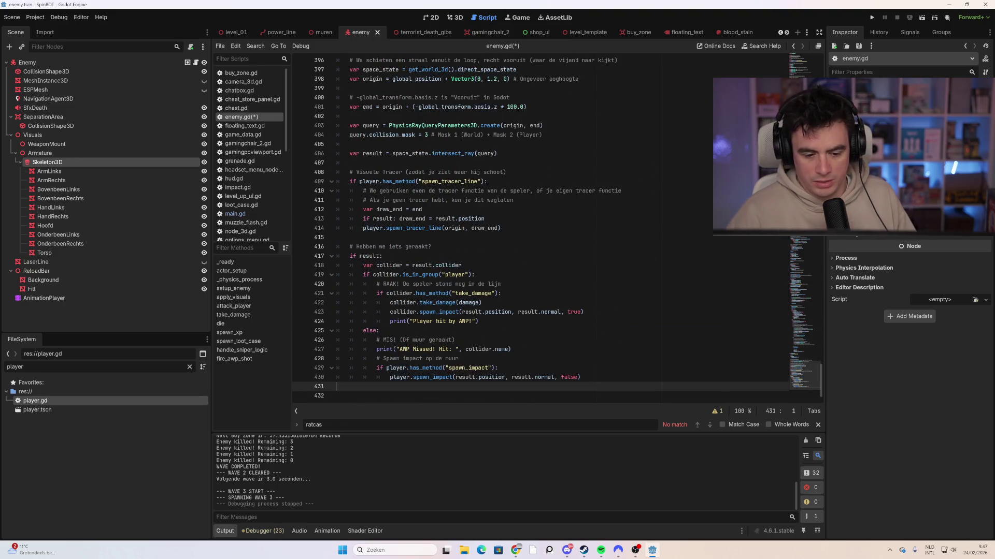
Append shoot_off_limb, which hides the limb's bone and launches a matching gib with impulse.
key("Return")
key("ctrl+v")
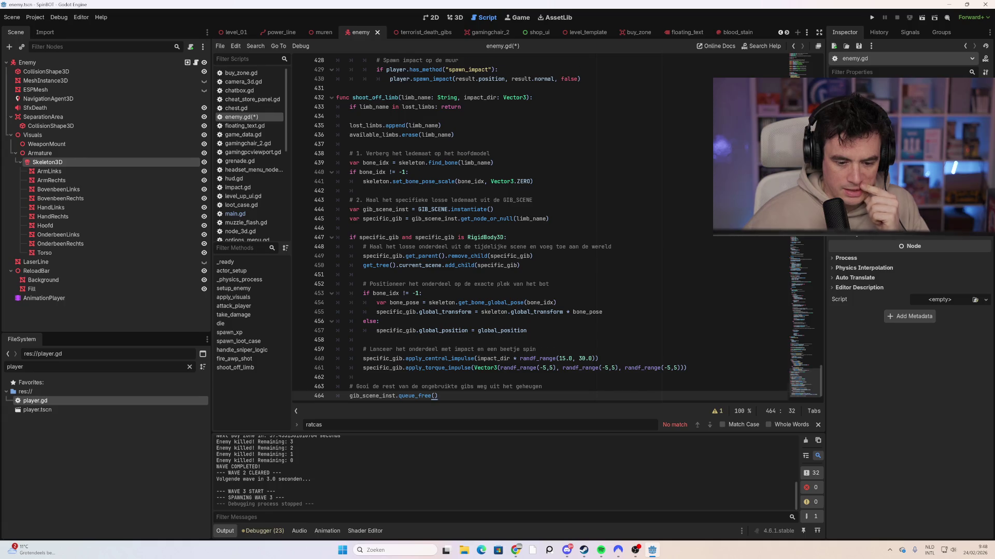
scroll(539, 228, "down", 1)
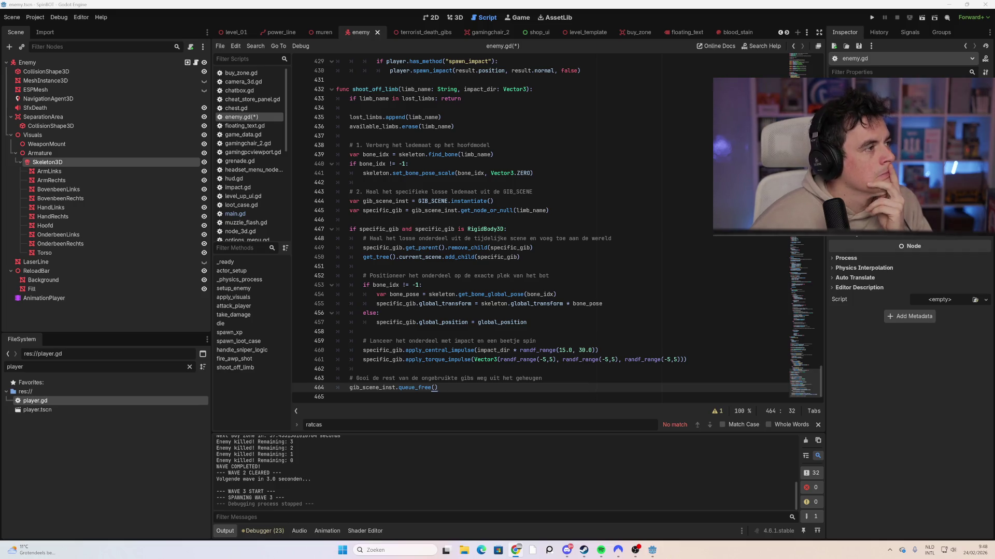
scroll(815, 371, "up", 4)
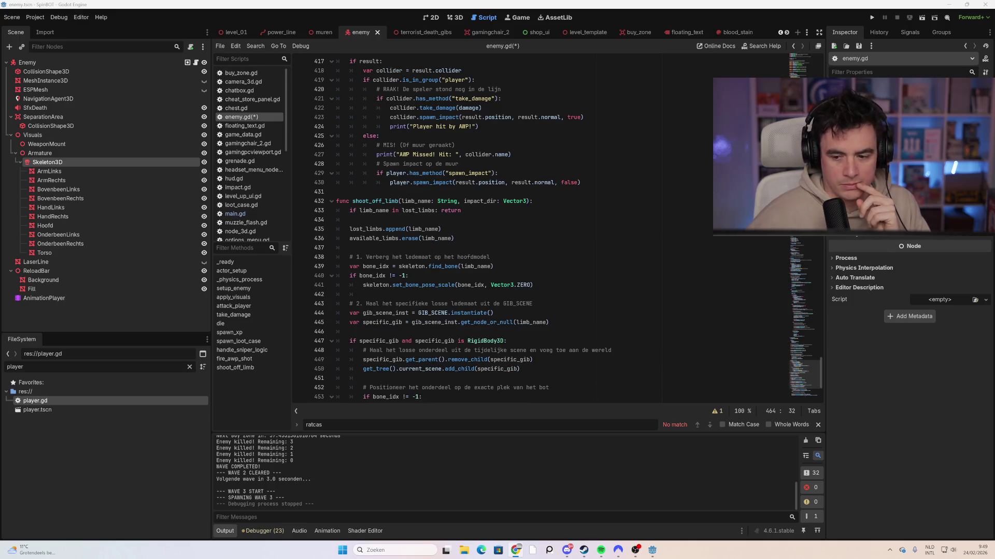
In take_damage, insert a call to shoot_off_limb(chosen_limb, push_dir) just before the hp check.
mouse_move(822, 375)
left_mouse_down()
mouse_move(802, 291)
mouse_move(801, 216)
left_mouse_up()
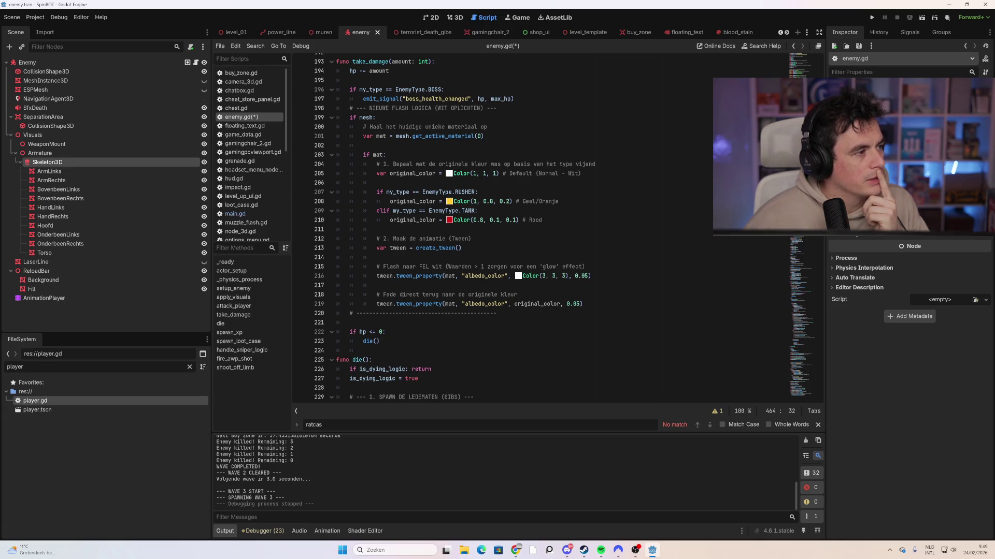
key("alt+Tab")
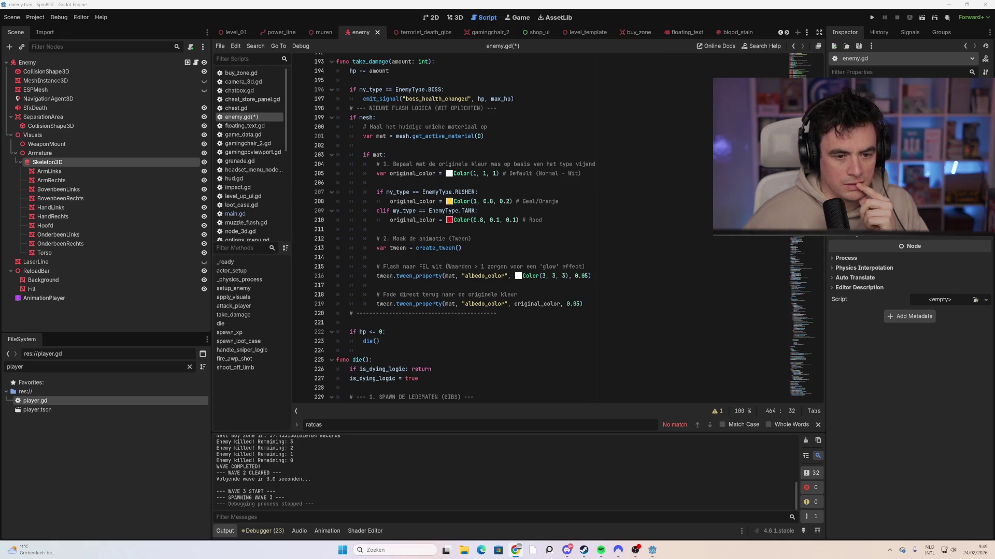
scroll(455, 227, "up", 1)
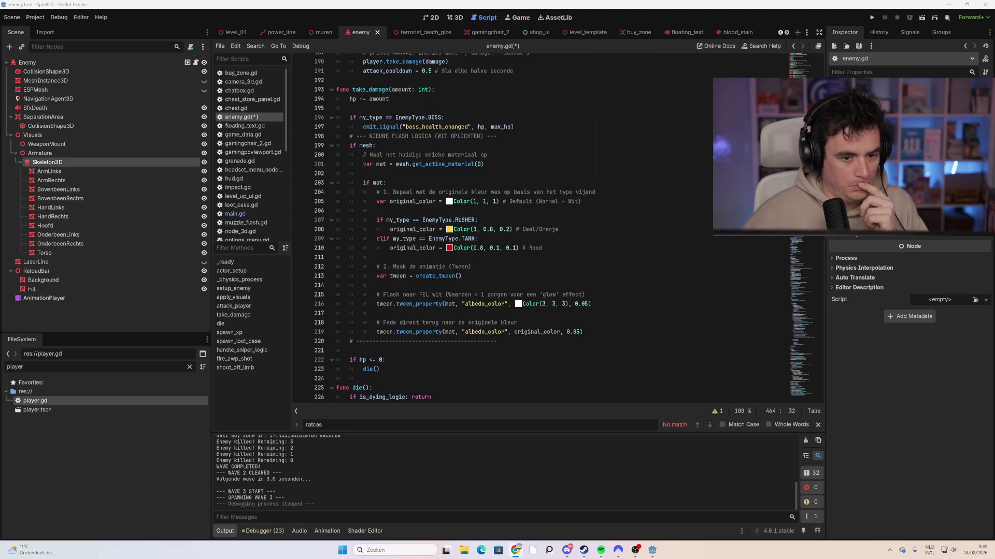
scroll(455, 227, "down", 1)
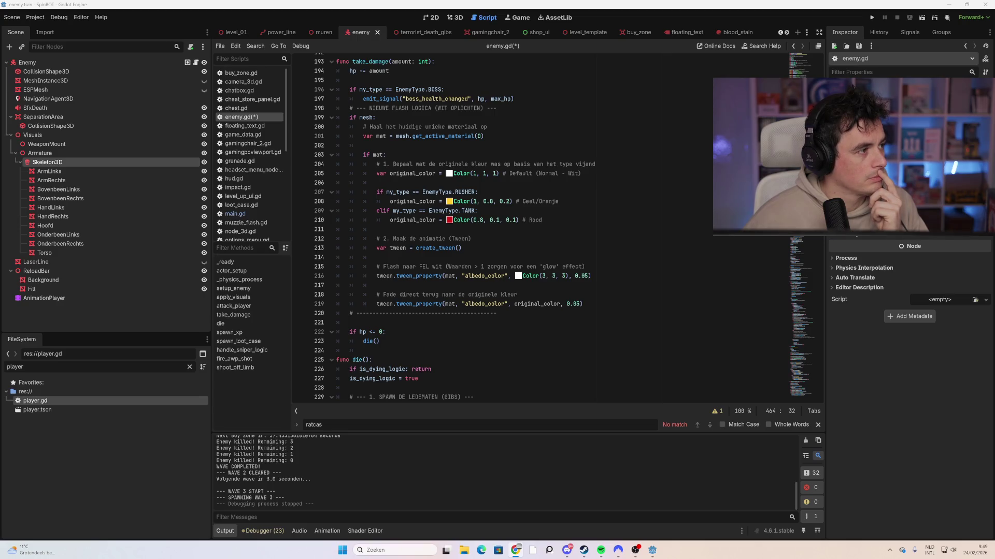
left_click(497, 313)
key("Down")
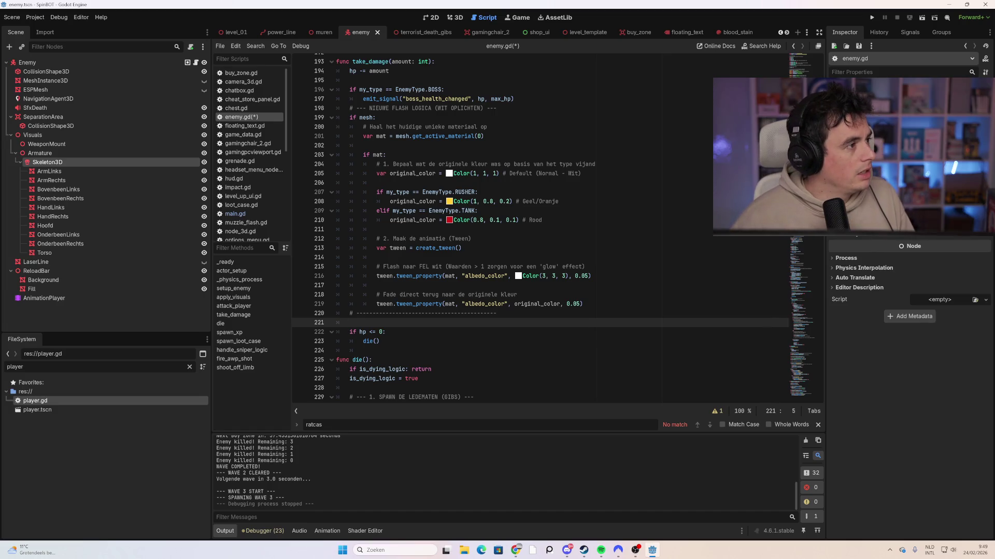
key("ctrl+v")
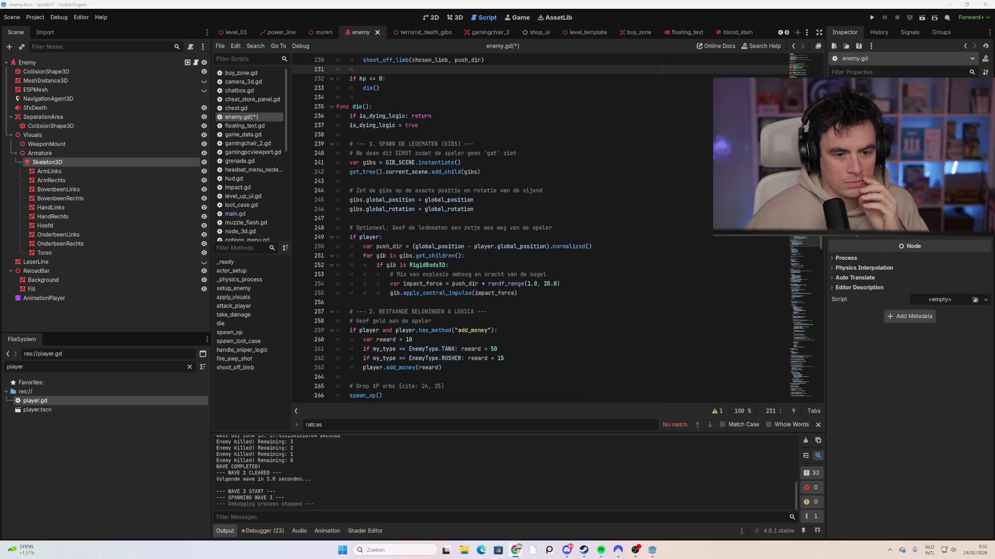
Replace die() with a version that frees lost-limb gibs and spins the remaining gibs away.
scroll(557, 228, "down", 1)
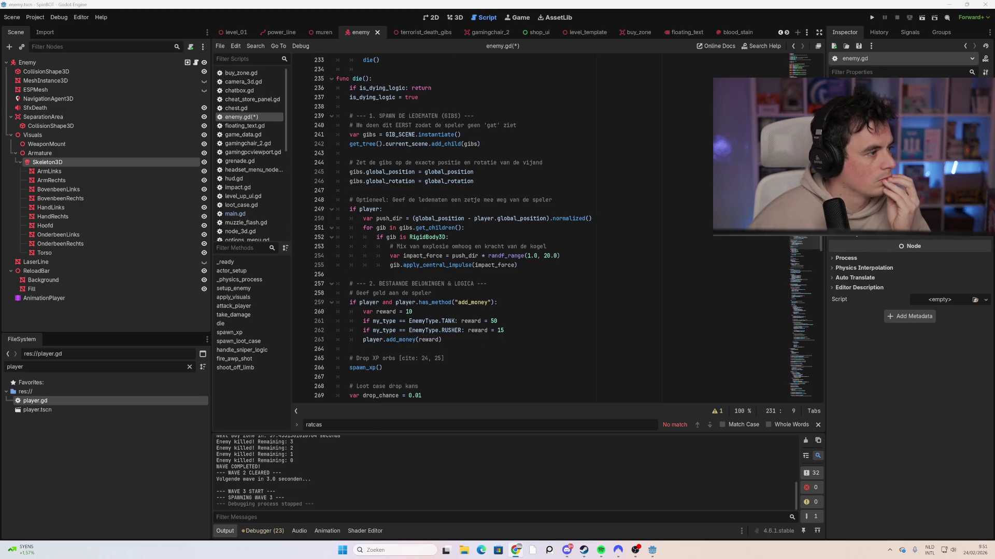
scroll(557, 228, "down", 4)
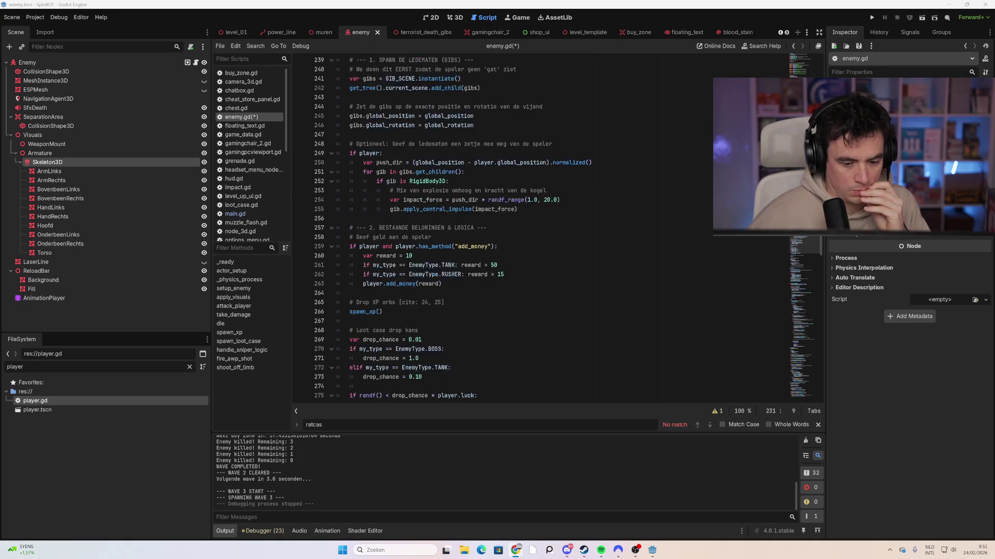
scroll(557, 228, "down", 3)
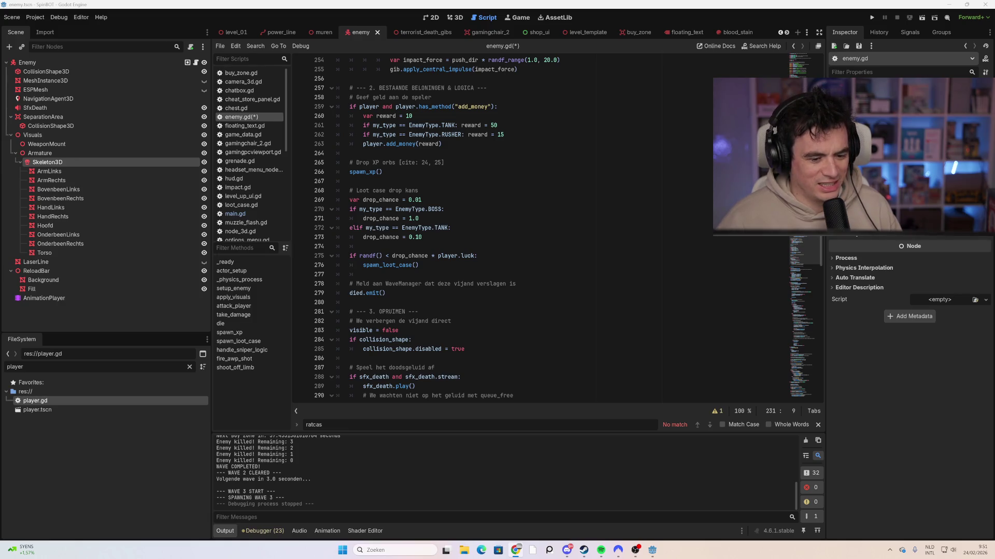
scroll(556, 228, "down", 2)
scroll(557, 228, "up", 1)
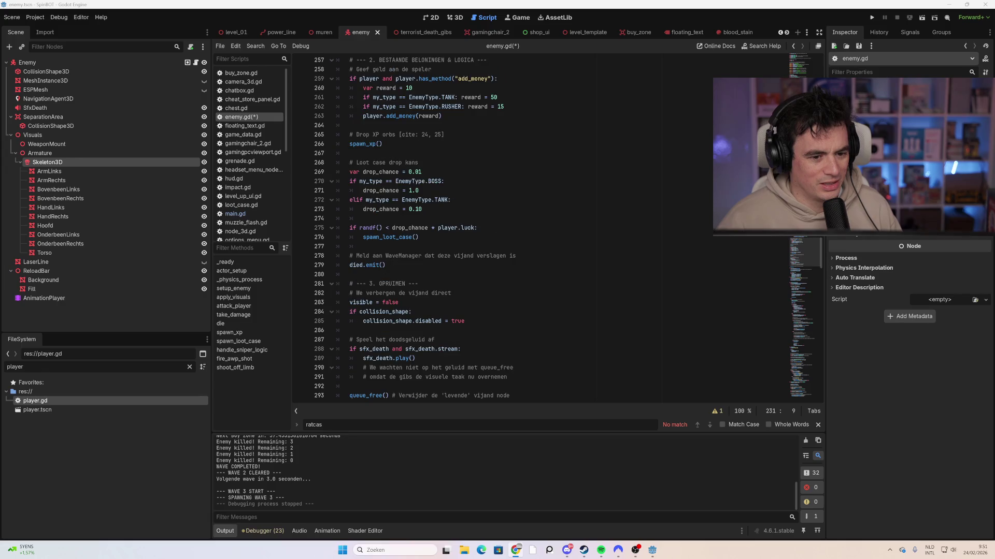
scroll(556, 227, "up", 2)
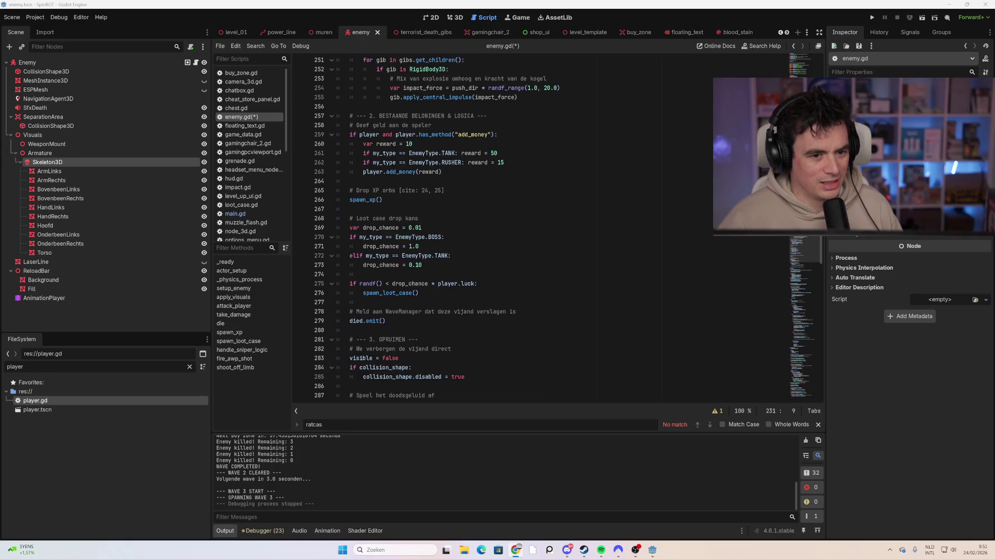
scroll(557, 228, "up", 3)
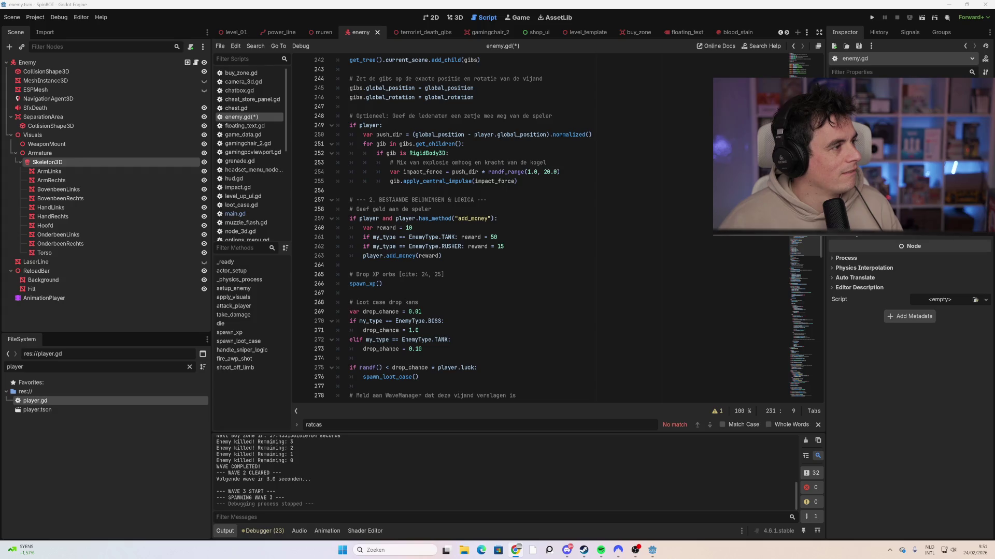
scroll(314, 206, "down", 7)
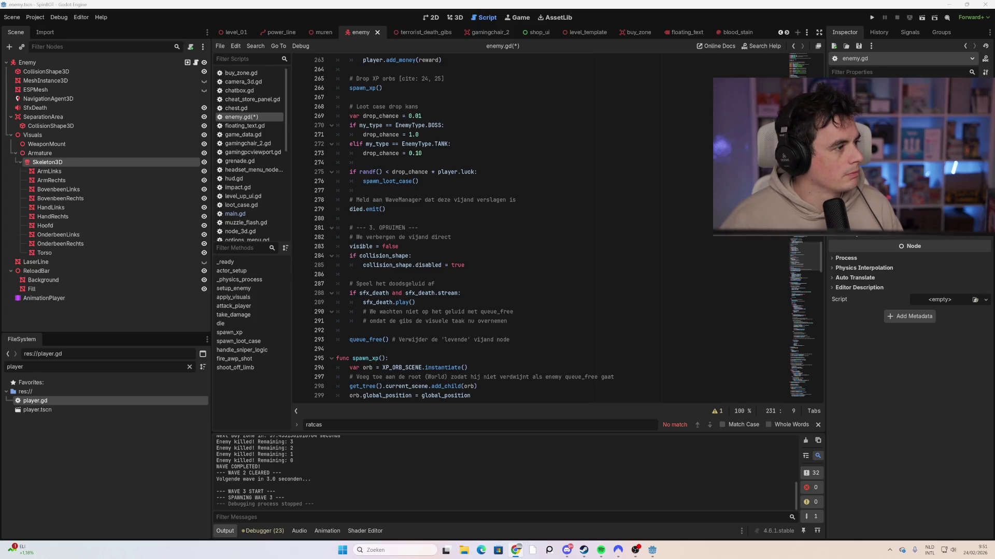
scroll(466, 228, "up", 1)
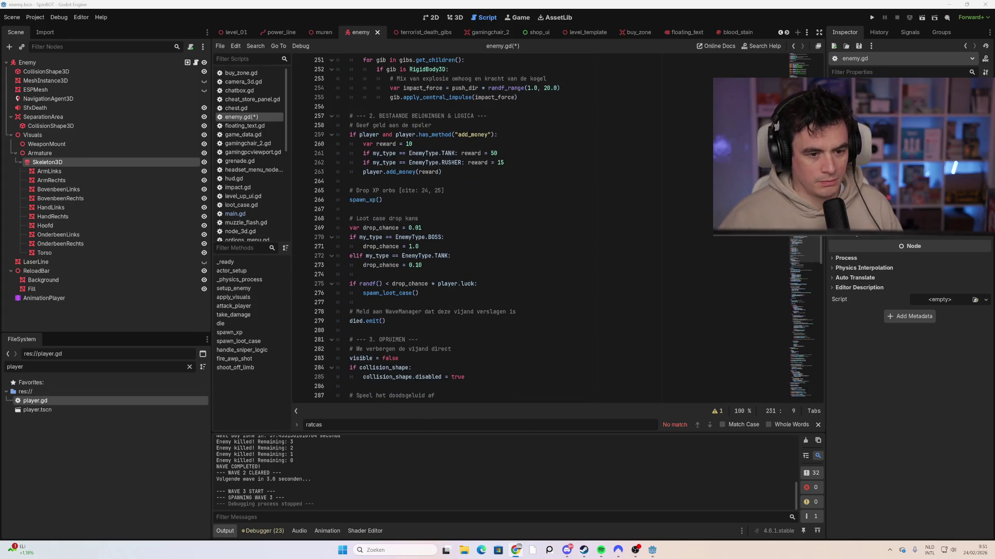
scroll(568, 228, "down", 6)
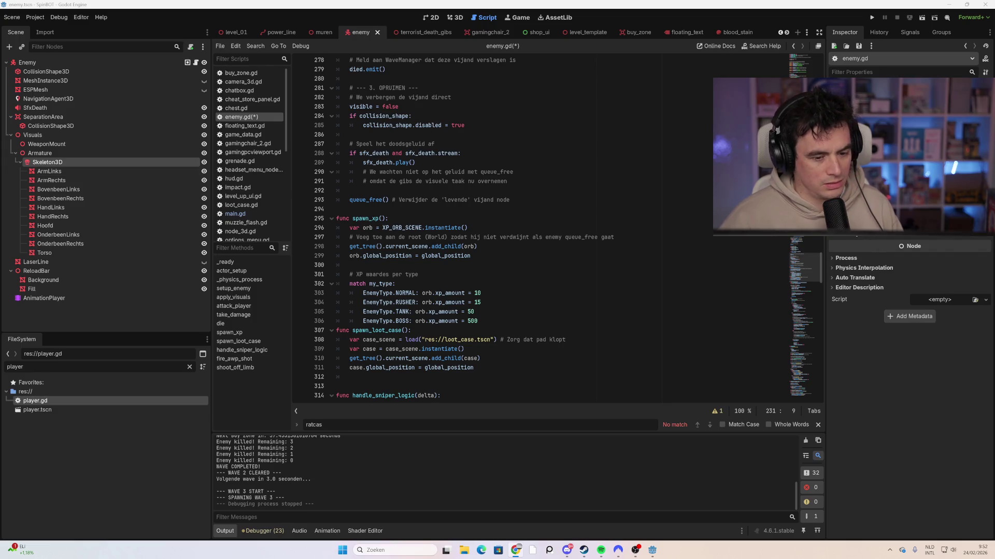
scroll(485, 326, "up", 4)
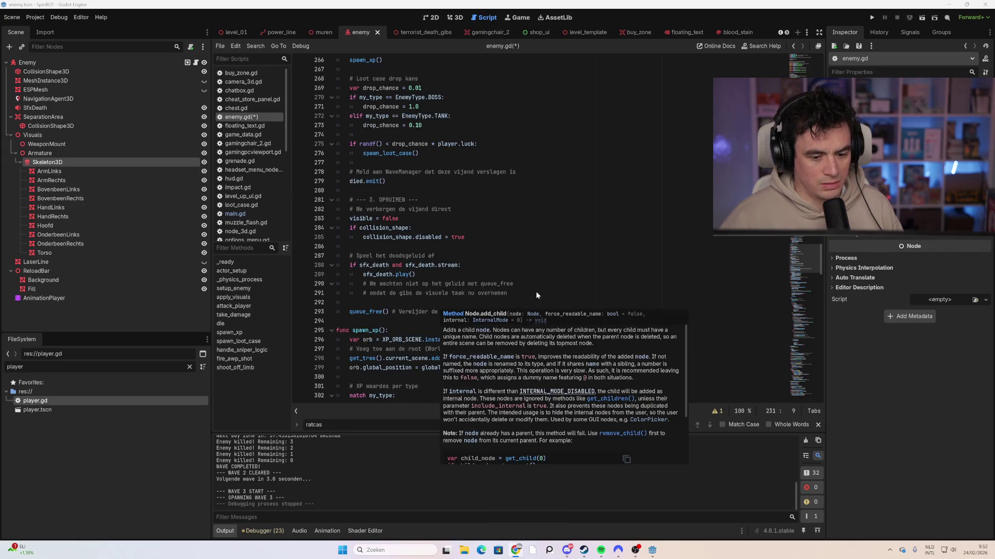
scroll(363, 272, "up", 13)
mouse_move(342, 316)
left_mouse_down()
mouse_move(362, 269)
mouse_move(319, 194)
left_mouse_up()
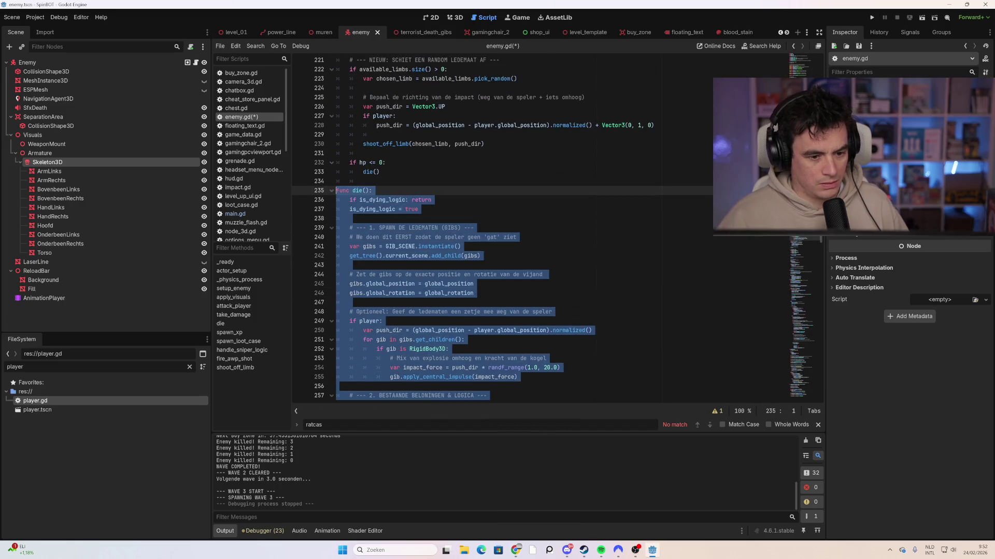
key("Delete")
key("ctrl+v")
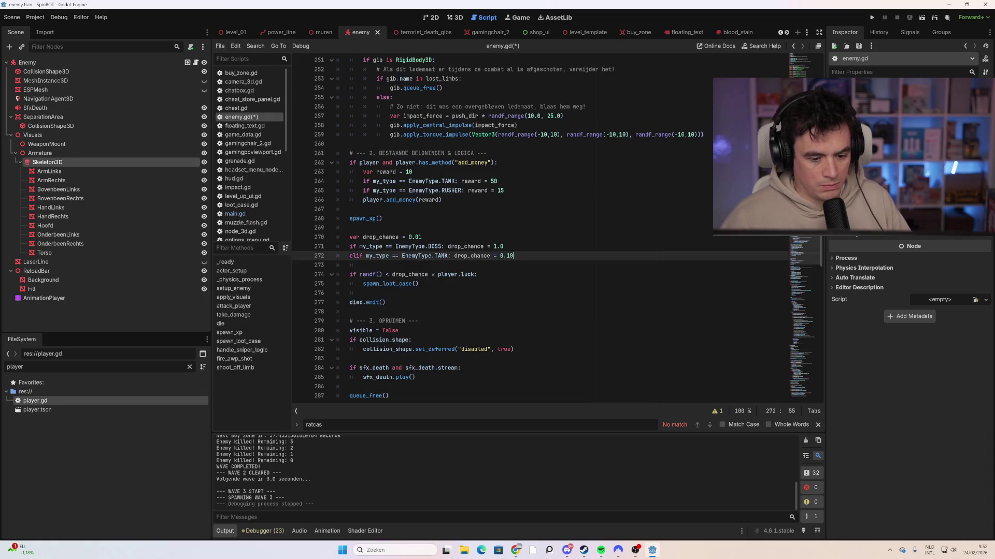
Save enemy.gd and run the project with F5.
scroll(319, 194, "up", 4)
scroll(497, 228, "down", 6)
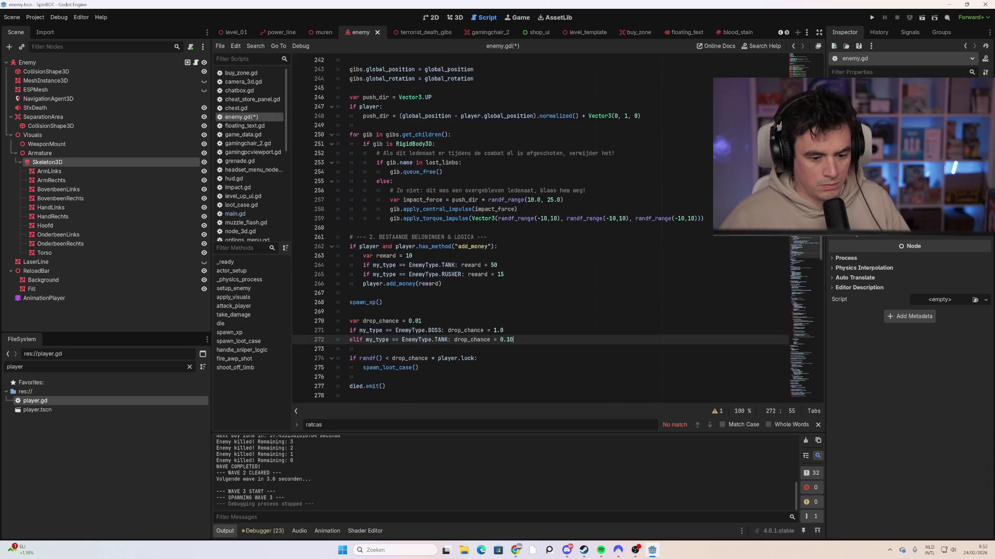
key("ctrl+s")
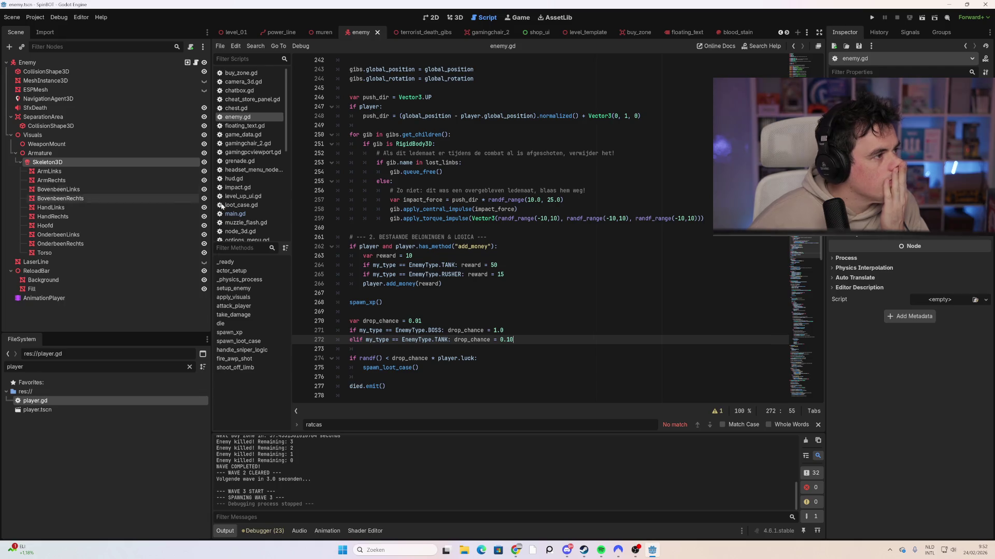
left_click(487, 246)
key("F5")
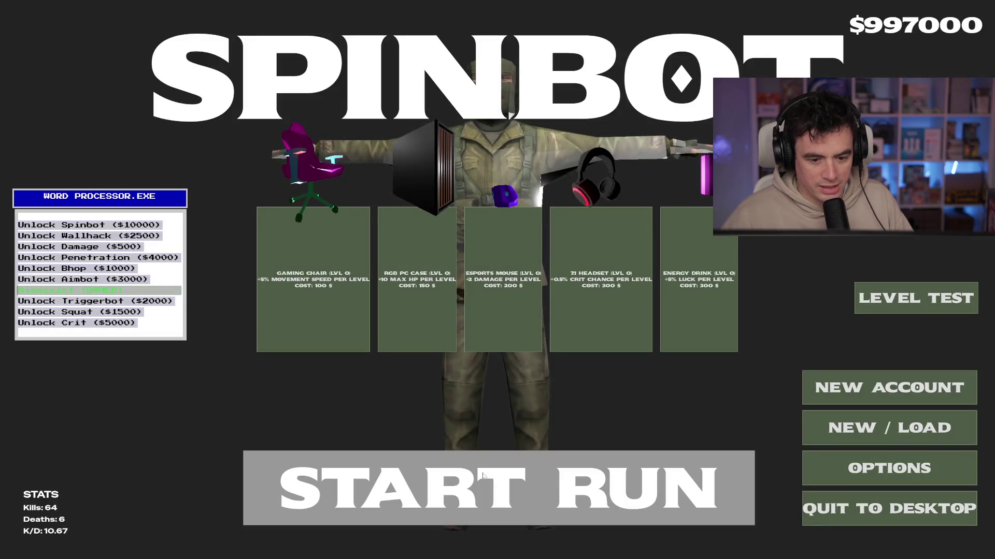
Start the game from the main menu and shoot down the wave 3 enemies around the arena.
left_click(498, 487)
key("a")
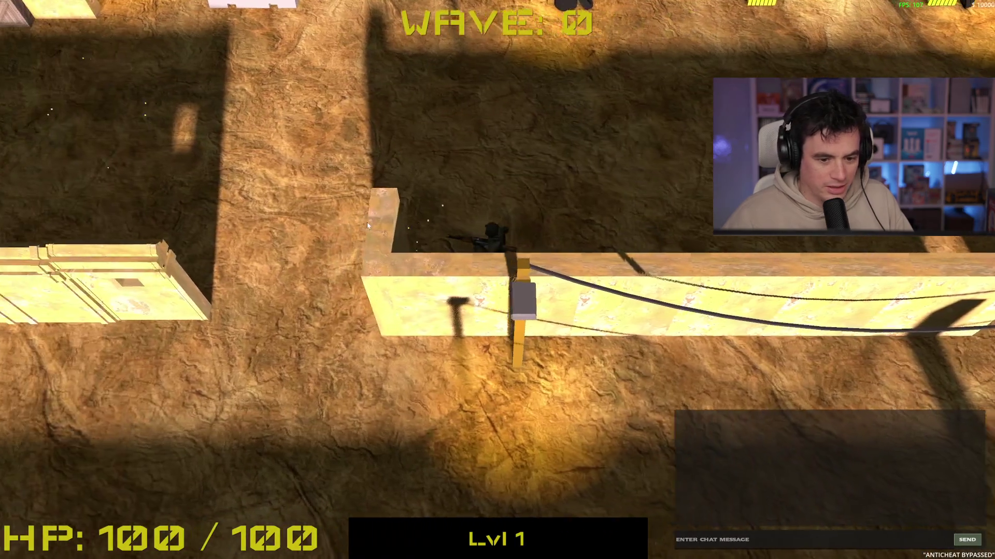
key("w")
key("w")
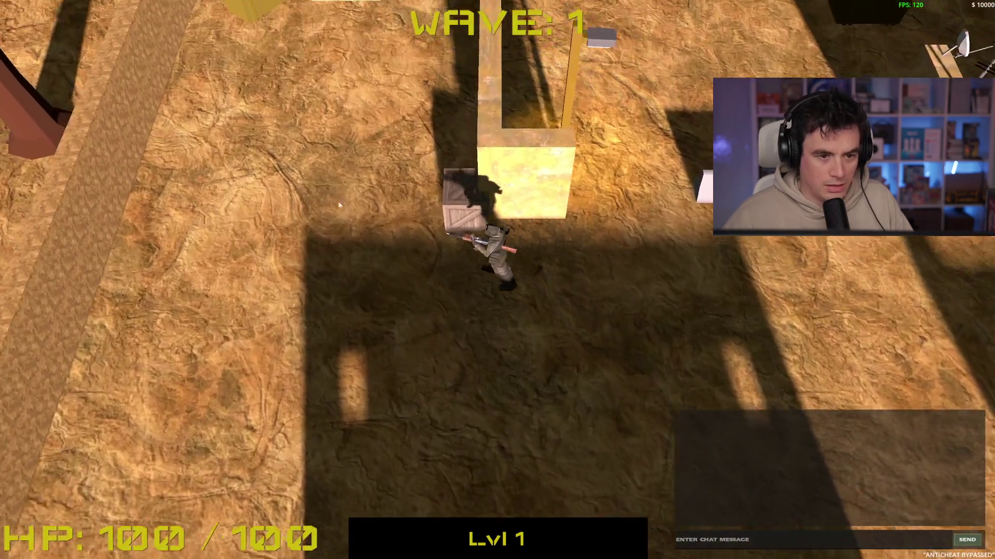
key("w")
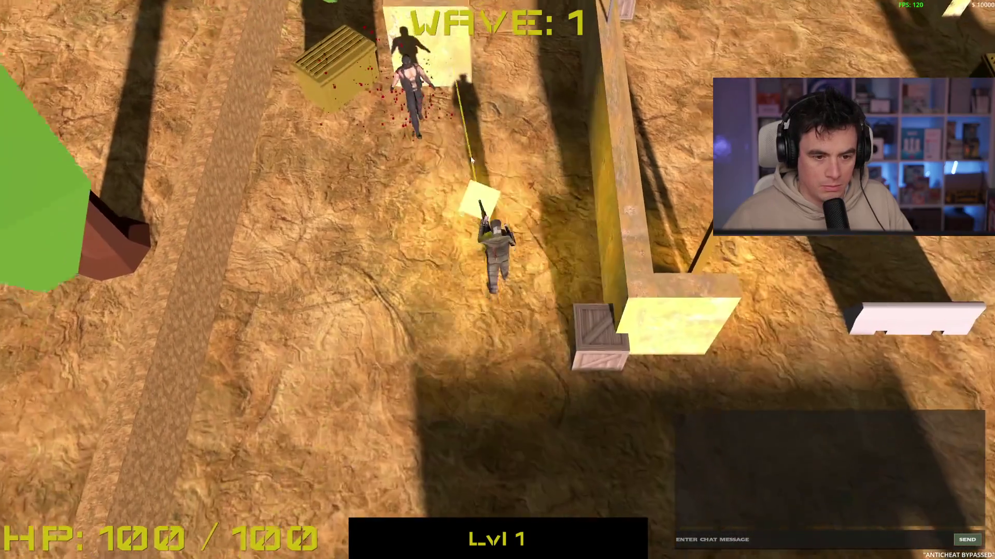
key("w")
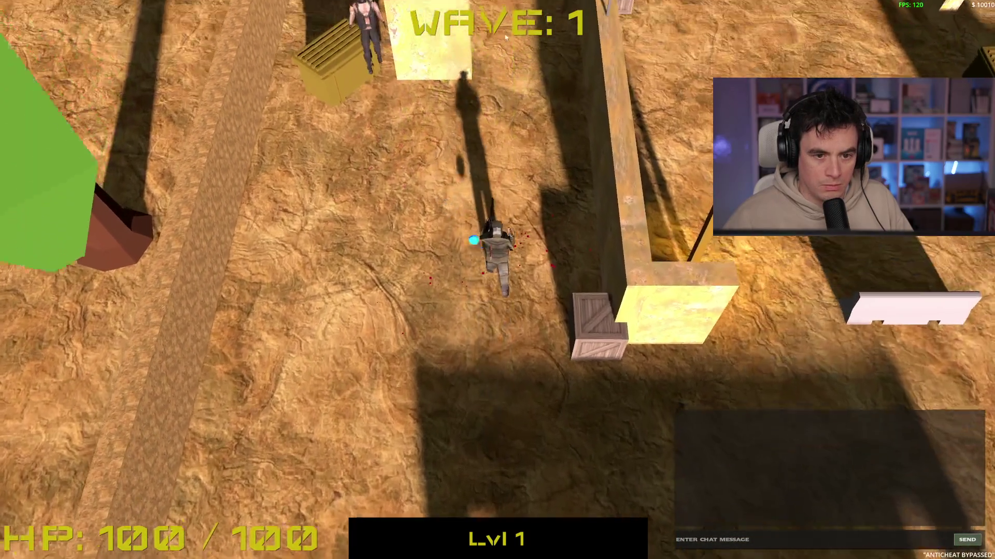
key("s")
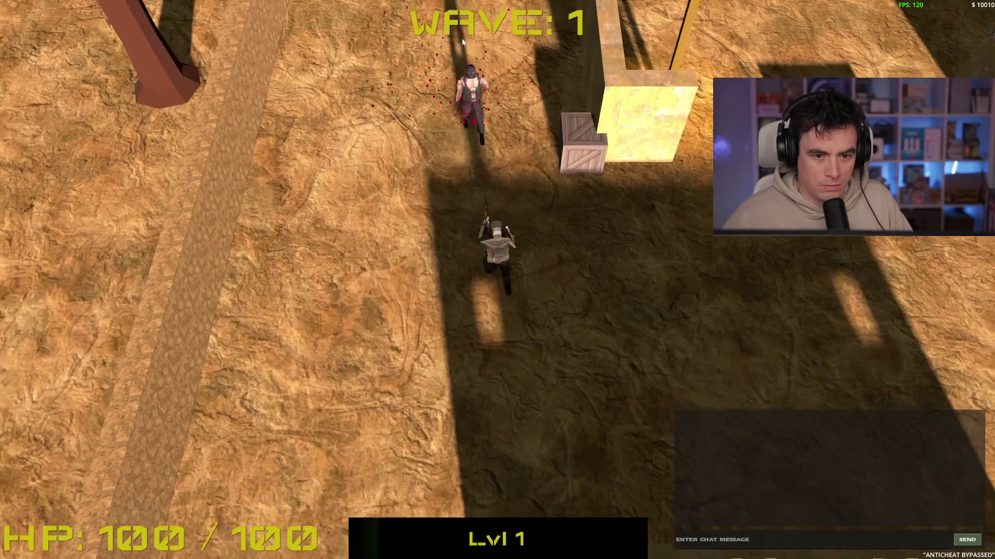
left_click(446, 39)
key("w")
key("w")
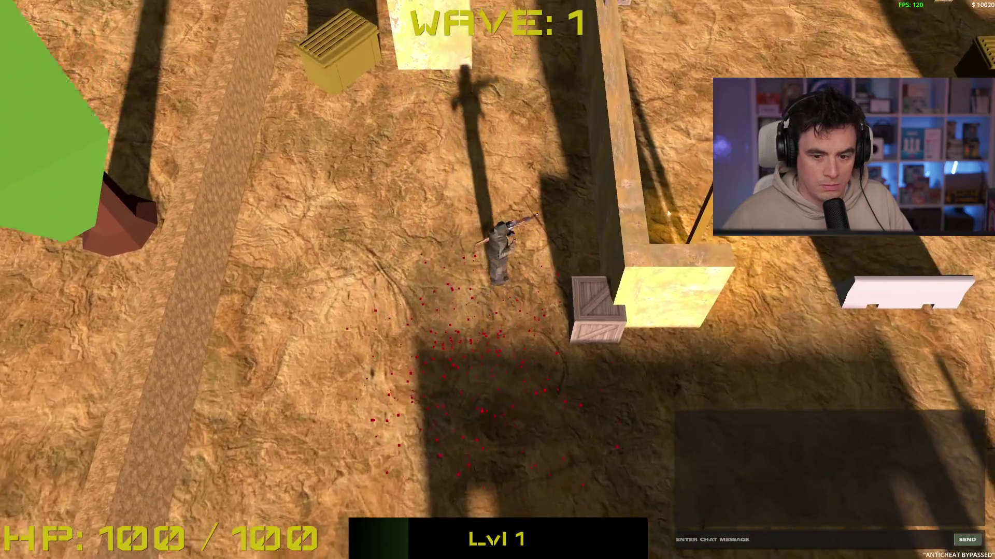
key("s")
key("a")
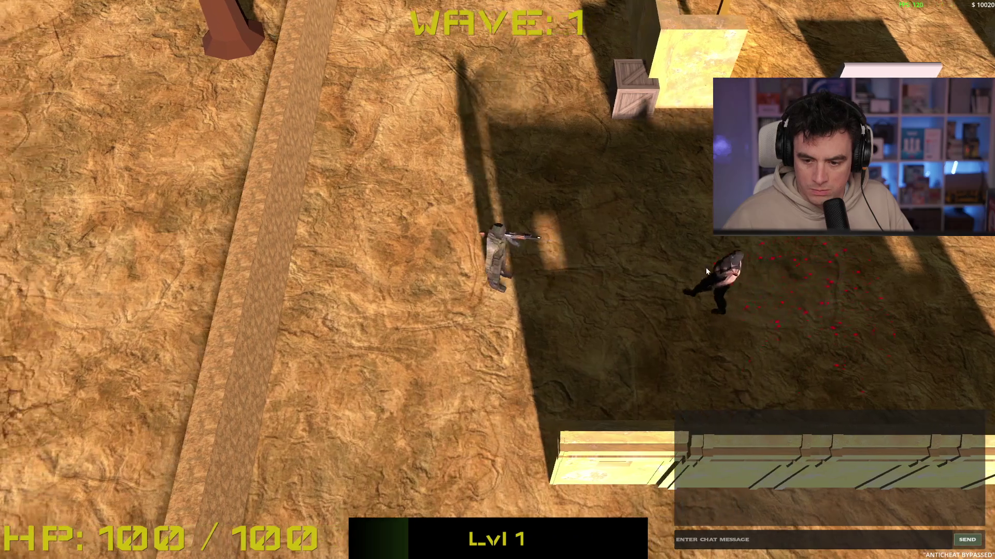
key("s")
left_click(539, 170)
key("s")
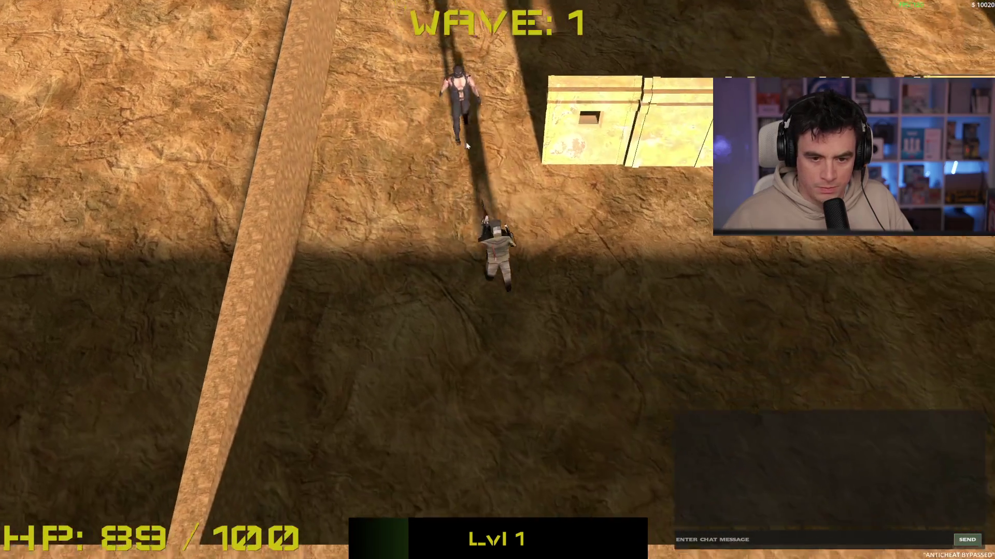
key("w")
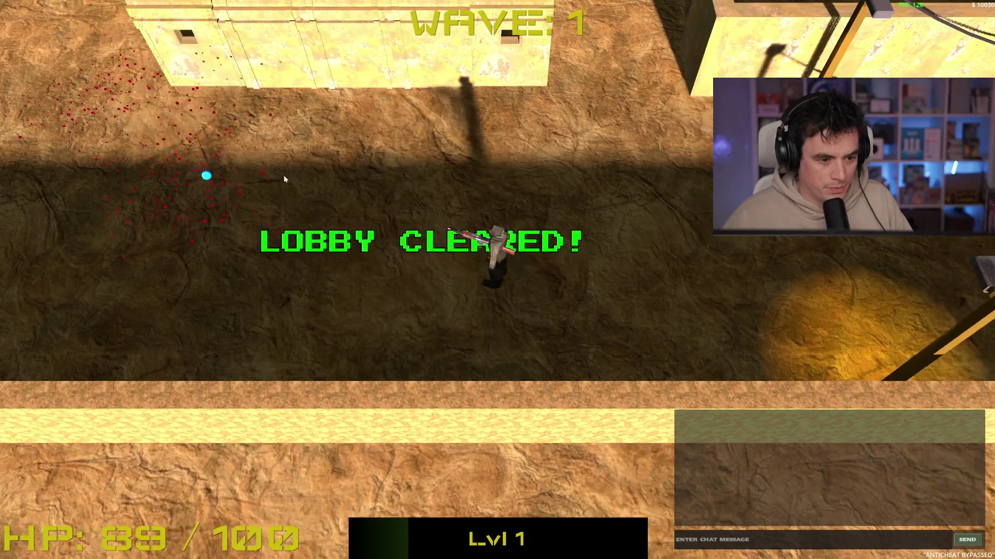
key("a")
key("d")
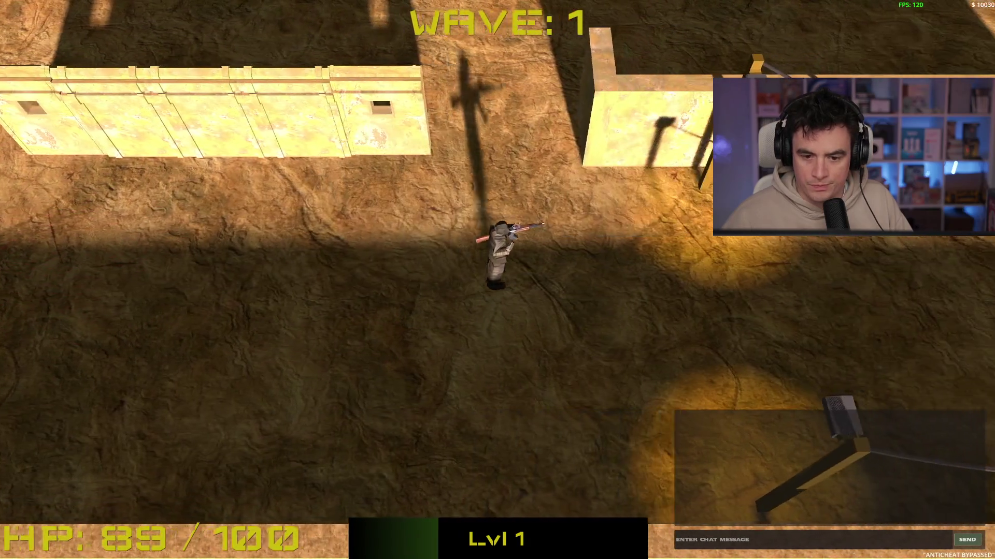
key("w")
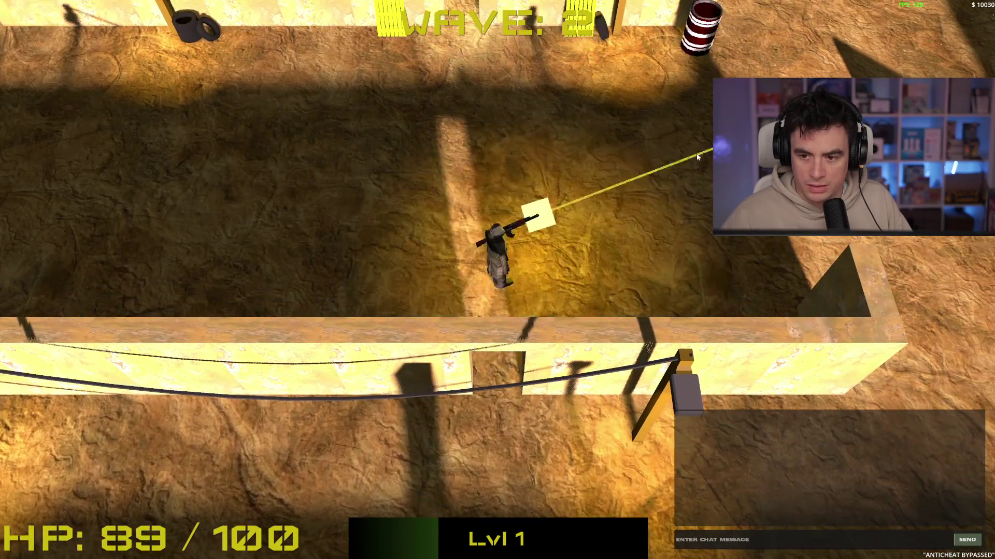
key("a")
left_click(698, 156)
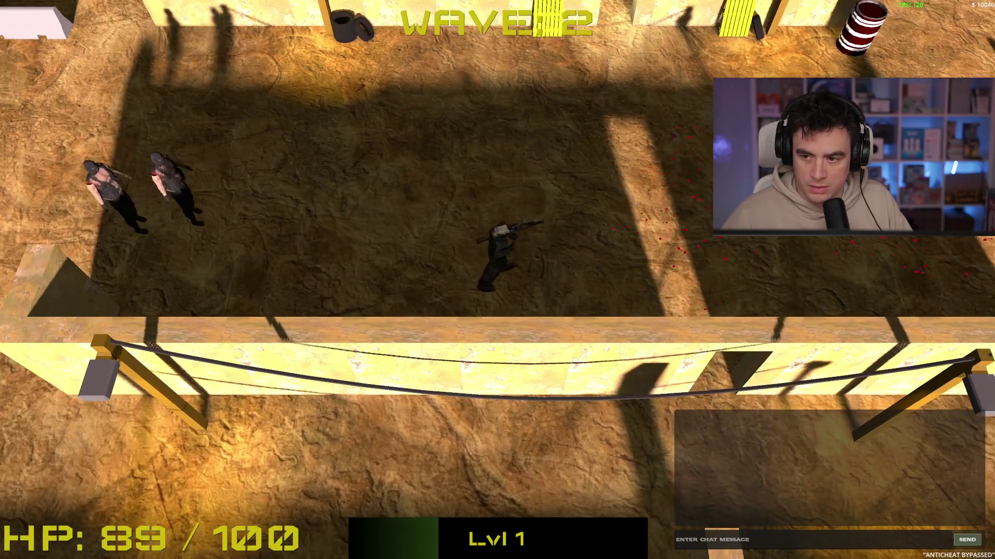
key("a")
left_click(234, 225)
left_click(254, 217)
key("a")
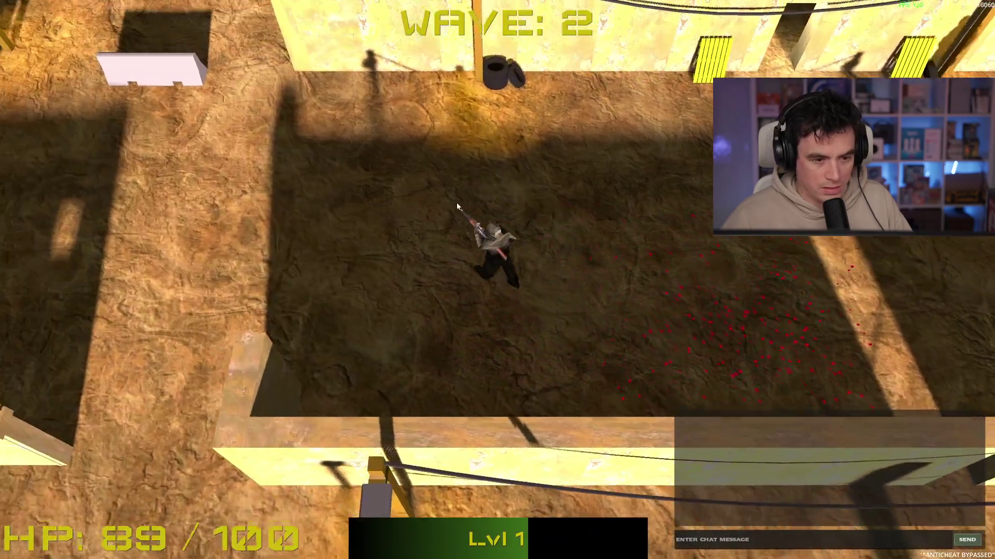
key("w")
key("a")
left_click(704, 223)
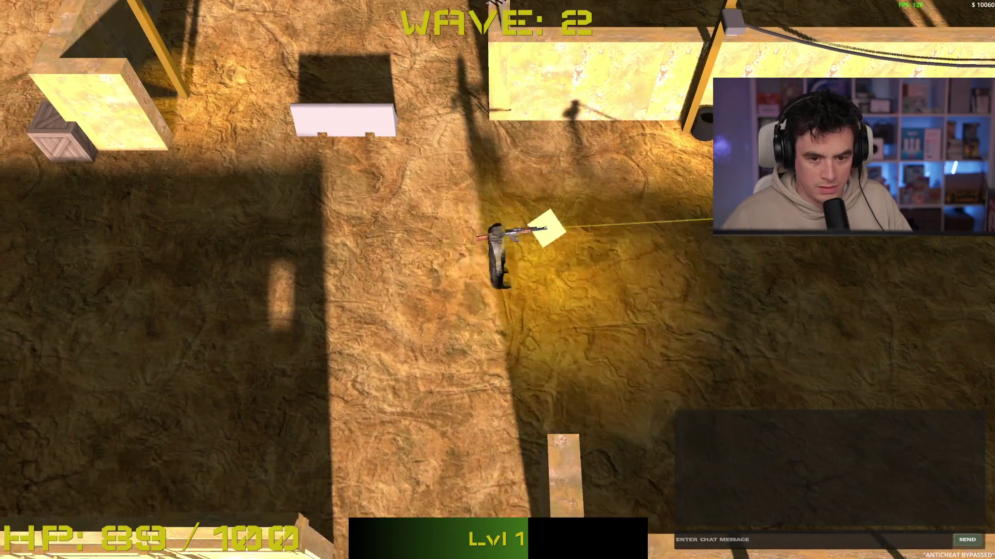
key("d")
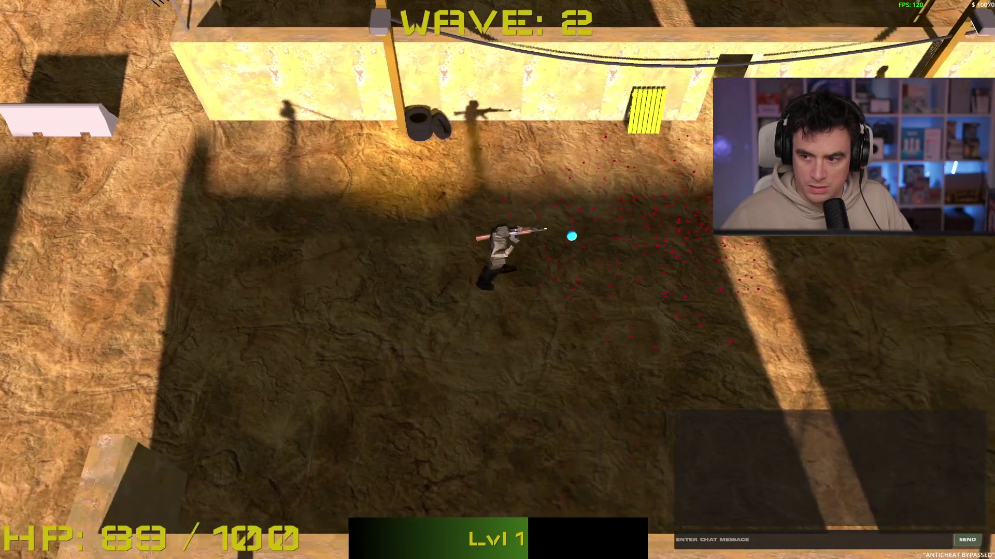
left_click(704, 224)
key("d")
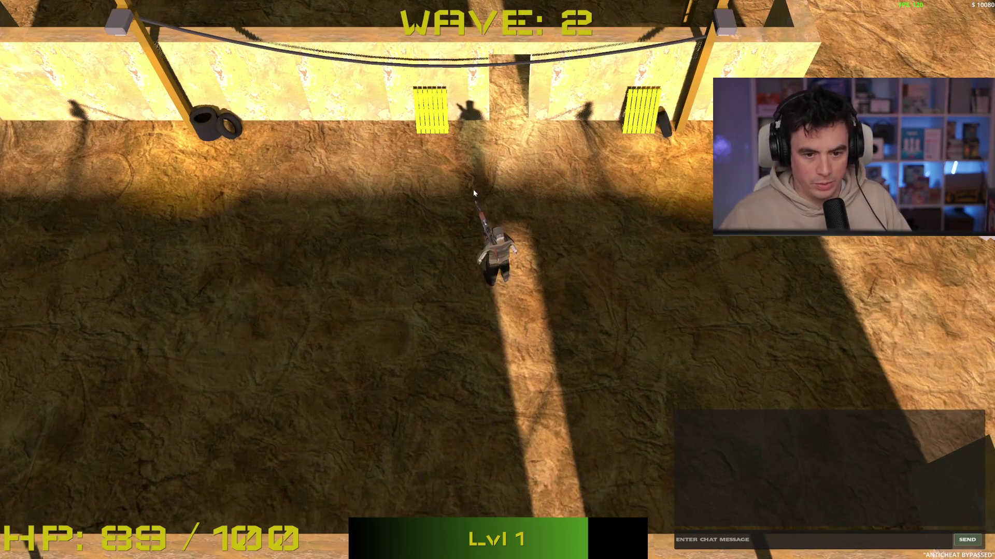
left_click(684, 171)
left_click(679, 172)
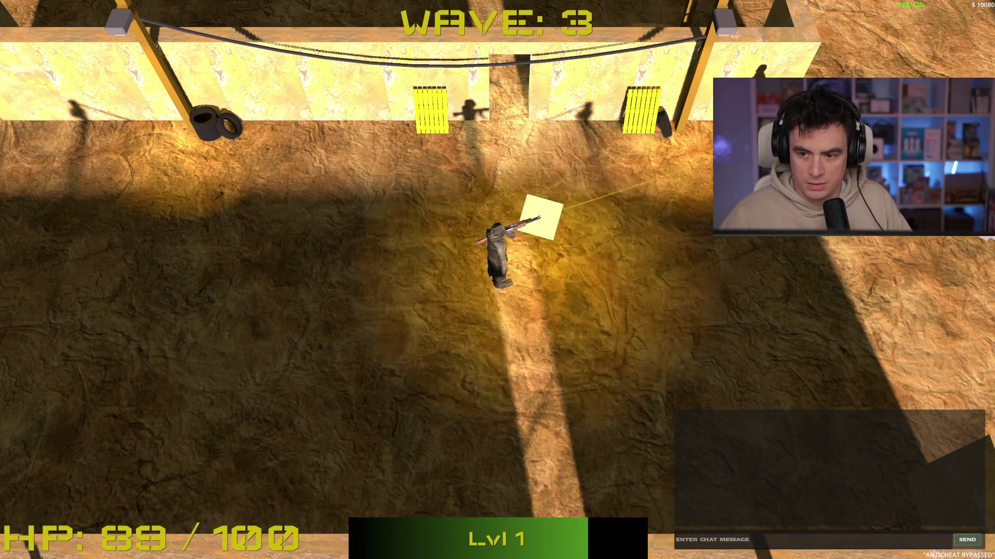
key("w")
key("d")
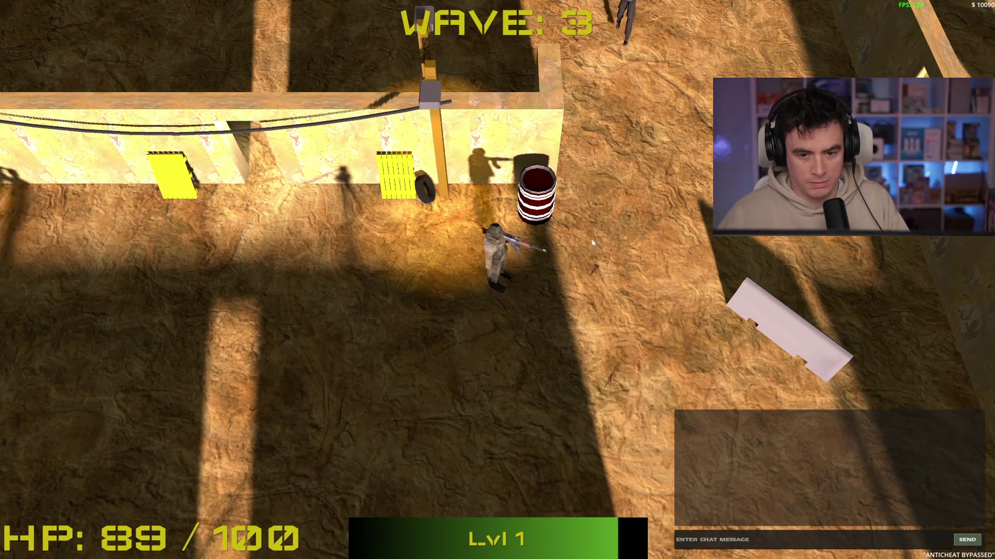
key("s")
key("d")
left_click(444, 169)
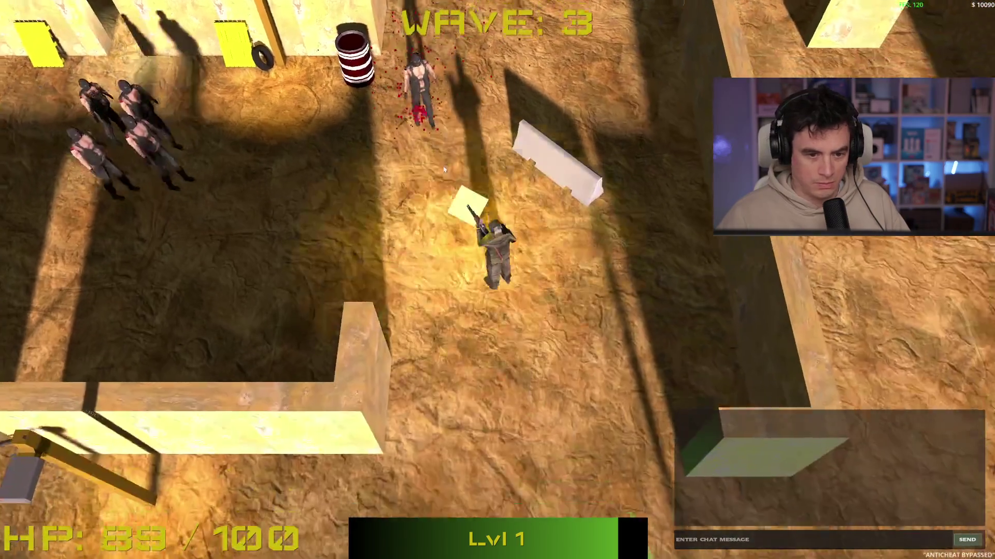
key("s")
left_click(396, 177)
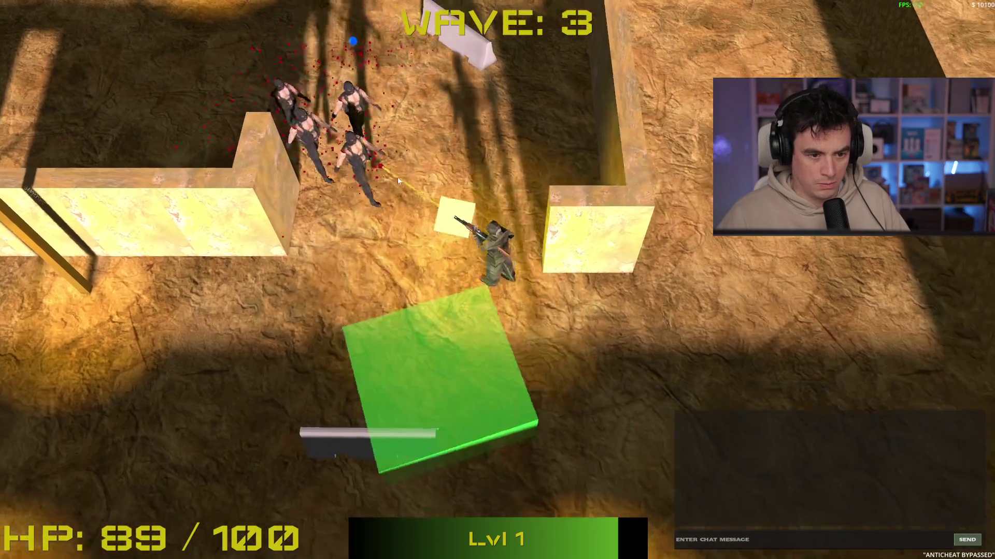
key("d")
left_click(397, 176)
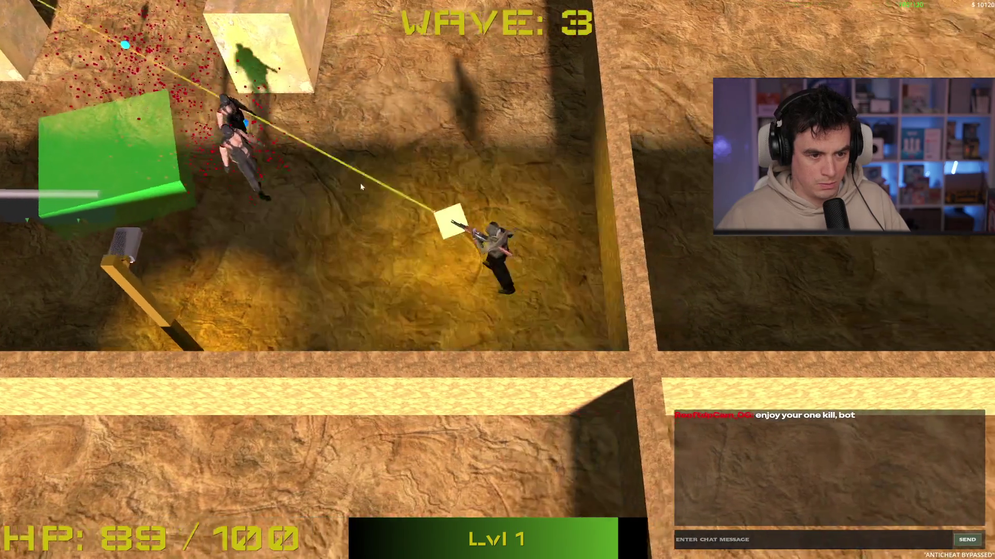
key("w")
left_click(361, 187)
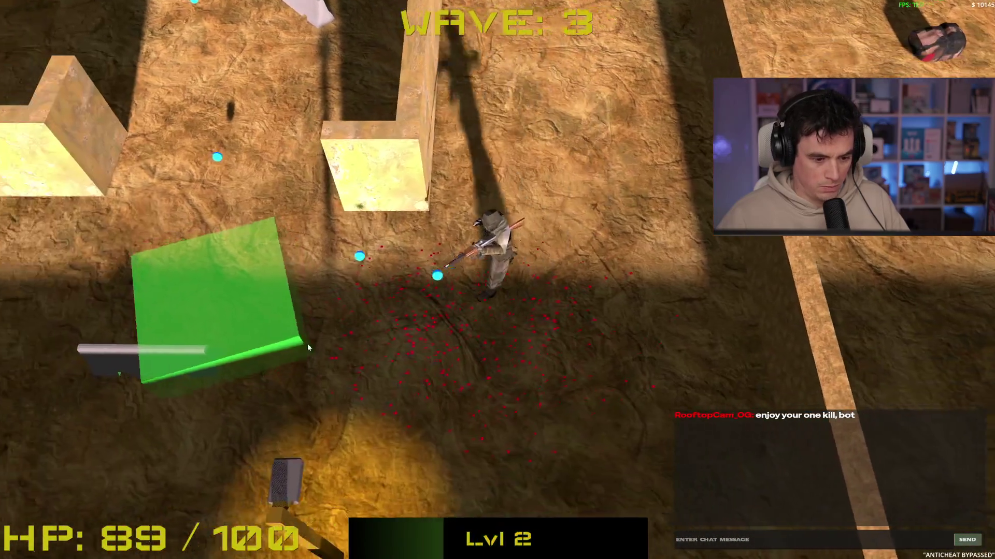
Pick the third level-up upgrade and buy Heal 50 HP at the shop.
left_click(726, 318)
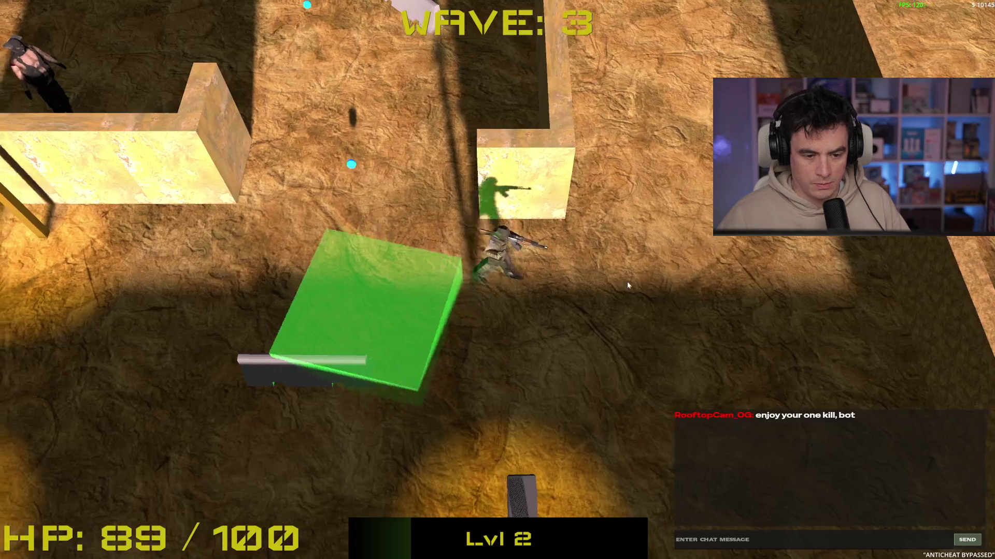
key("a")
left_click(495, 294)
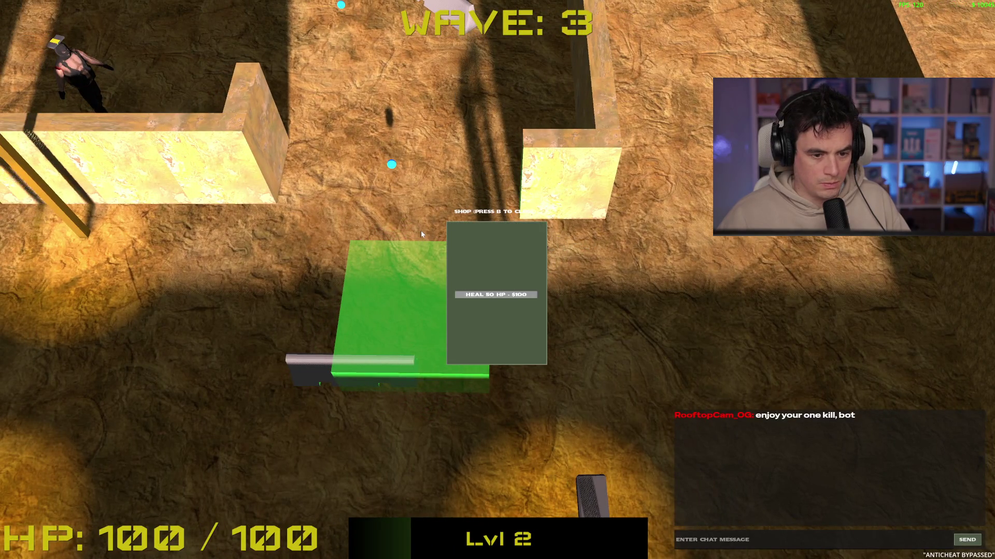
key("b")
key("w")
Fight through the wave 4 enemies and collect the blue XP orbs to level up.
left_click(242, 306)
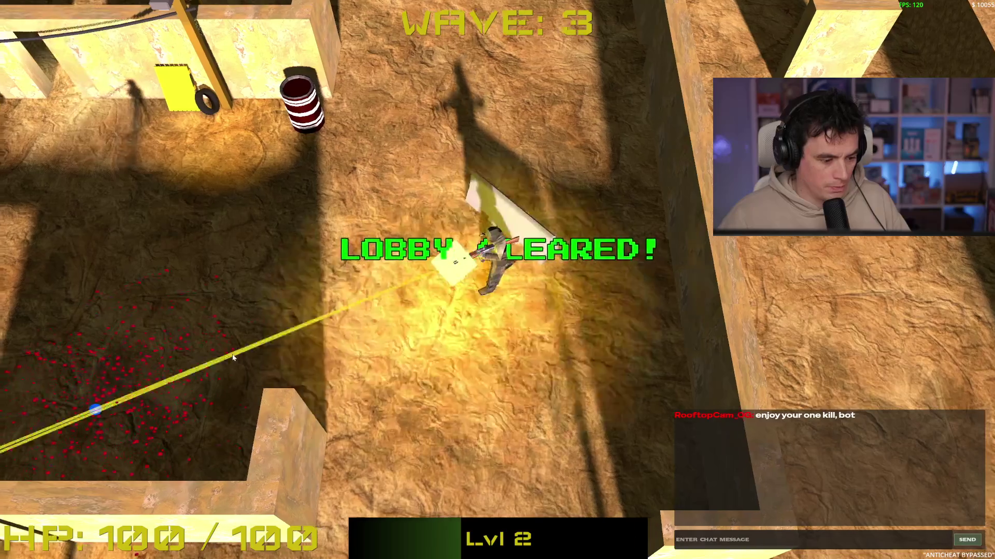
key("a")
key("s")
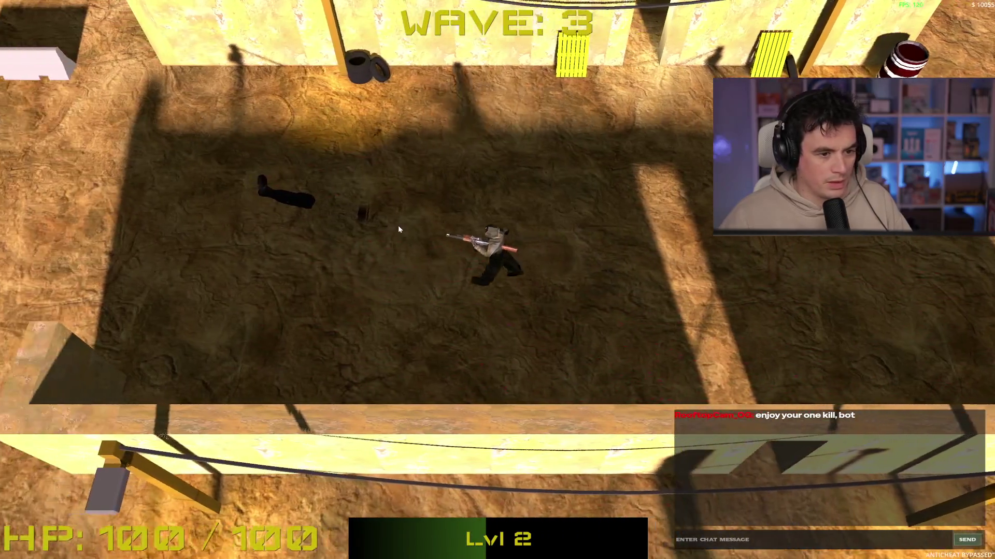
key("w")
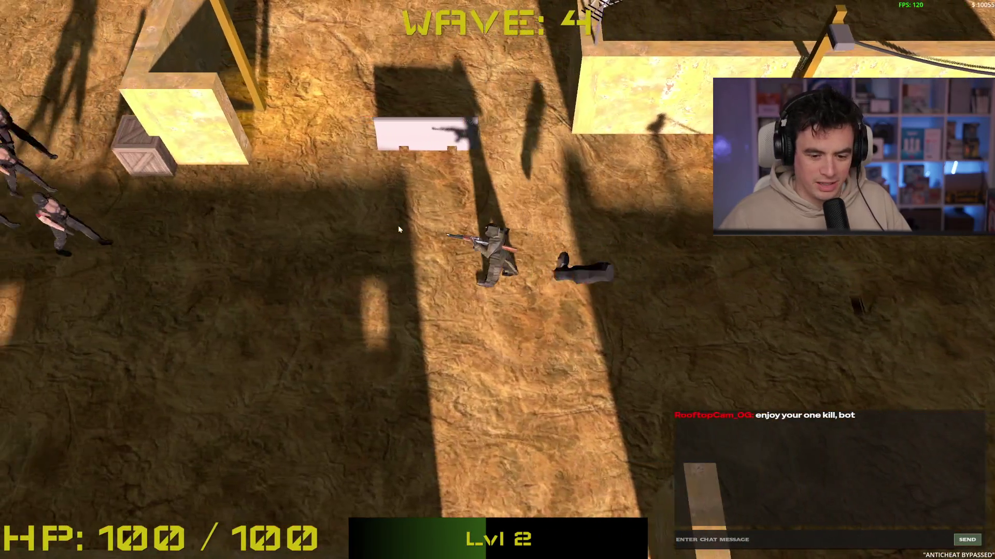
left_click(398, 229)
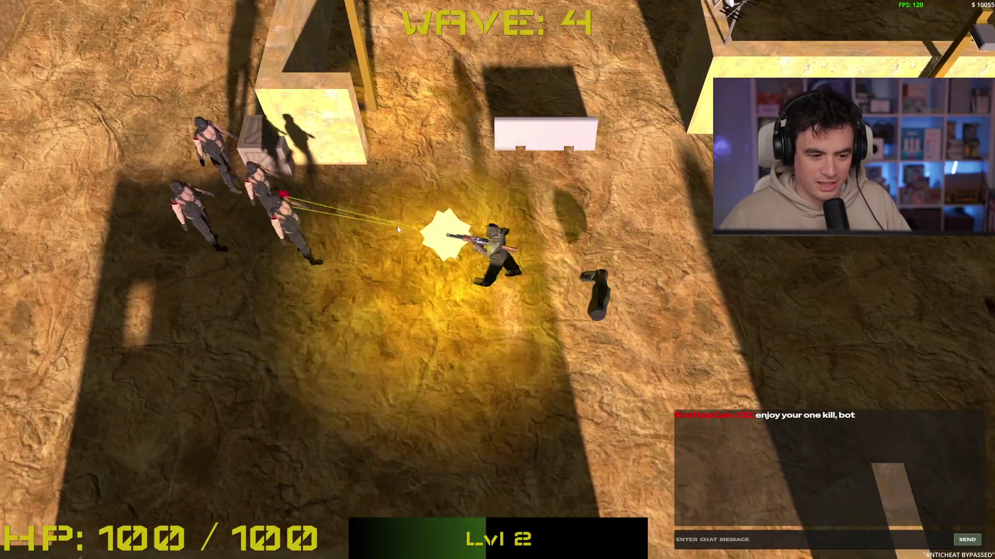
key("s")
key("d")
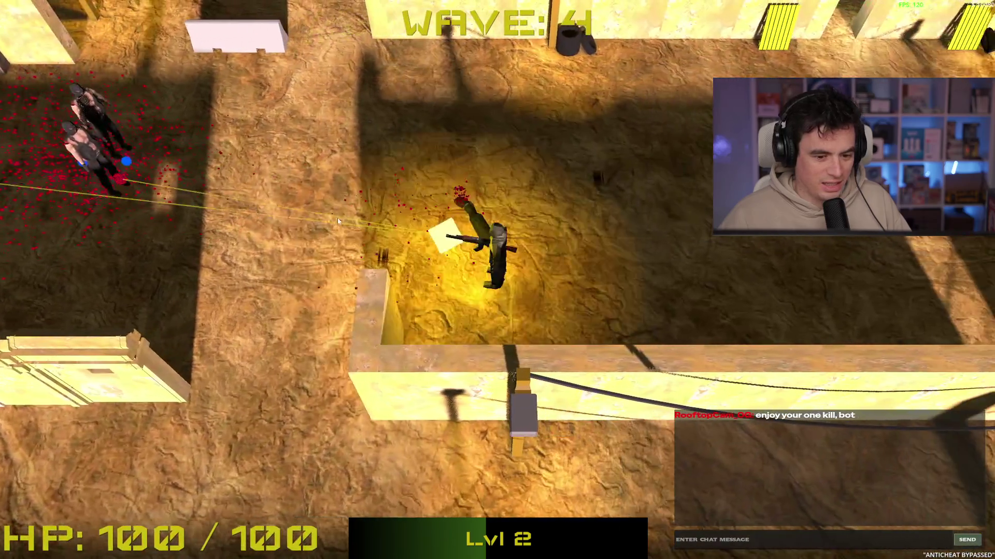
left_click(324, 221)
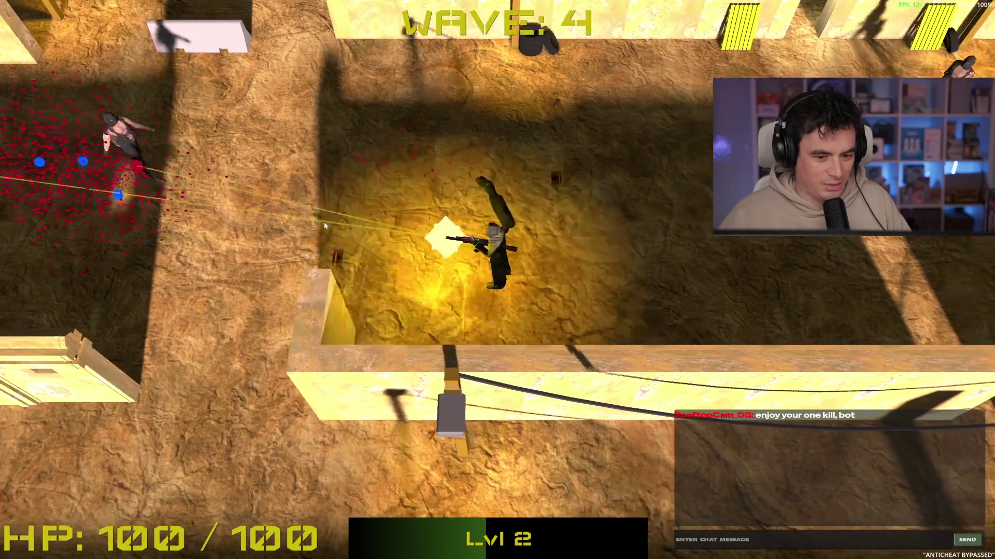
left_click(311, 231)
key("w")
key("a")
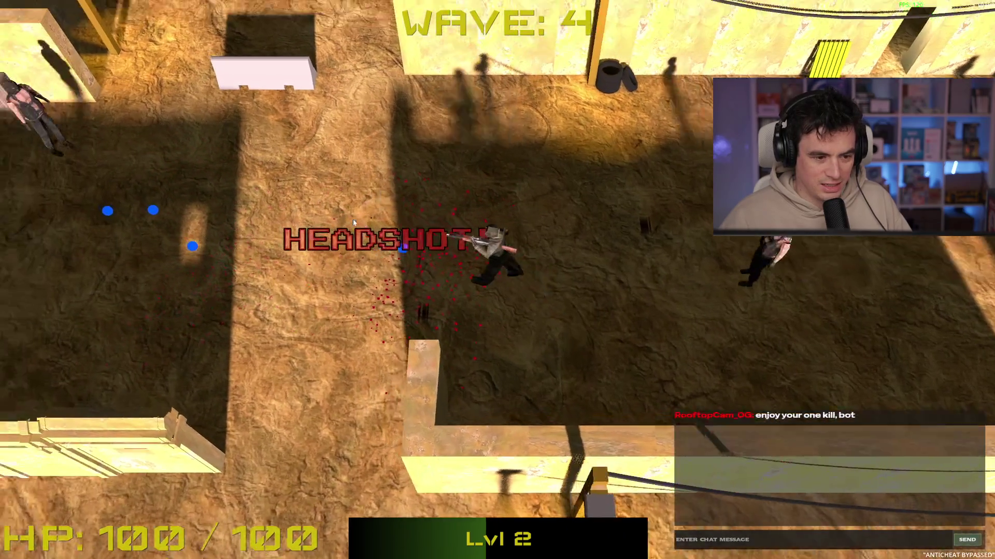
key("a")
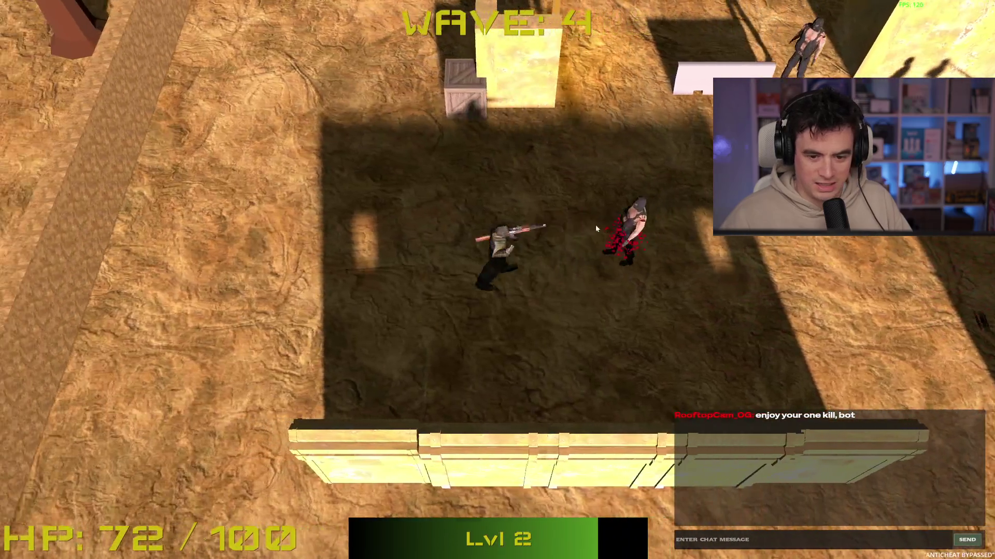
left_click(698, 228)
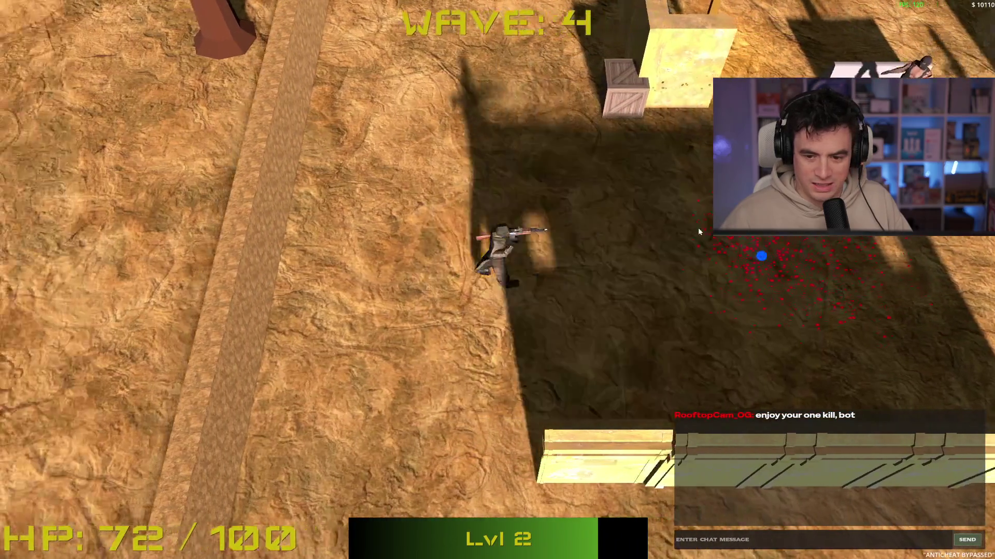
key("a")
key("d")
left_click(744, 244)
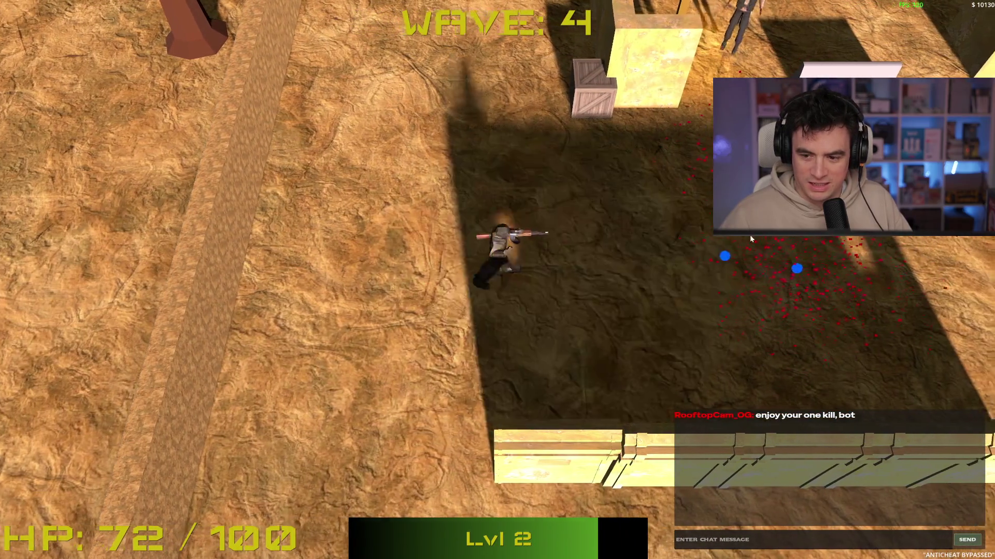
key("d")
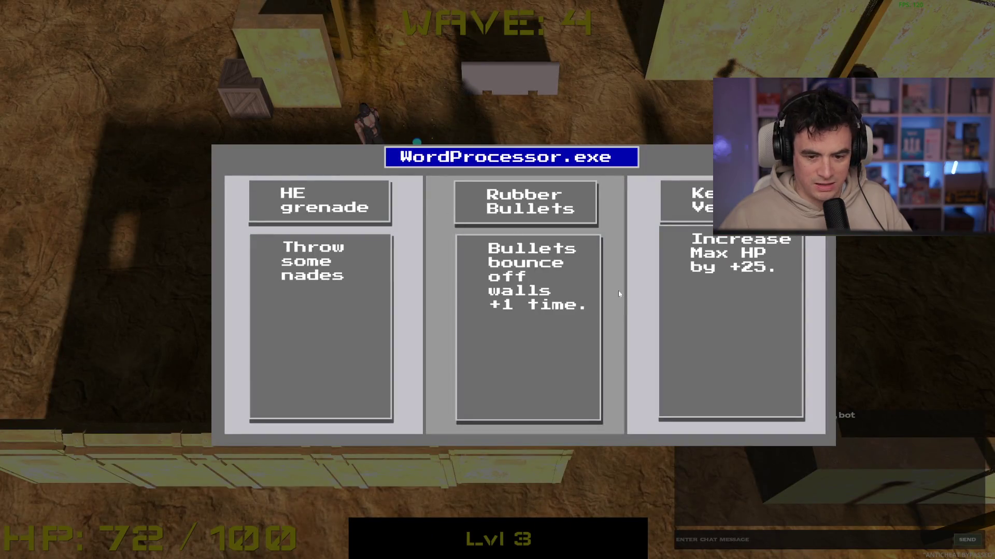
Take the HE grenade upgrade, finish the remaining enemies and walk into the next arena.
left_click(363, 329)
key("d")
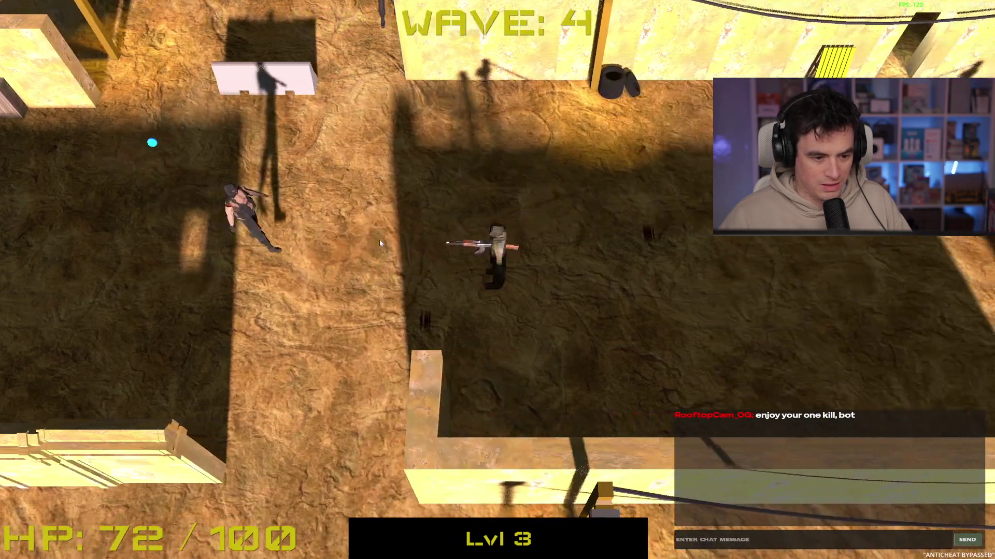
key("a")
left_click(405, 230)
left_click(621, 195)
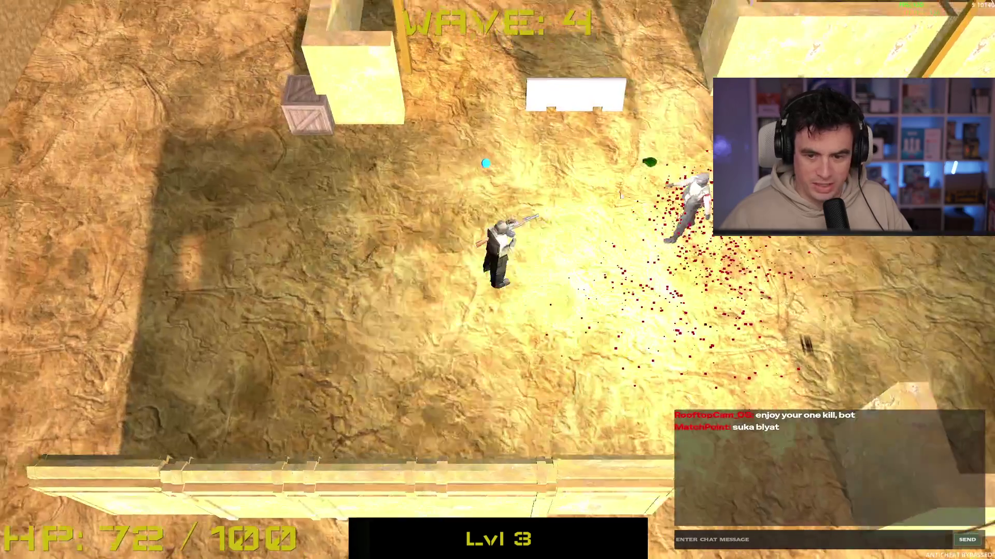
key("d")
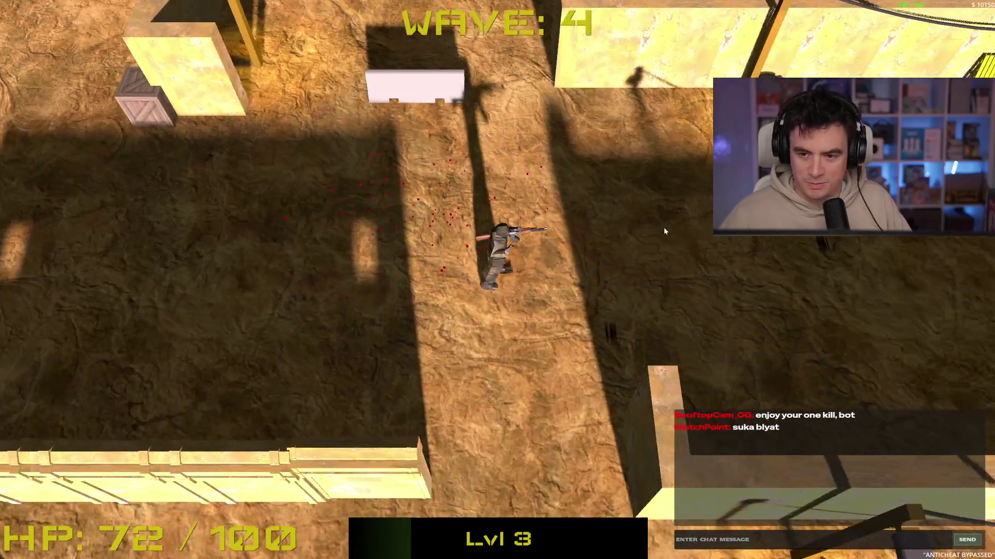
key("d")
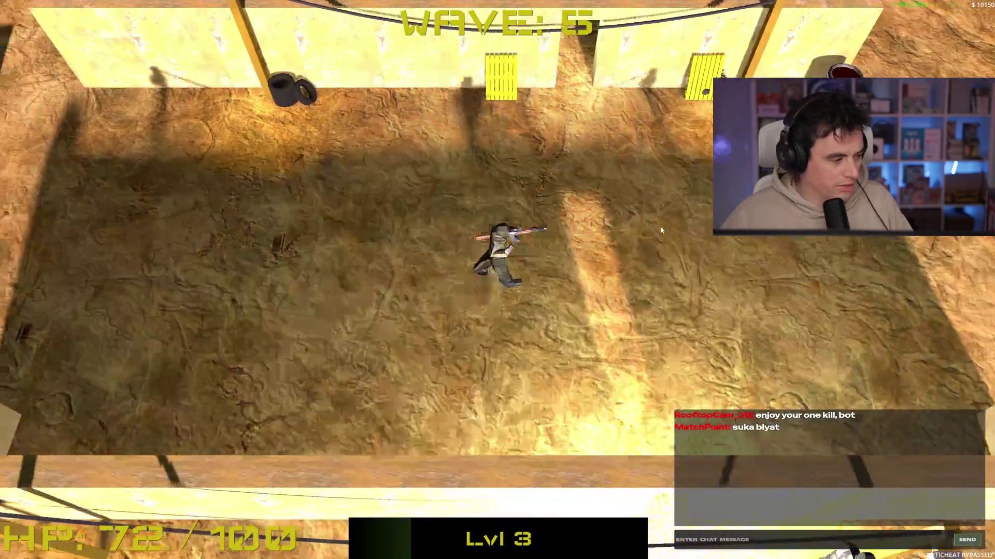
key("w")
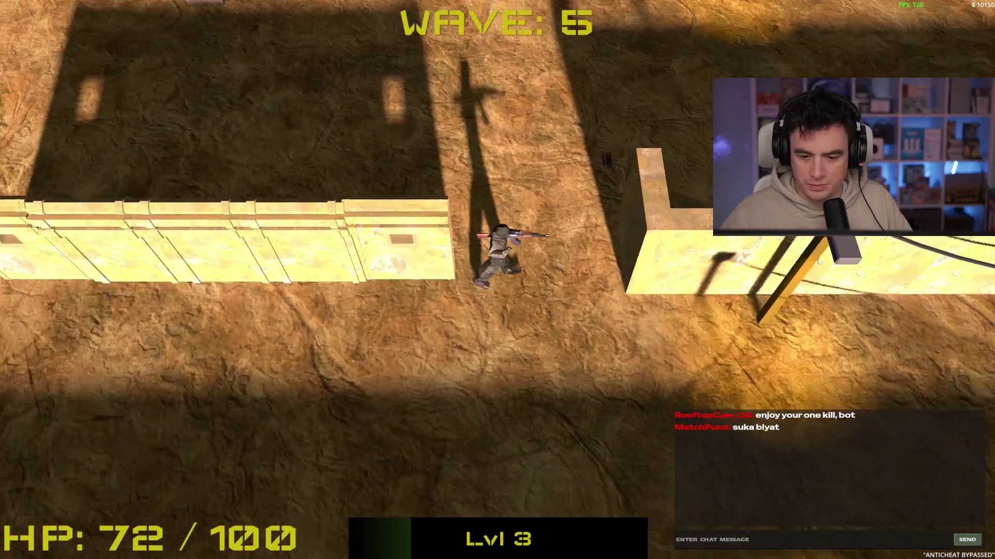
key("s")
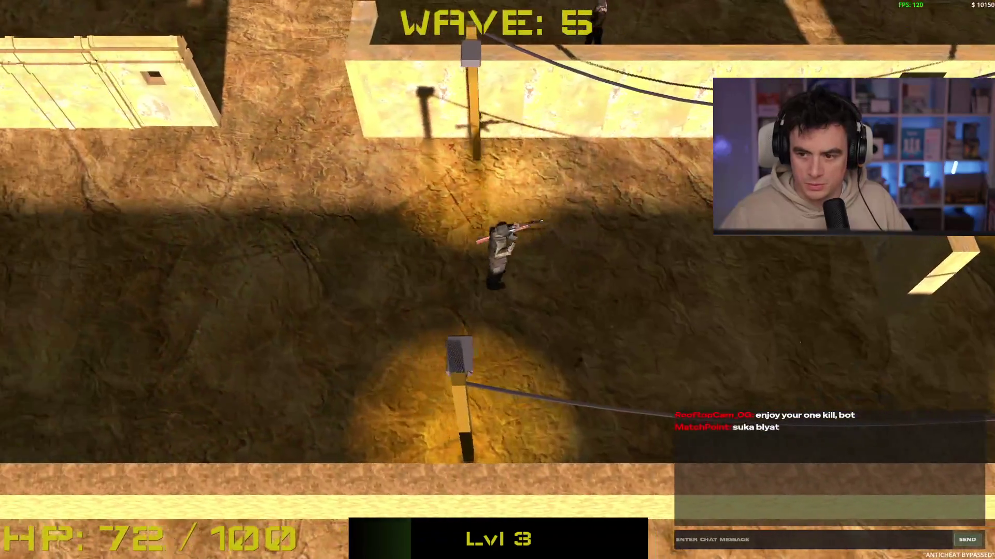
key("a")
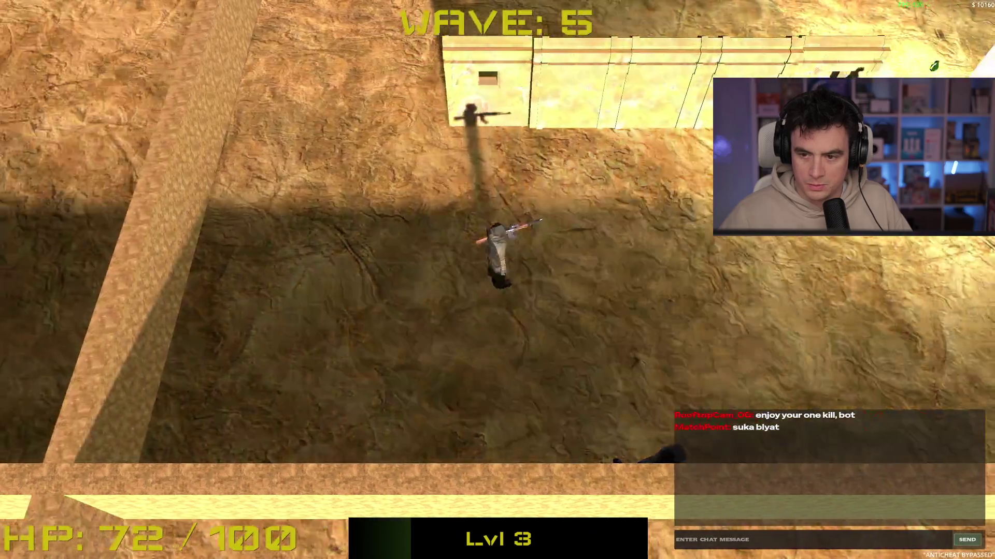
Clear the rest of the wave's enemies and collect the dropped XP orbs.
left_click(708, 160)
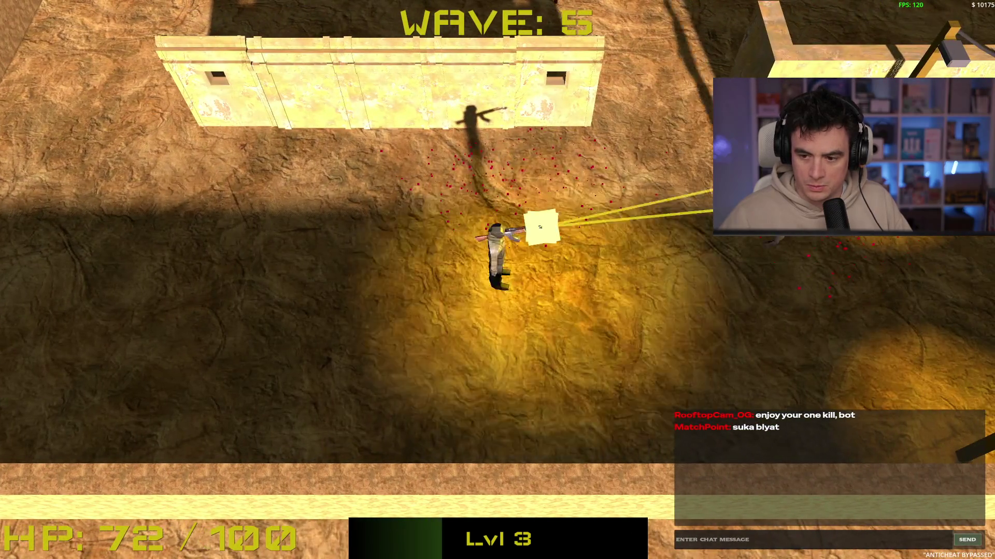
key("w")
key("s")
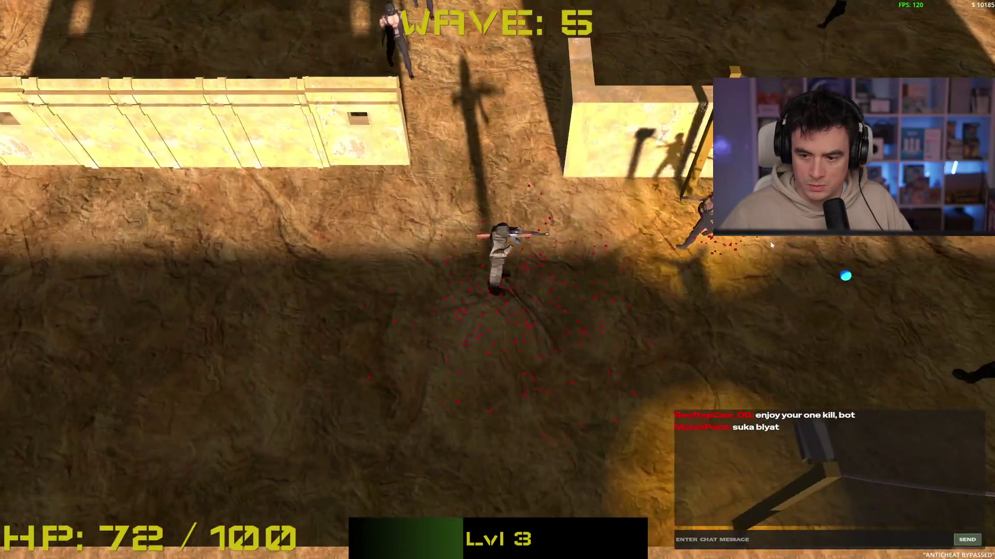
key("a")
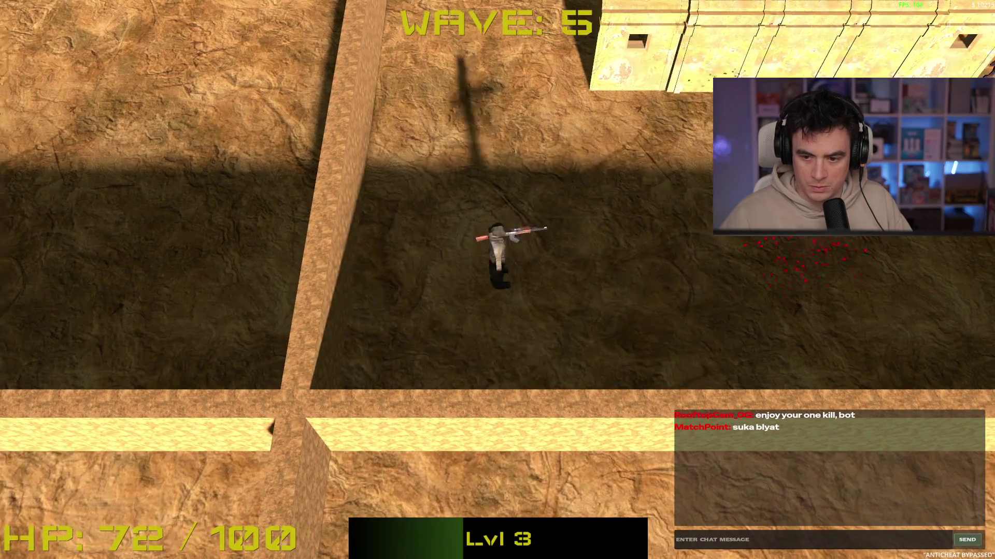
key("d")
left_click(710, 166)
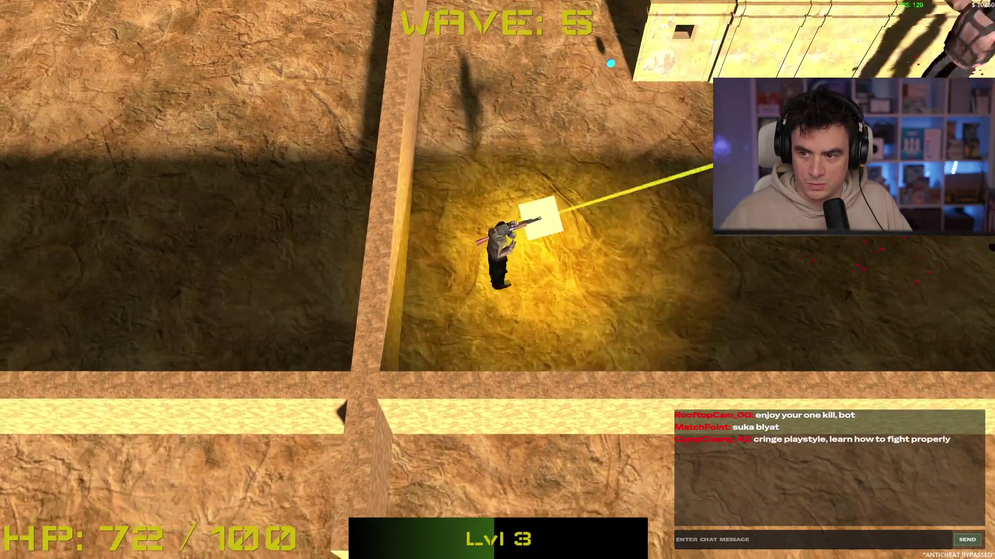
key("s")
key("a")
left_click(569, 121)
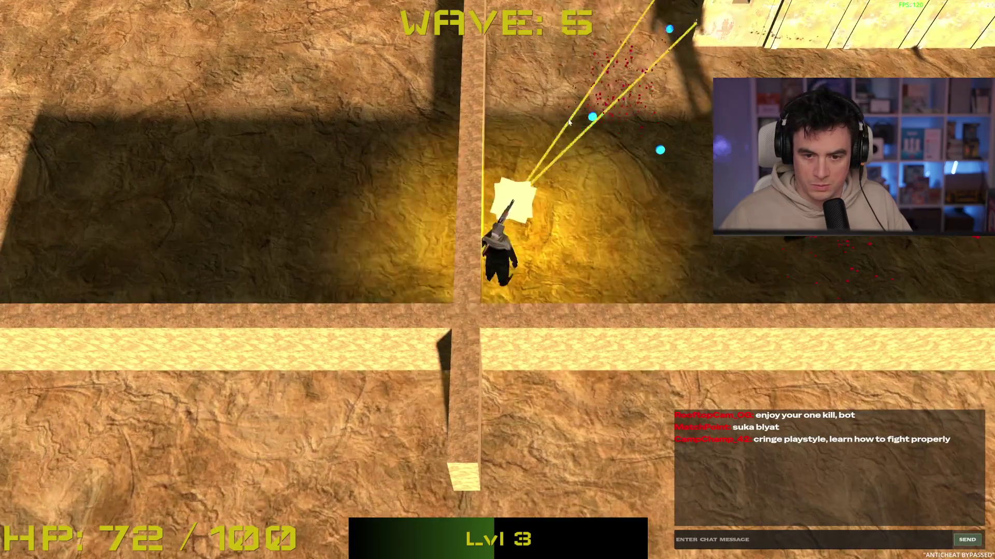
key("w")
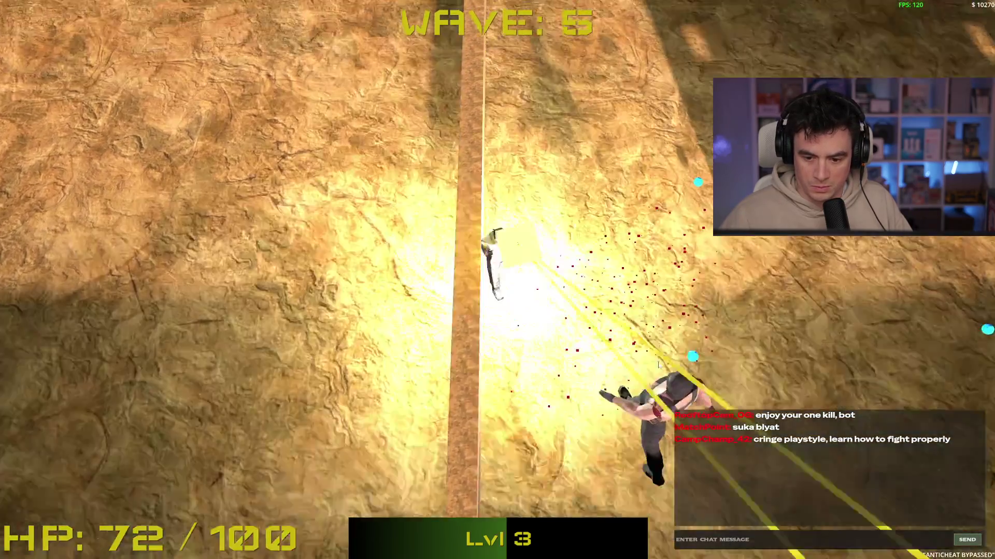
left_click(634, 426)
key("d")
left_click(548, 417)
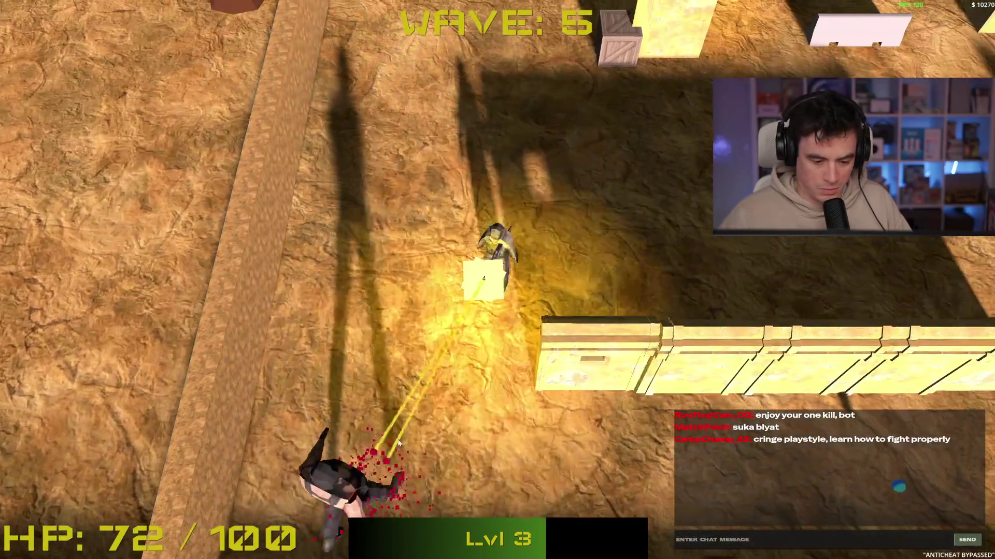
key("s")
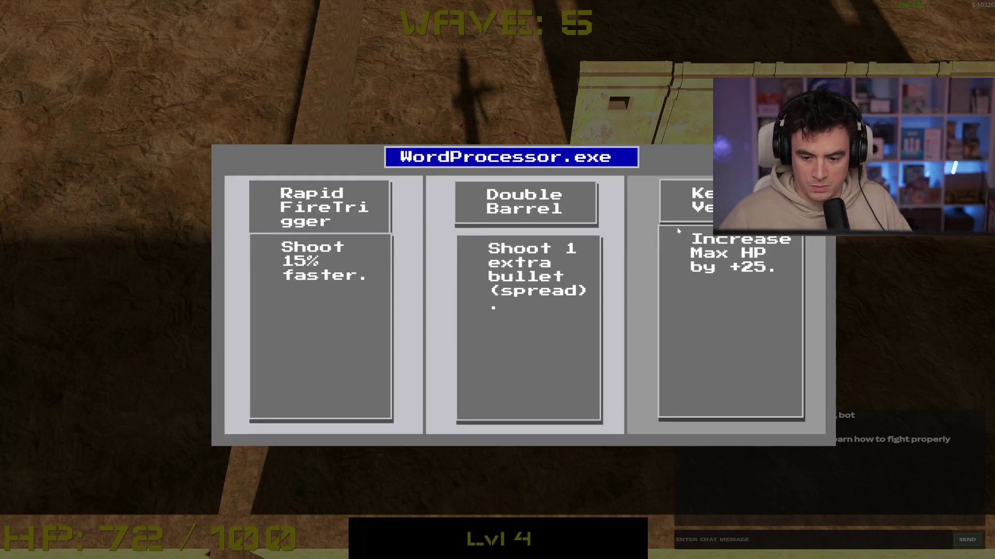
Take the Double Barrel upgrade and fire spread shots at the wave 6 enemies.
left_click(534, 335)
key("d")
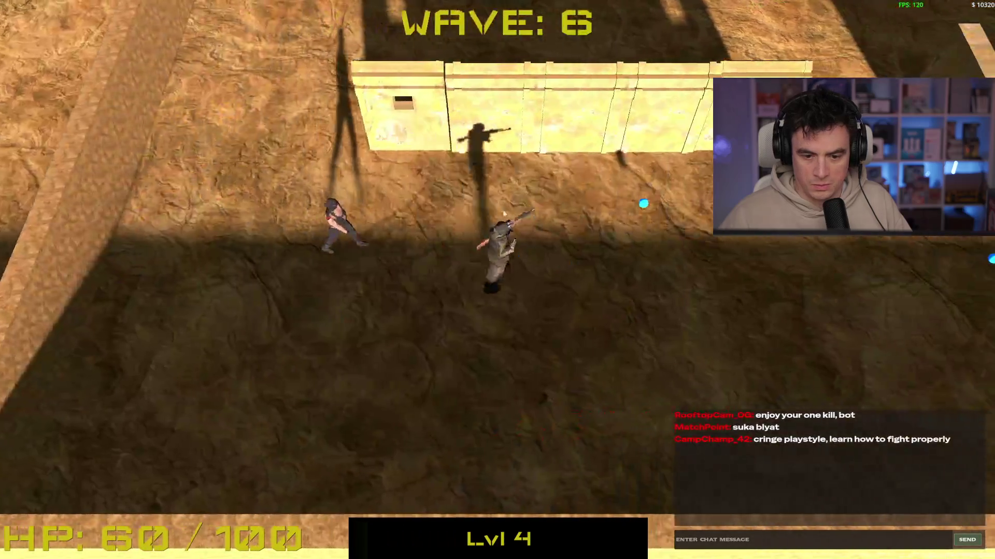
key("a")
left_click(672, 252)
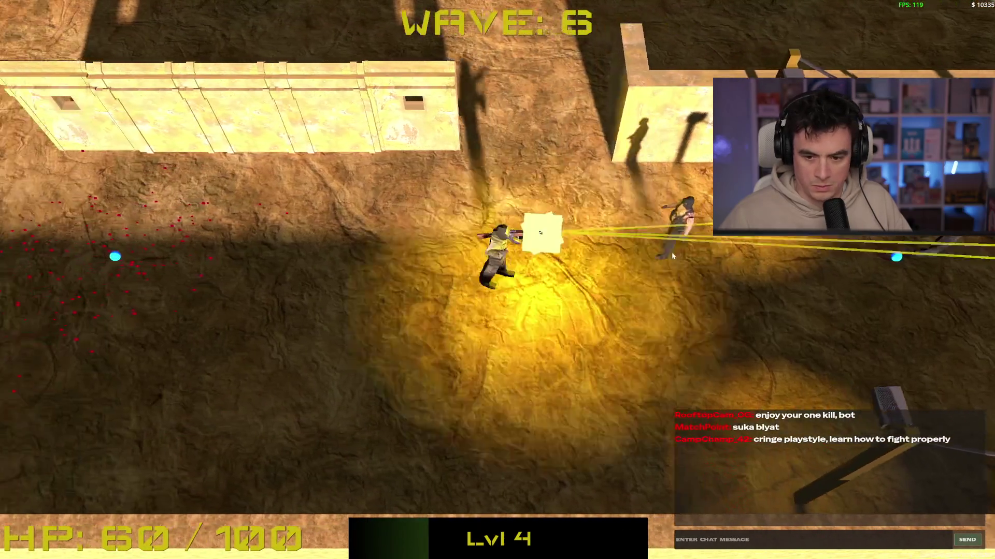
left_click(794, 245)
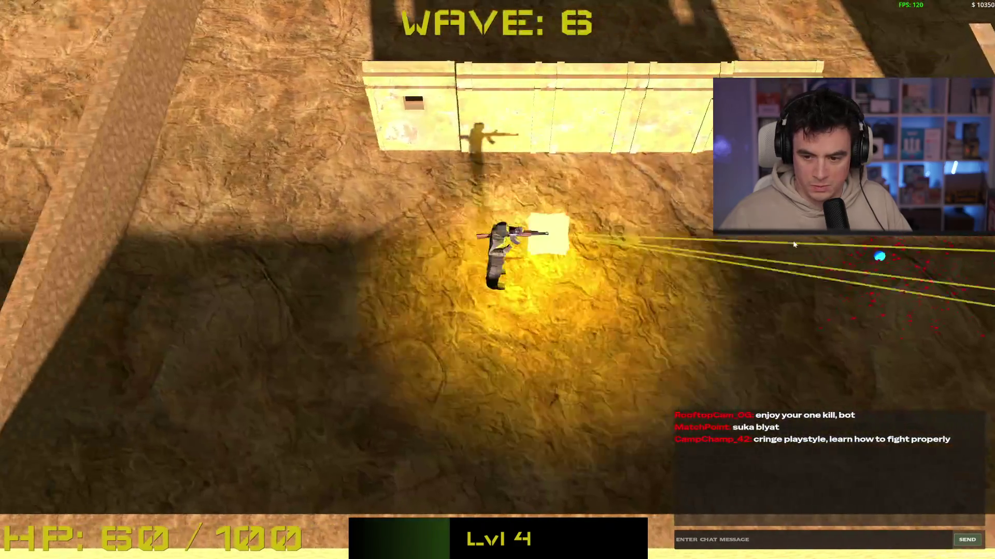
key("d")
left_click(829, 243)
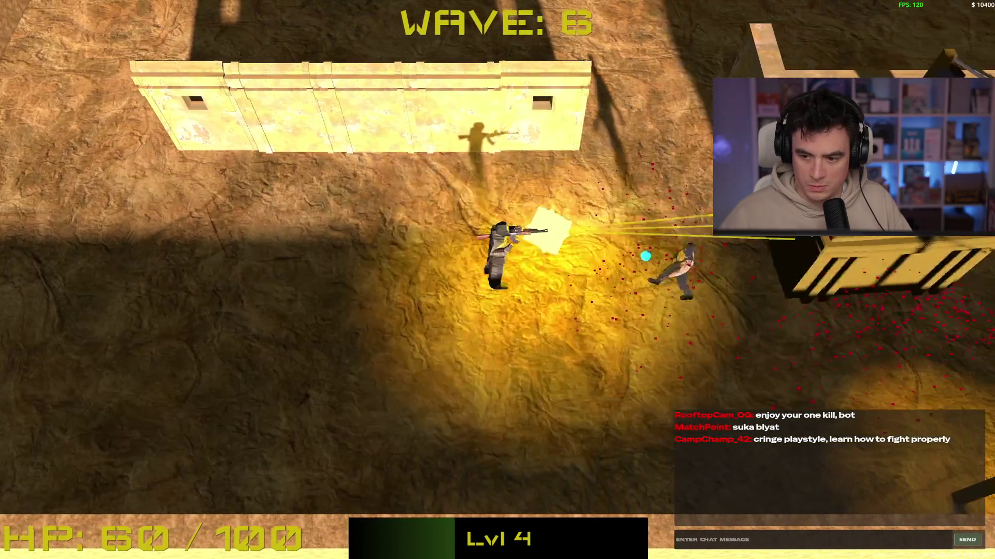
key("a")
left_click(854, 243)
key("d")
left_click(889, 241)
key("d")
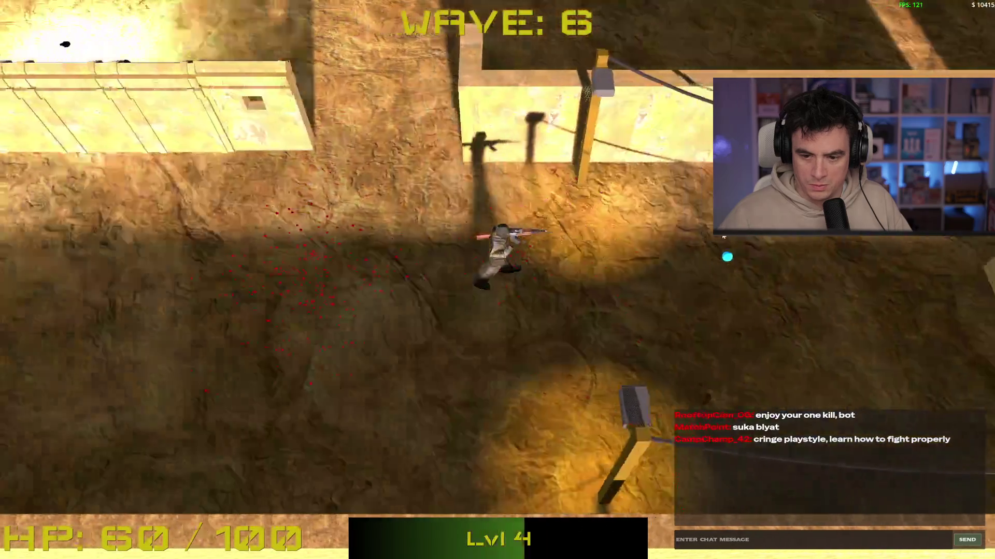
Keep fighting wave 6 enemies above and ahead while moving along the wall.
key("a")
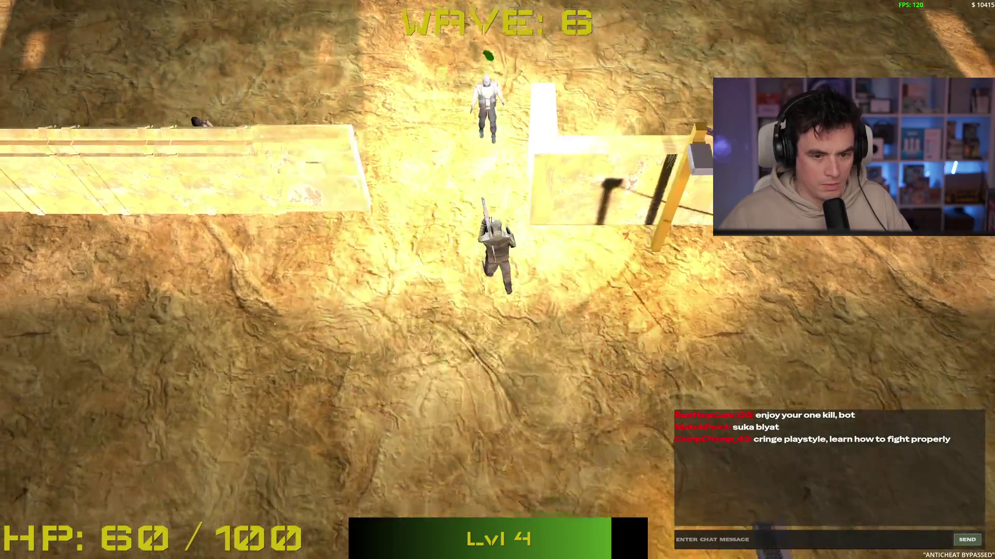
key("s")
left_click(495, 194)
key("w")
left_click(539, 235)
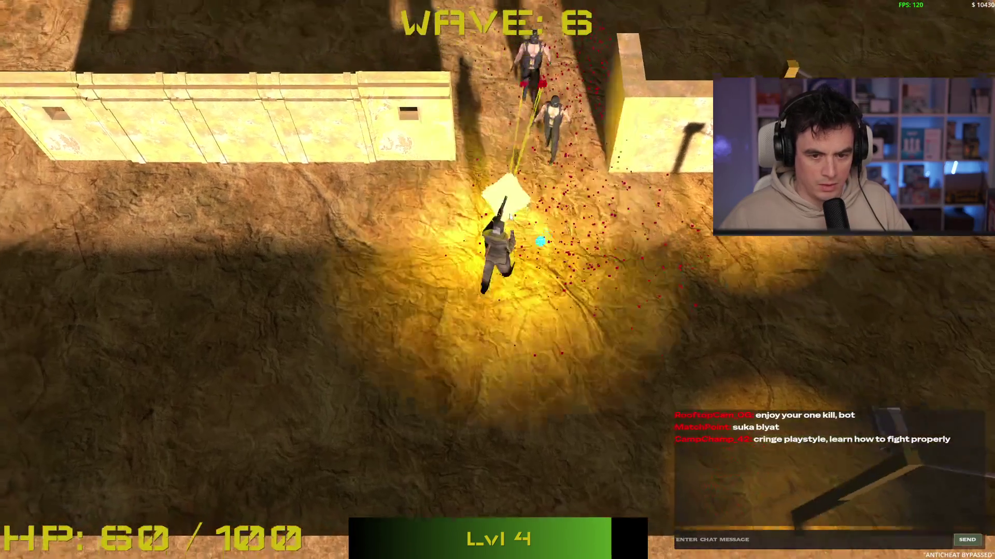
left_click(706, 94)
key("w")
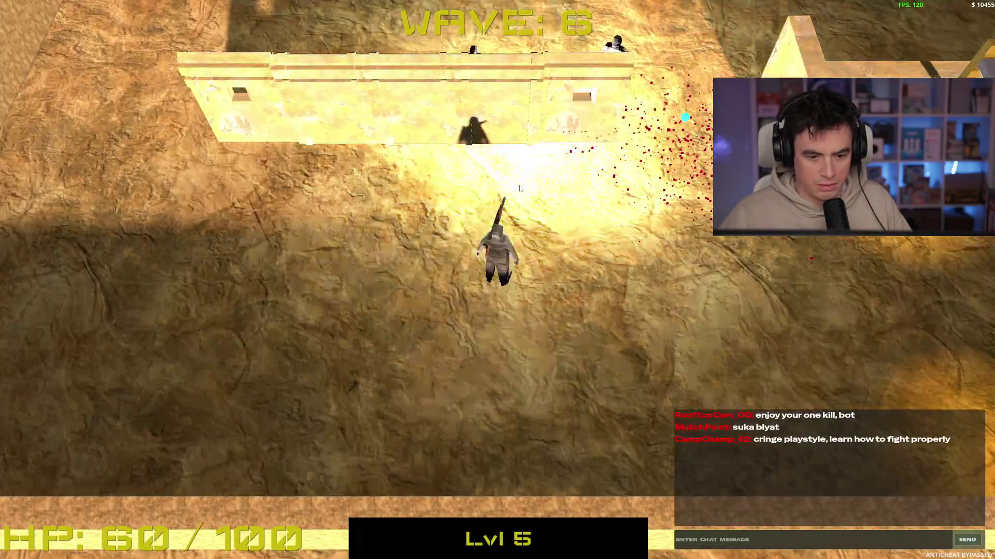
key("d")
key("s")
Shoot the nearby remaining enemies and head down-left into a new area.
left_click(570, 145)
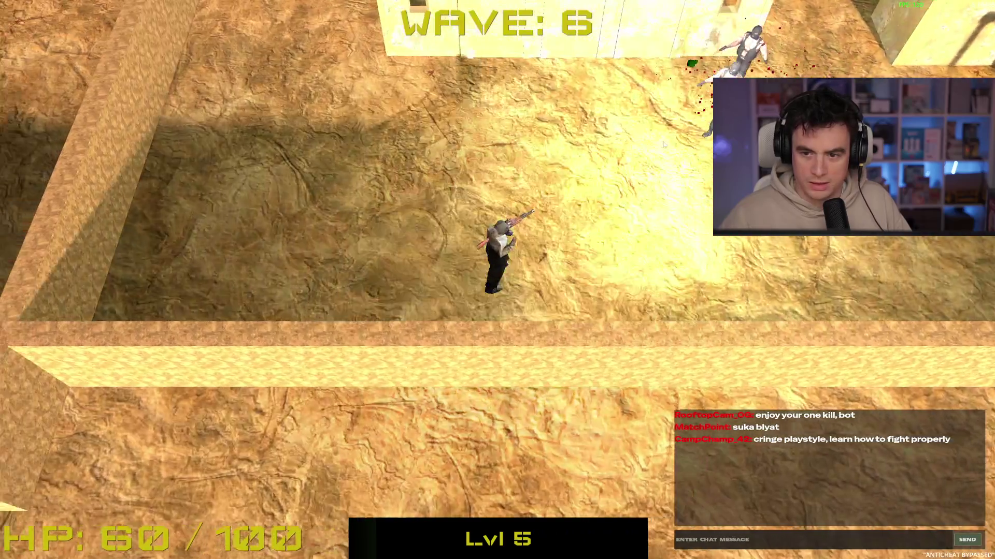
key("w")
left_click(692, 135)
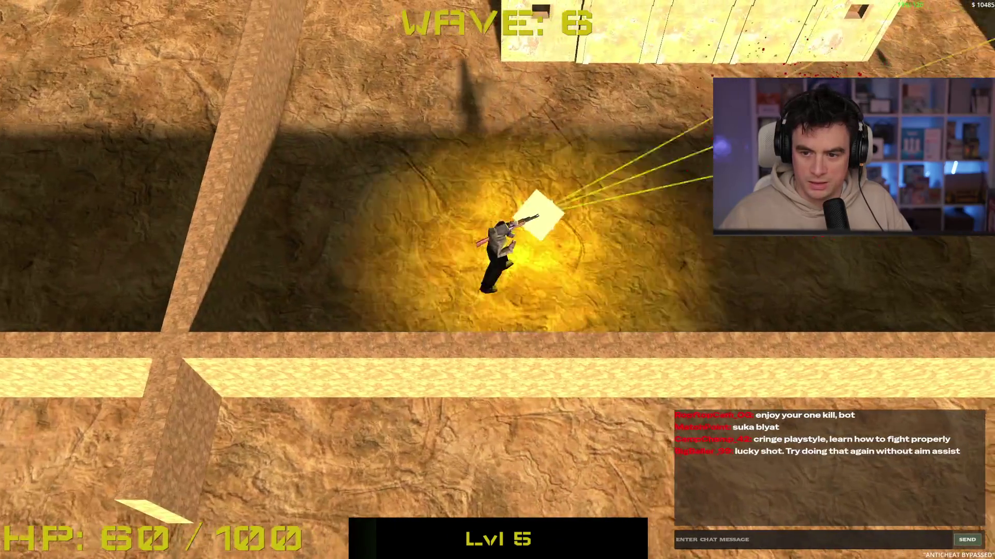
key("d")
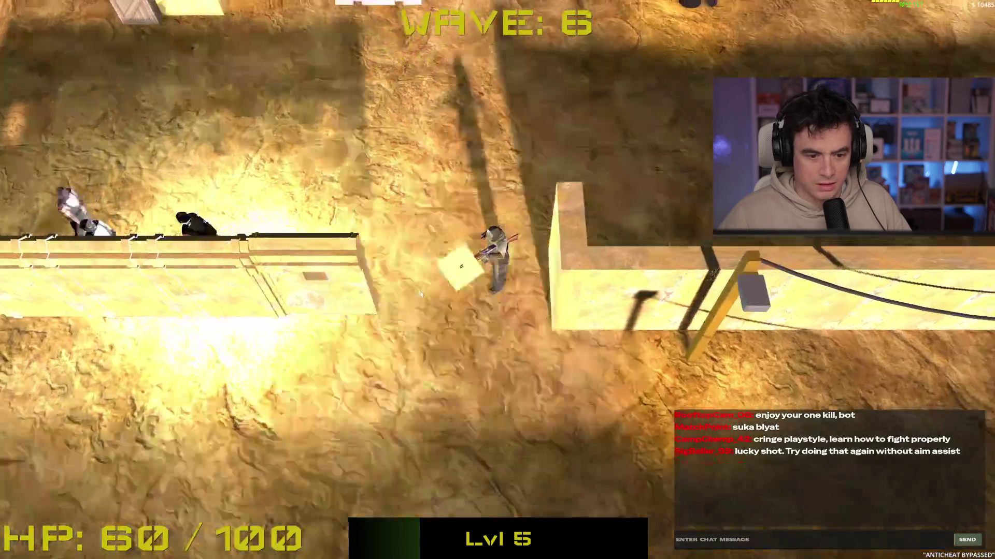
left_click(382, 308)
key("s")
key("a")
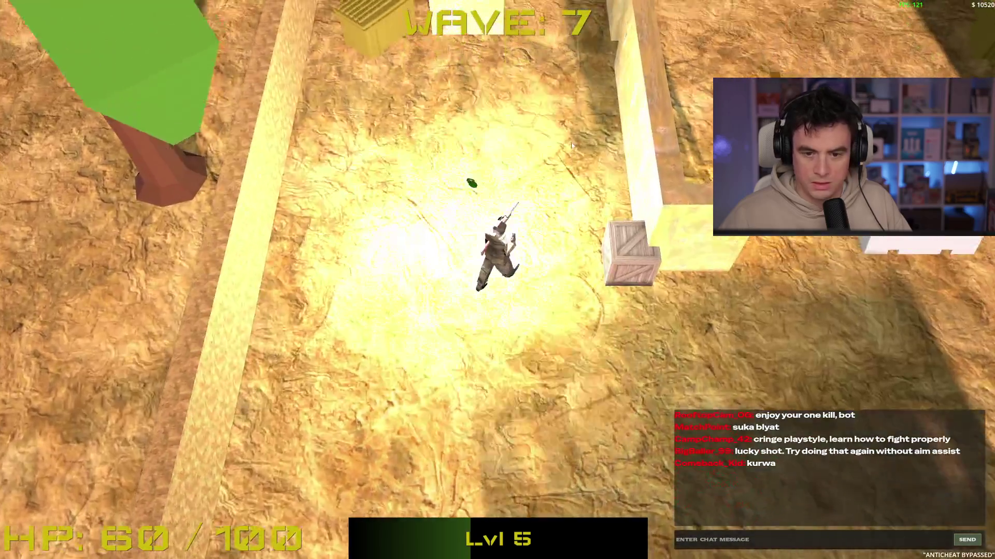
Shoot wave 7 enemies approaching from the top while retreating down the map.
key("w")
key("w")
left_click(359, 109)
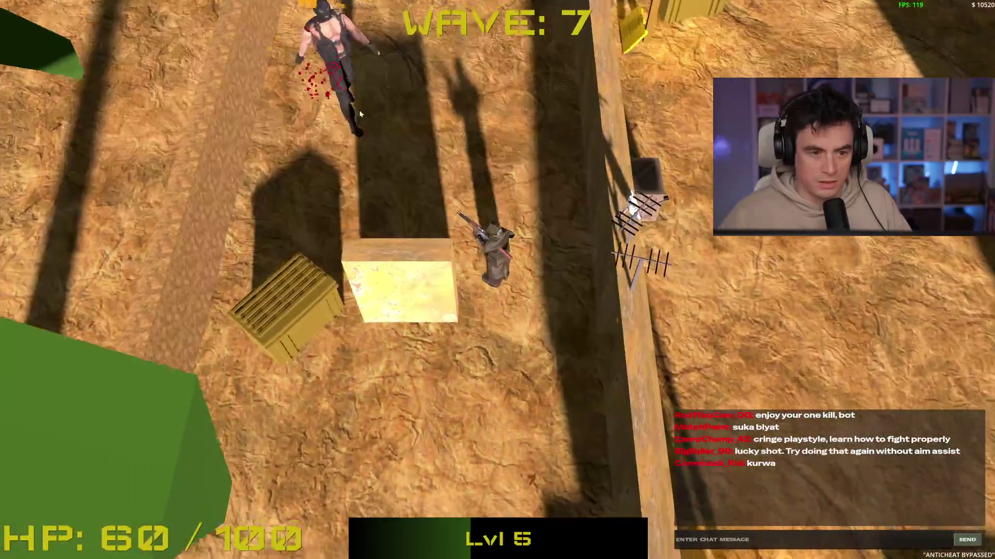
key("w")
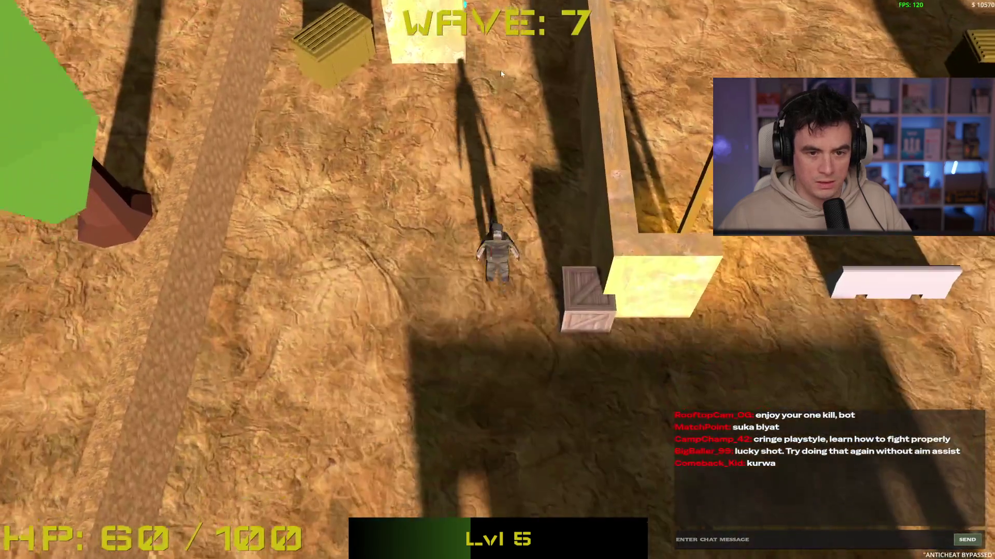
left_click(509, 89)
key("s")
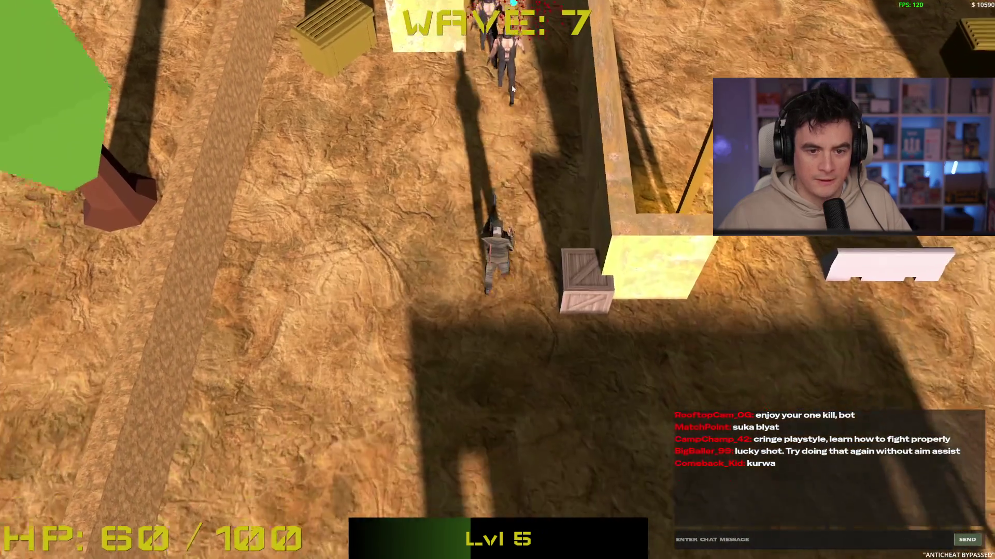
left_click(511, 85)
key("s")
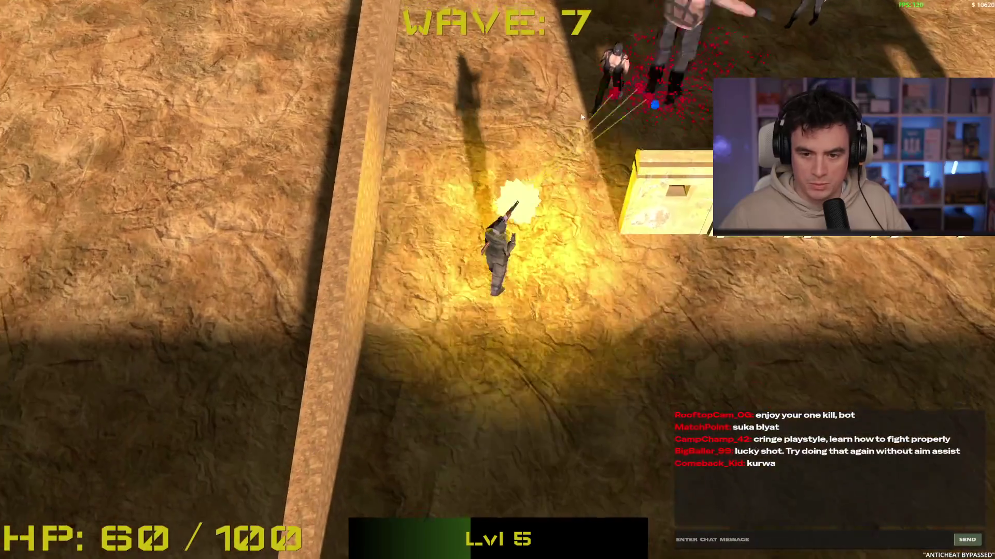
left_click(510, 102)
key("s")
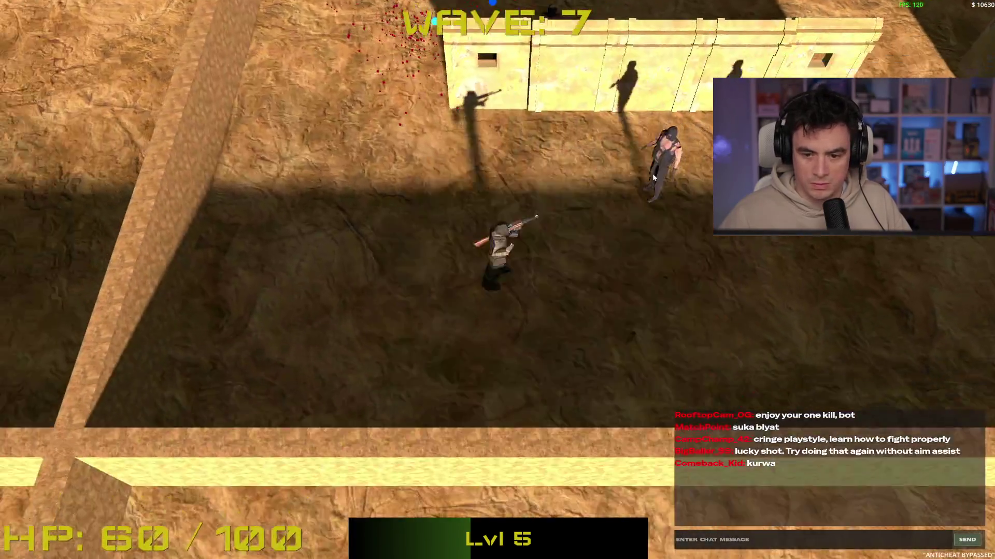
left_click(662, 167)
Fight off the enemies closing in from the left until health is nearly gone.
key("d")
left_click(507, 184)
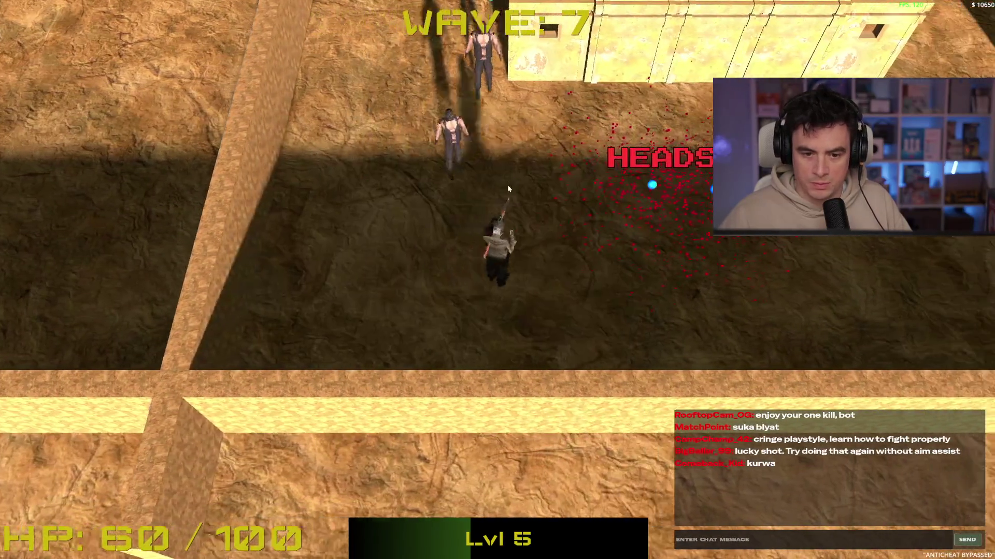
left_click(440, 236)
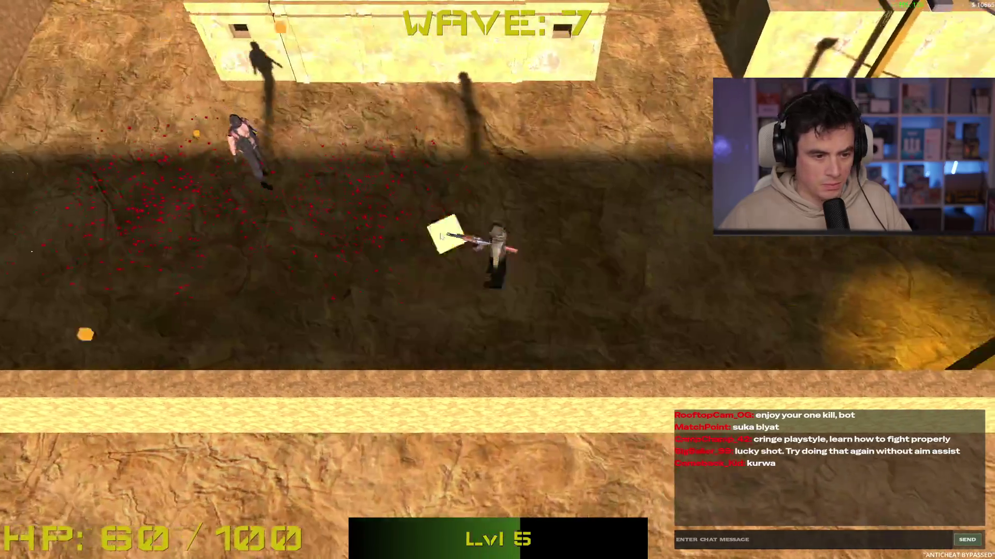
key("d")
left_click(394, 231)
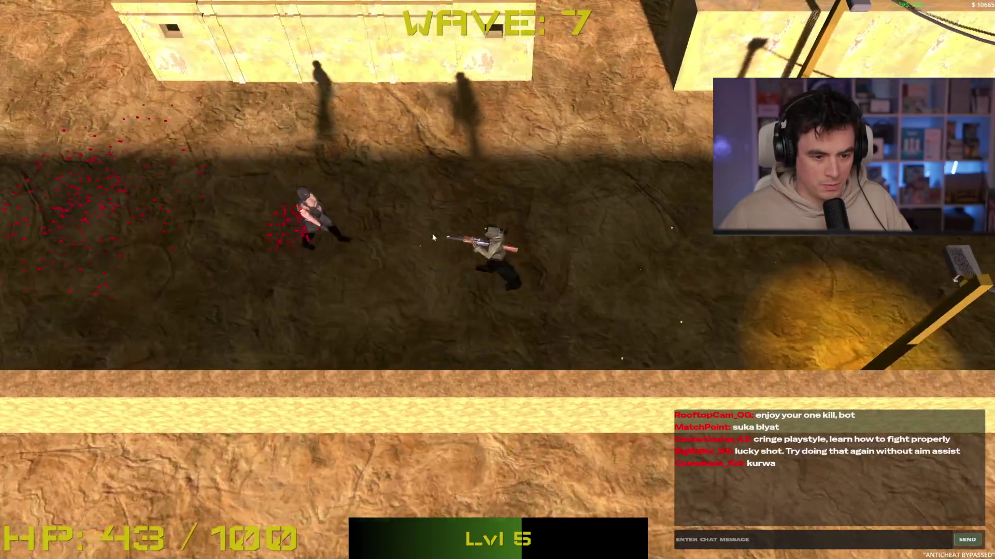
left_click(408, 242)
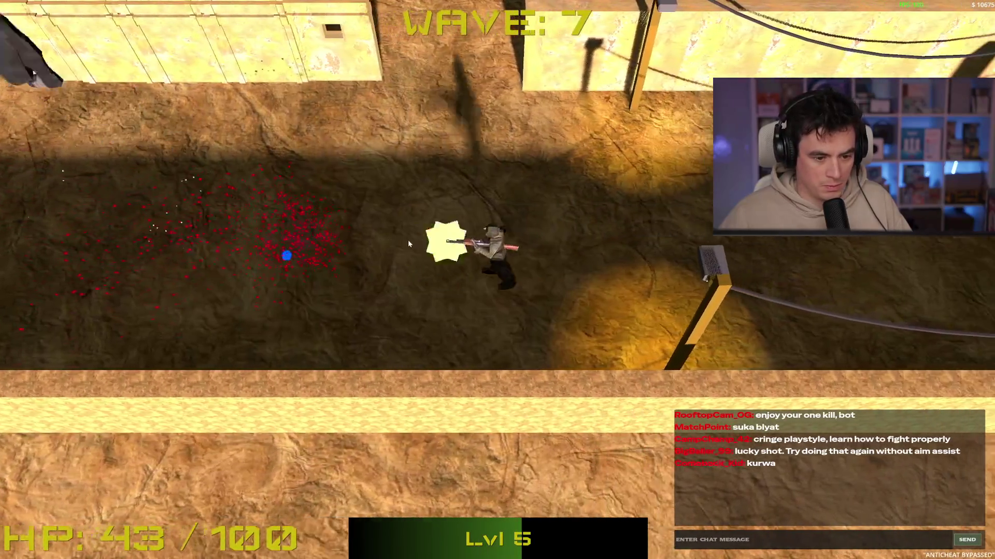
key("w")
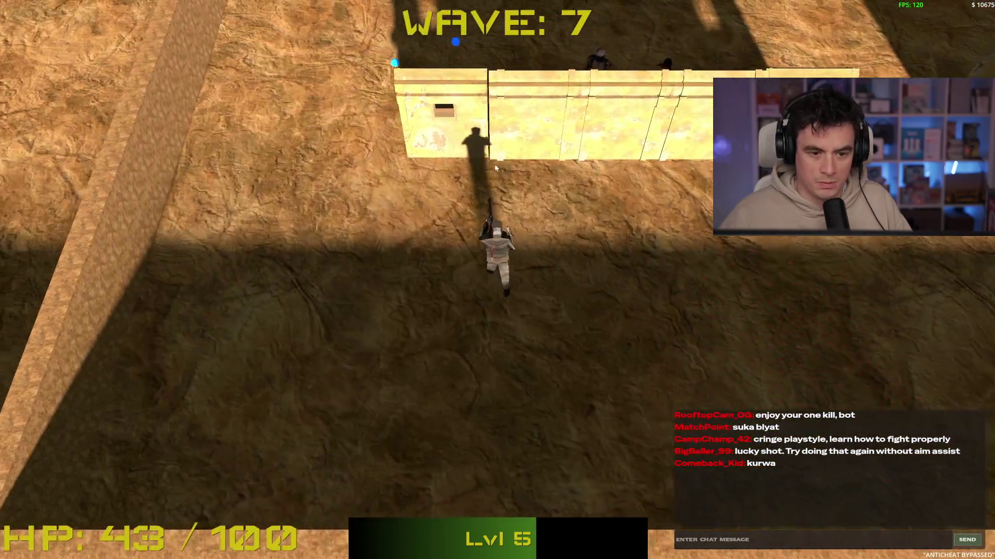
key("a")
left_click(518, 159)
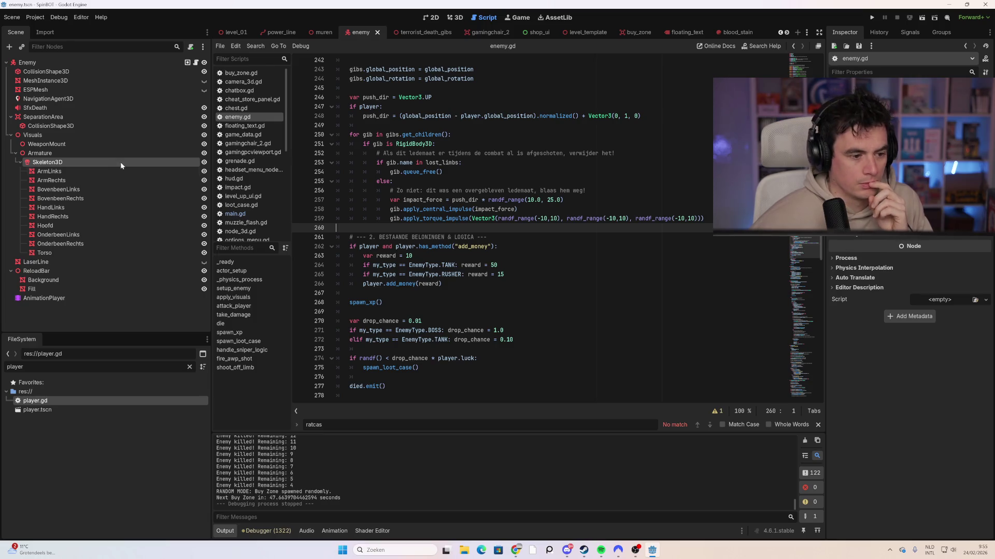
Select the Visuals node, then the Enemy root node, and scroll through its Inspector properties.
left_click(84, 136)
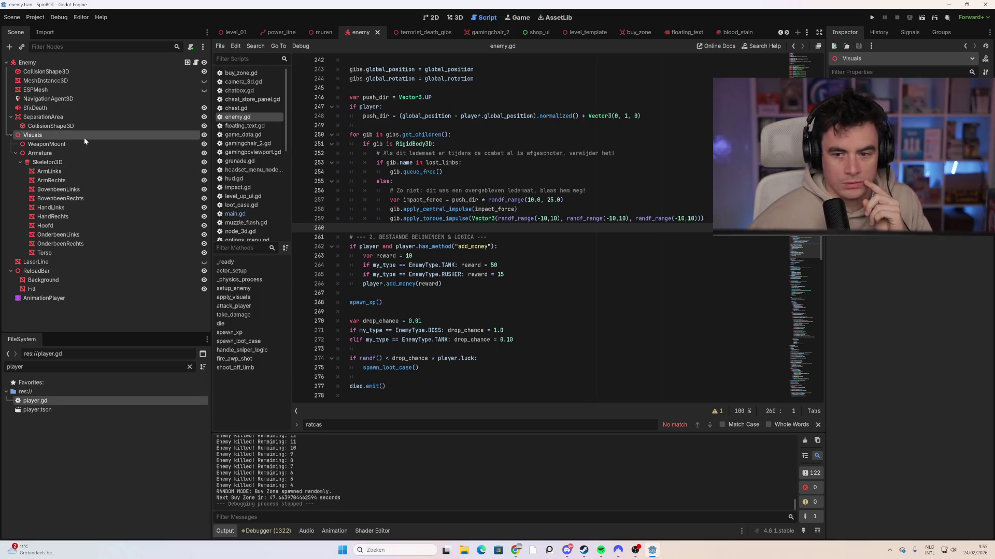
left_click(83, 63)
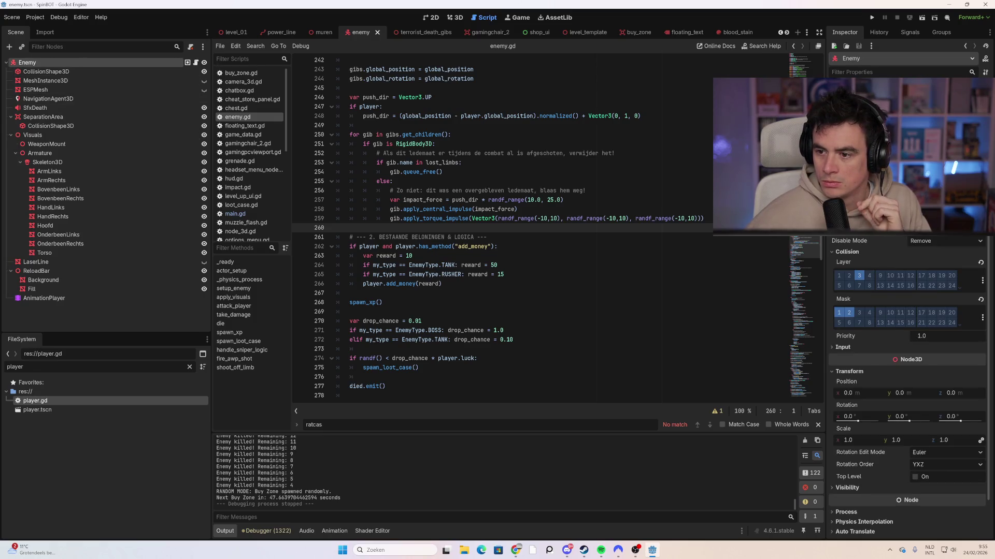
scroll(867, 255, "down", 2)
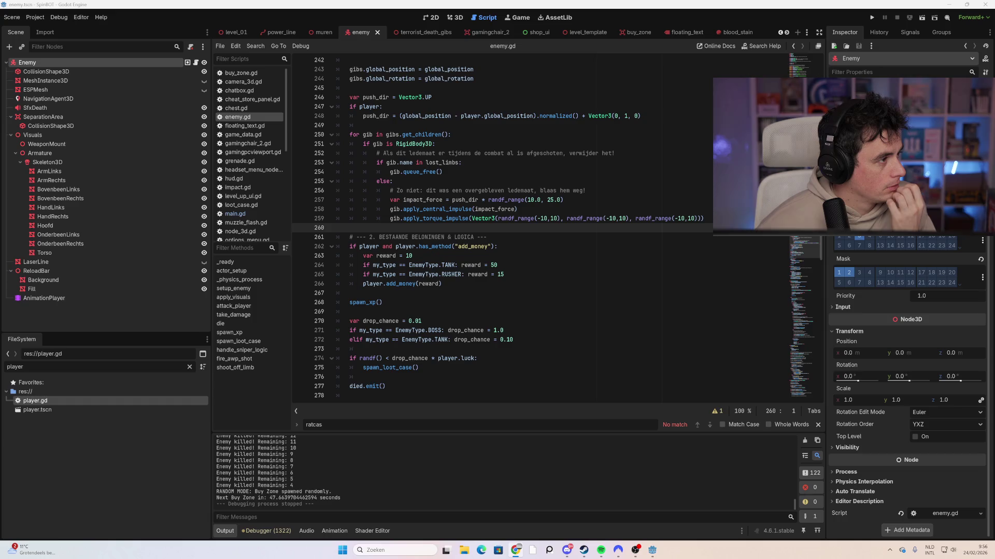
View the terrorist_death_gibs scene, return to the Enemy scene and snip a screenshot of it.
left_click(414, 33)
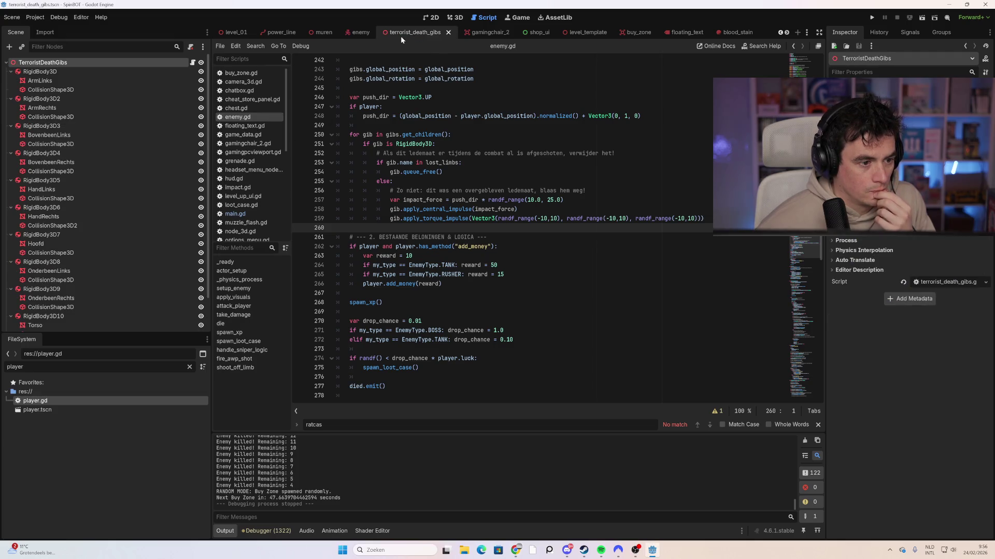
left_click(363, 33)
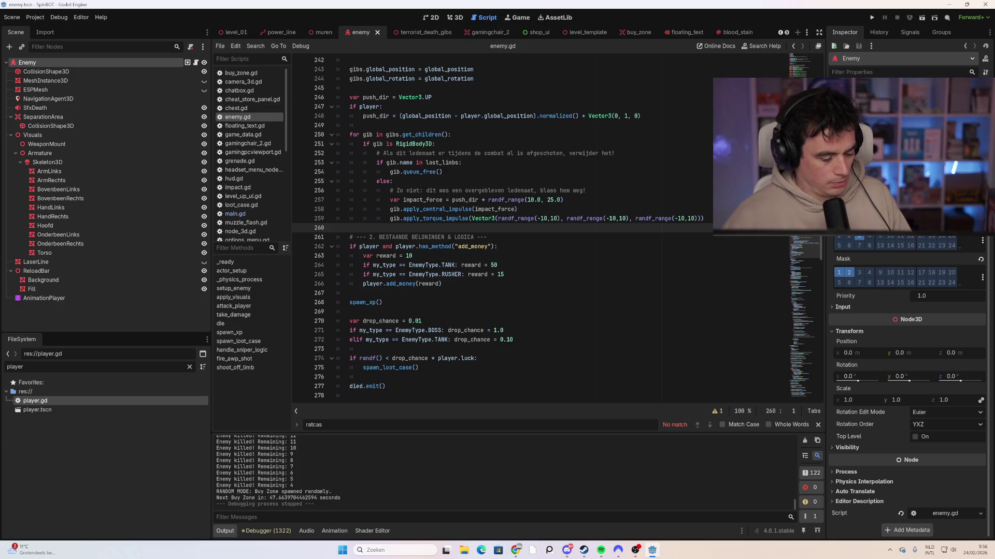
key("super+shift+s")
mouse_move(3, 55)
left_mouse_down()
mouse_move(566, 340)
mouse_move(344, 294)
mouse_move(263, 335)
mouse_move(297, 344)
left_mouse_up()
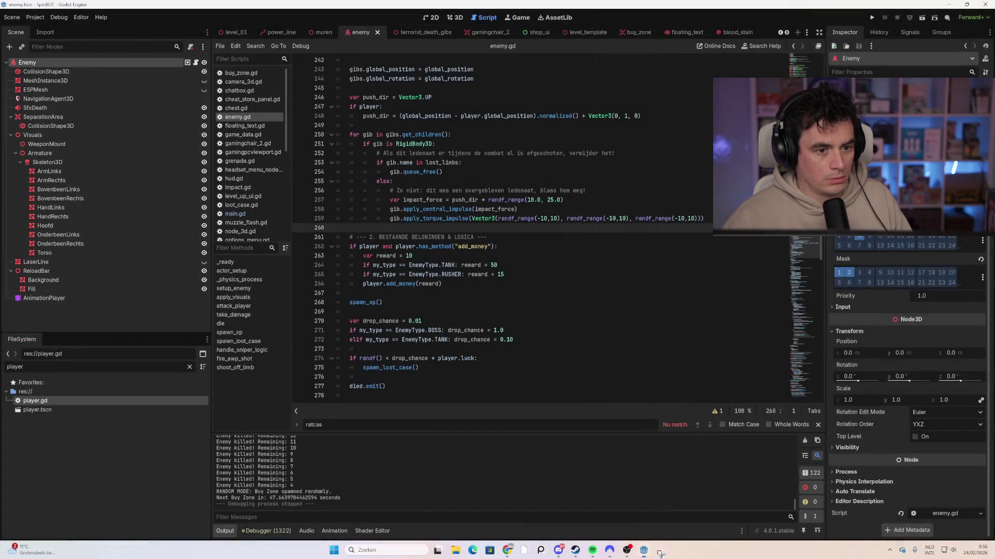
Switch to the terrorist_death_gibs scene and snip nearly the whole editor.
left_click(417, 32)
scroll(121, 140, "down", 2)
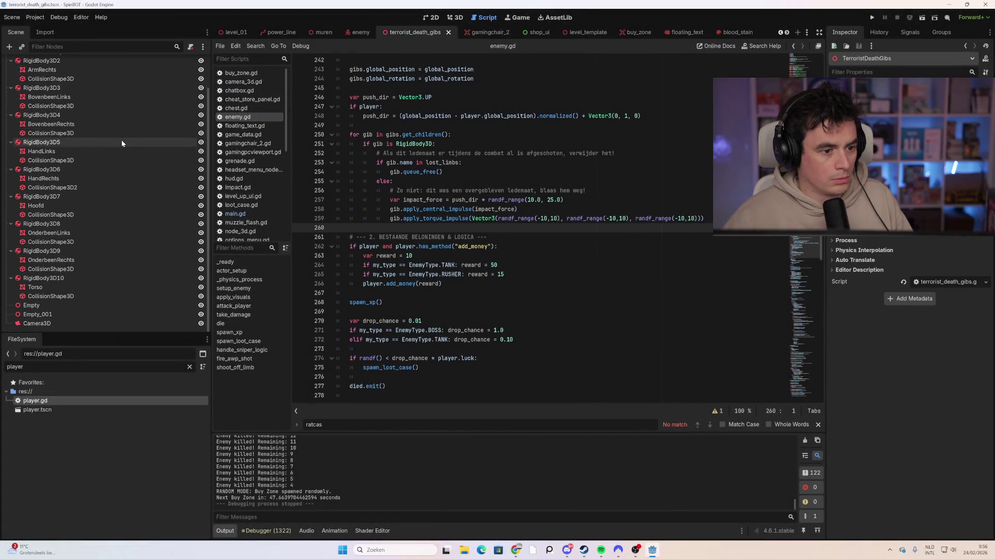
key("super")
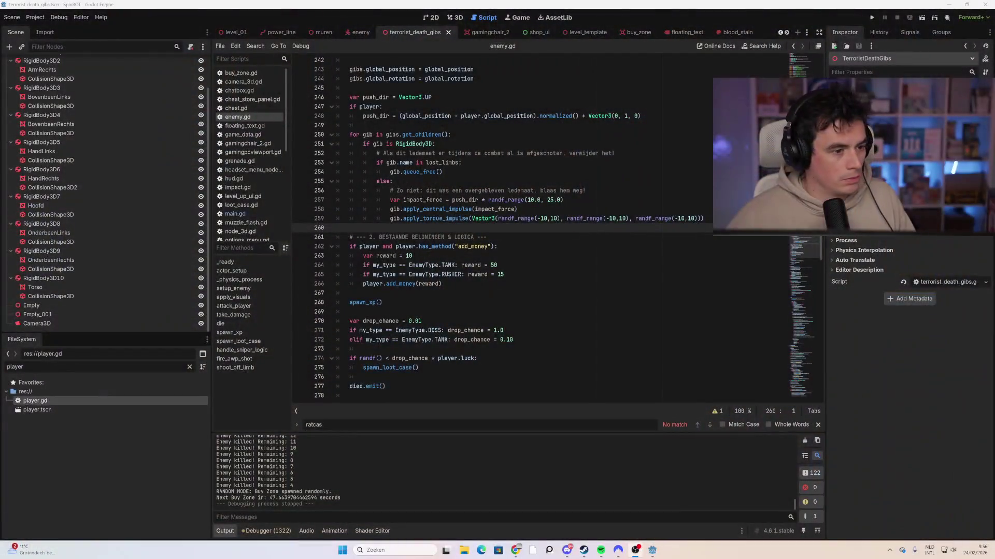
key("super+shift+s")
mouse_move(4, 53)
left_mouse_down()
mouse_move(393, 206)
mouse_move(611, 402)
mouse_move(619, 396)
left_mouse_up()
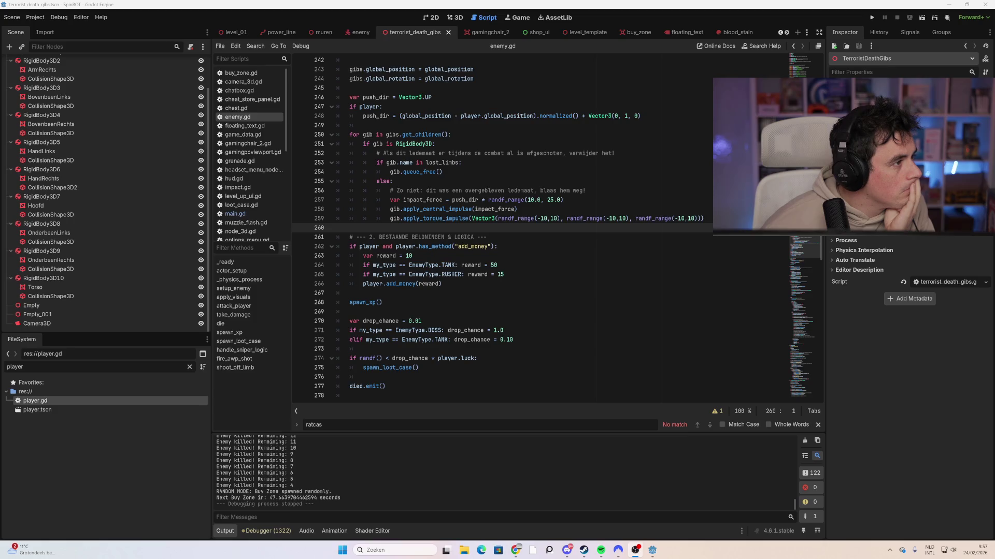
Scroll enemy.gd to the top and place the caret in the GIB_SCENE preload path.
left_click(497, 191)
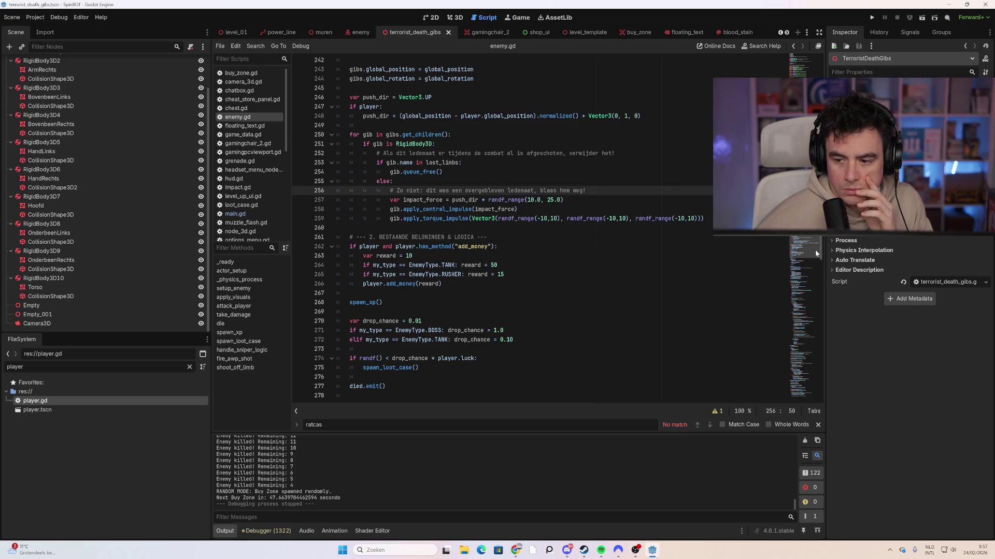
scroll(820, 245, "up", 2)
left_click_drag(820, 244, 820, 65)
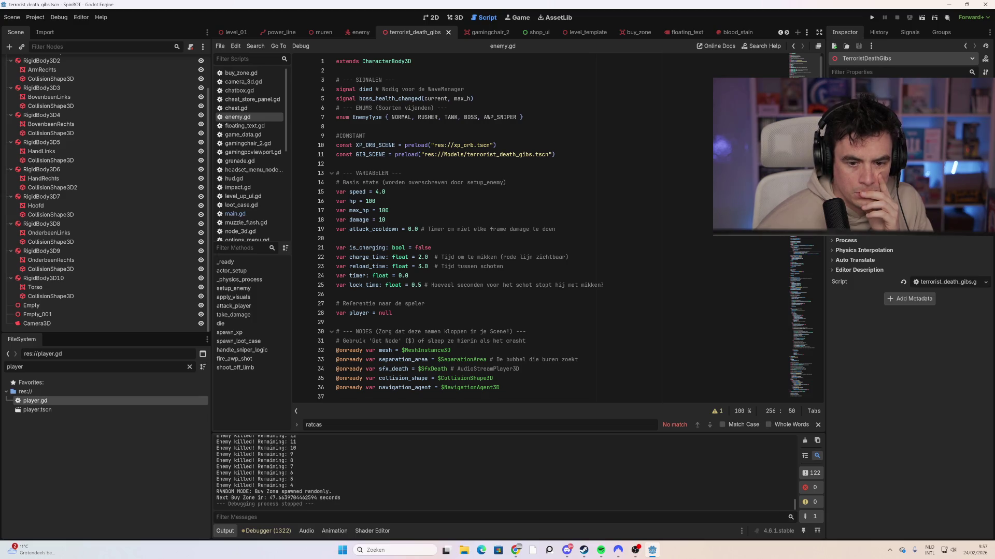
left_click(519, 154)
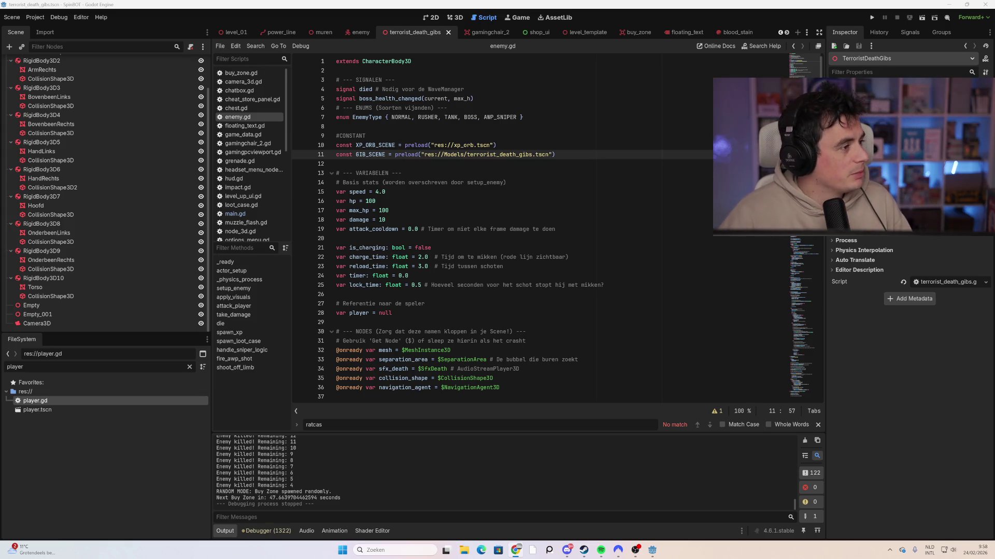
Scroll enemy.gd down to the available_limbs and lost_limbs arrays, then return to the Enemy scene.
left_click(408, 257)
scroll(408, 257, "down", 8)
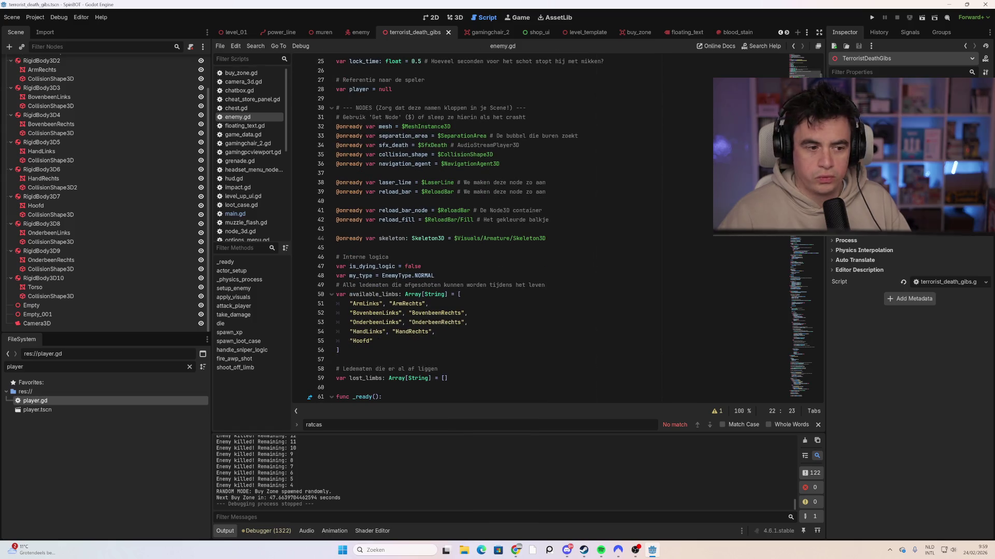
left_click(371, 33)
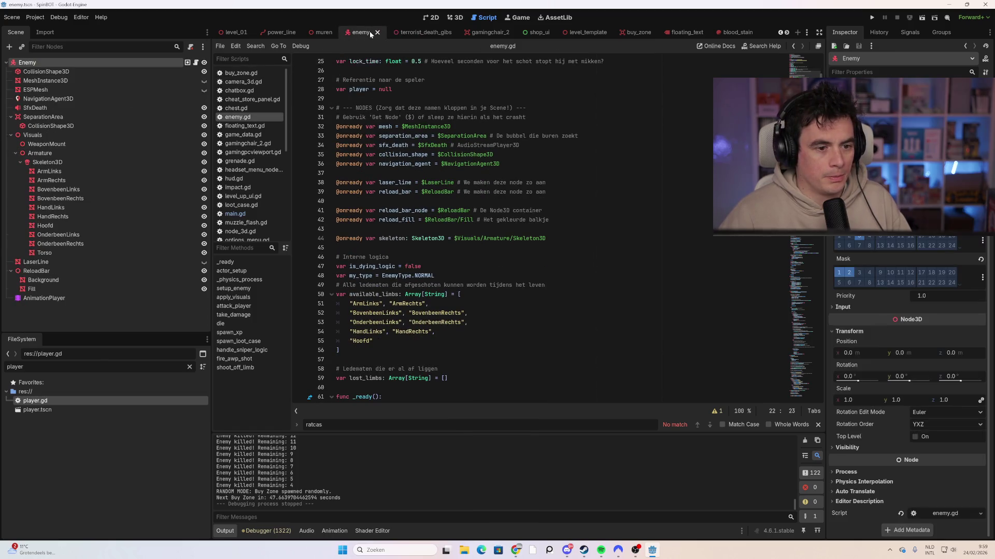
Select the entire shoot_off_limb function in enemy.gd for replacement, then scroll back up.
left_click(500, 164)
left_click_drag(820, 73, 832, 393)
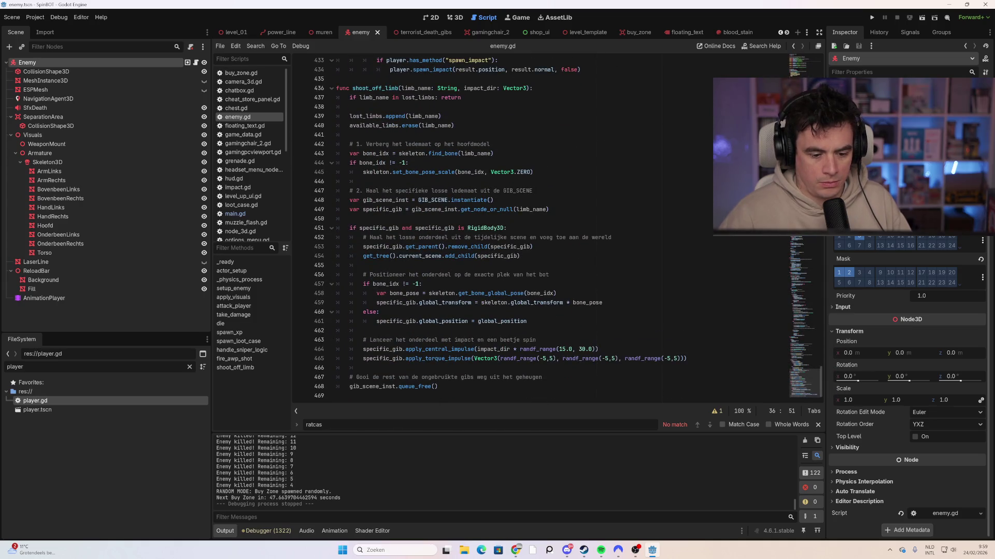
left_click(439, 386)
left_click(357, 134)
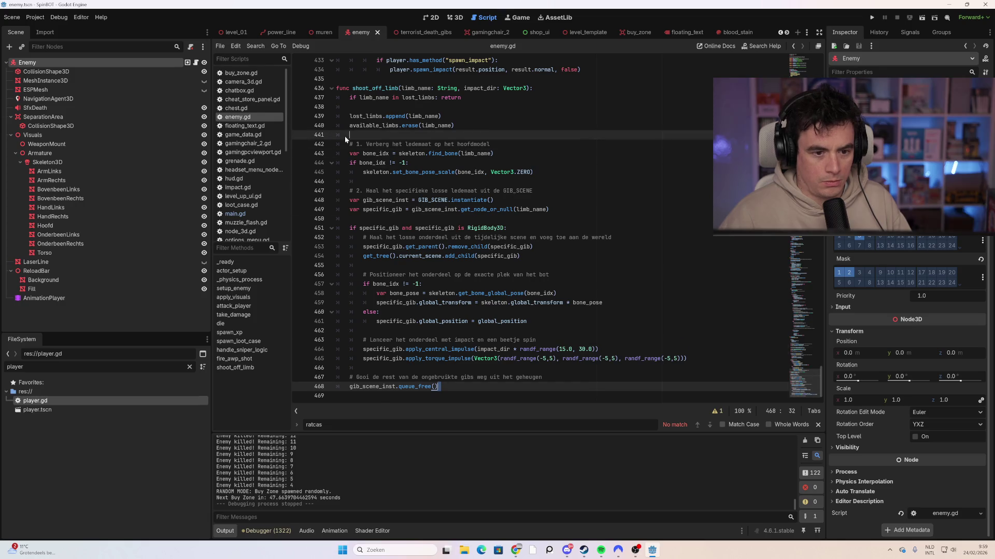
key("Return")
left_click(468, 330)
left_click_drag(440, 396, 336, 88)
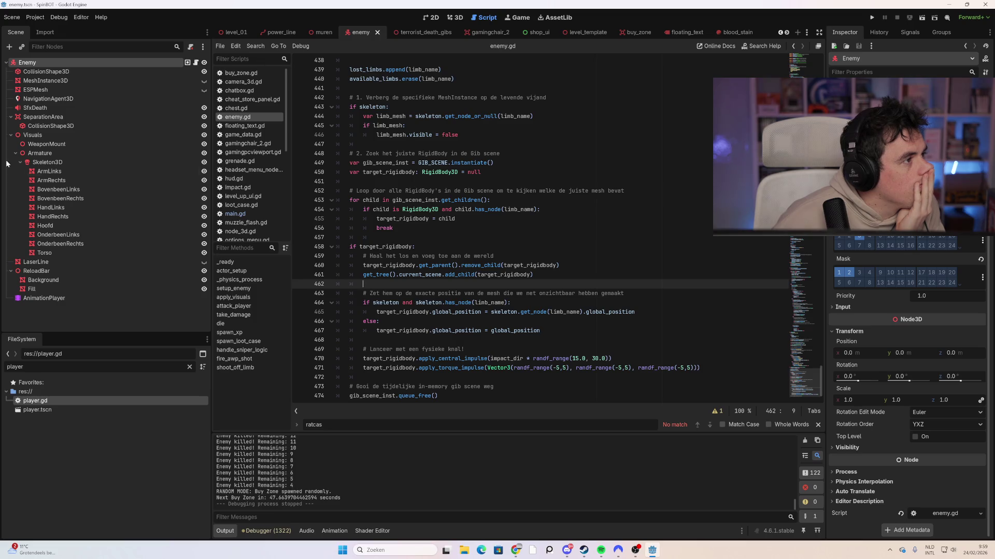
scroll(541, 229, "up", 6)
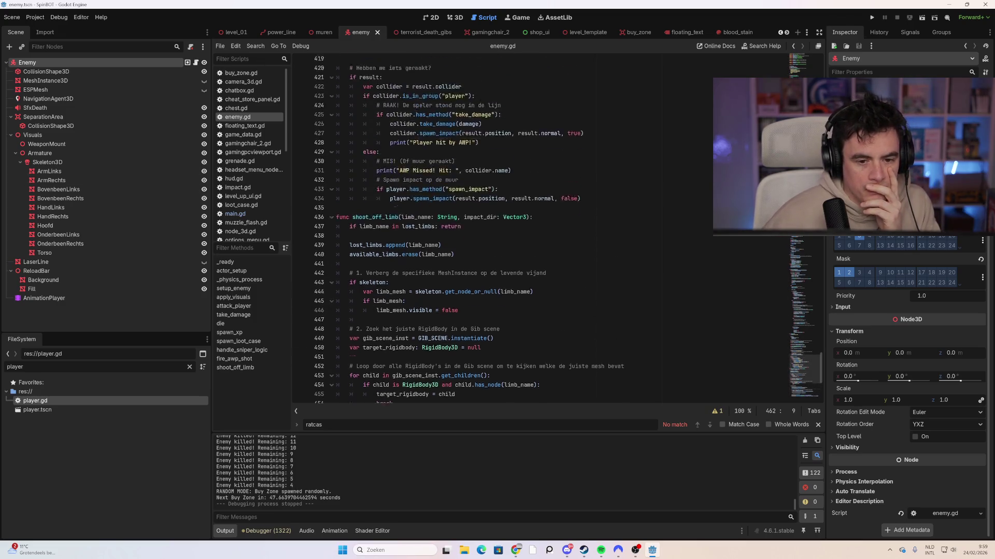
scroll(541, 228, "up", 12)
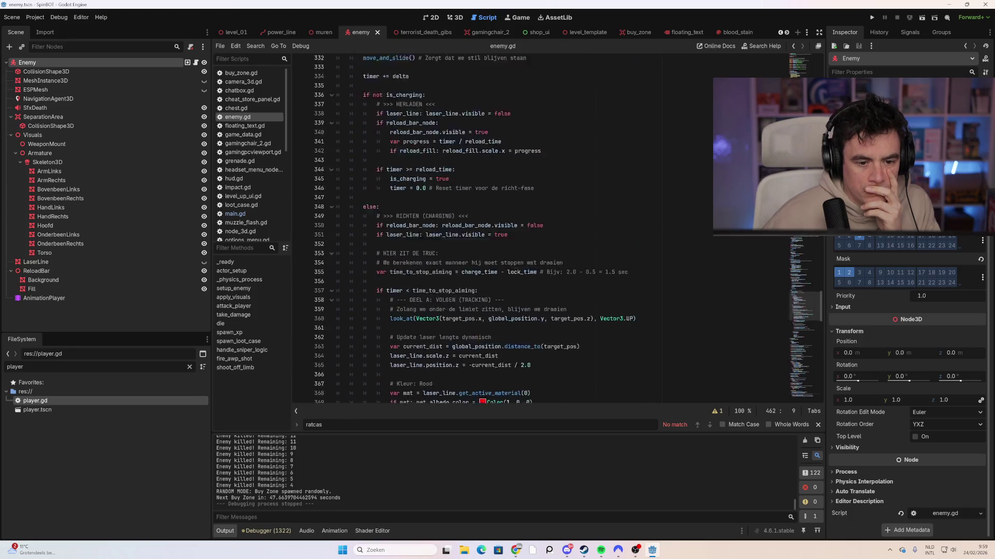
scroll(541, 229, "up", 2)
scroll(541, 229, "up", 1)
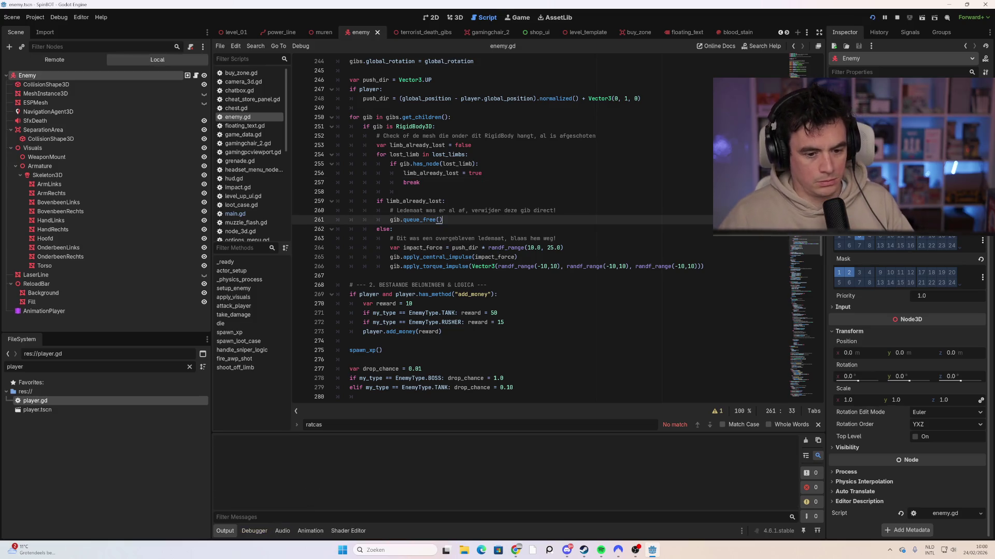
Launch the game with F5, start a new run, and walk north into the walled area.
key("F5")
left_click(455, 458)
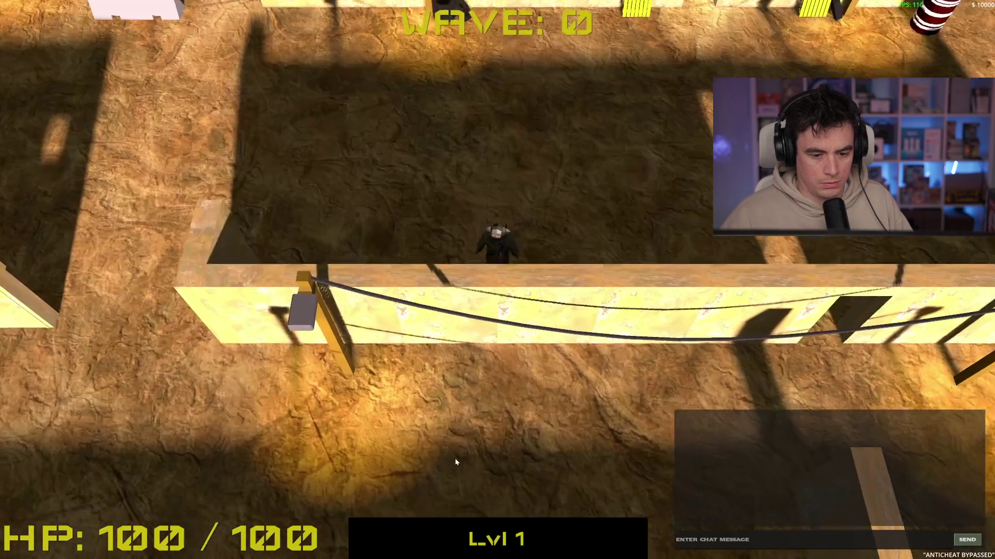
key("w")
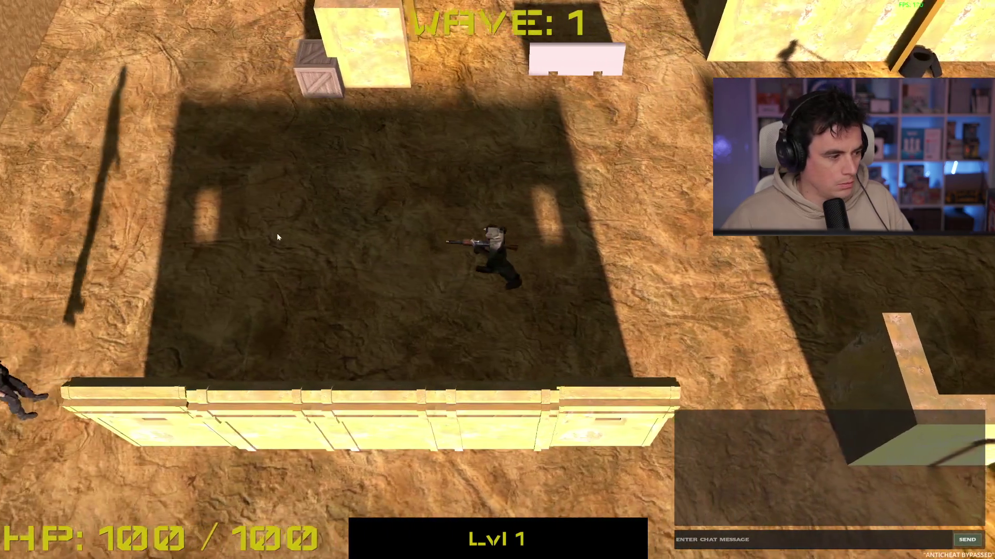
key("w")
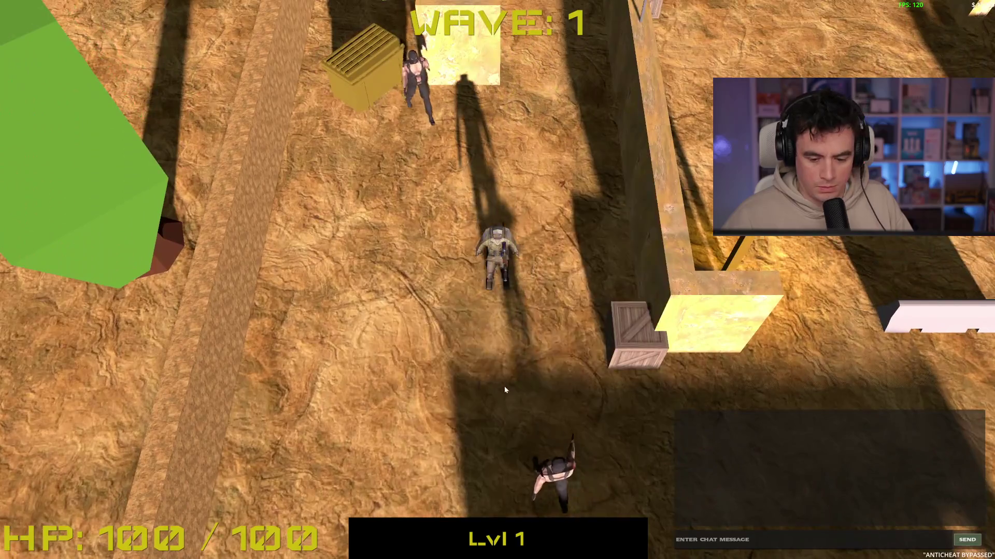
key("w")
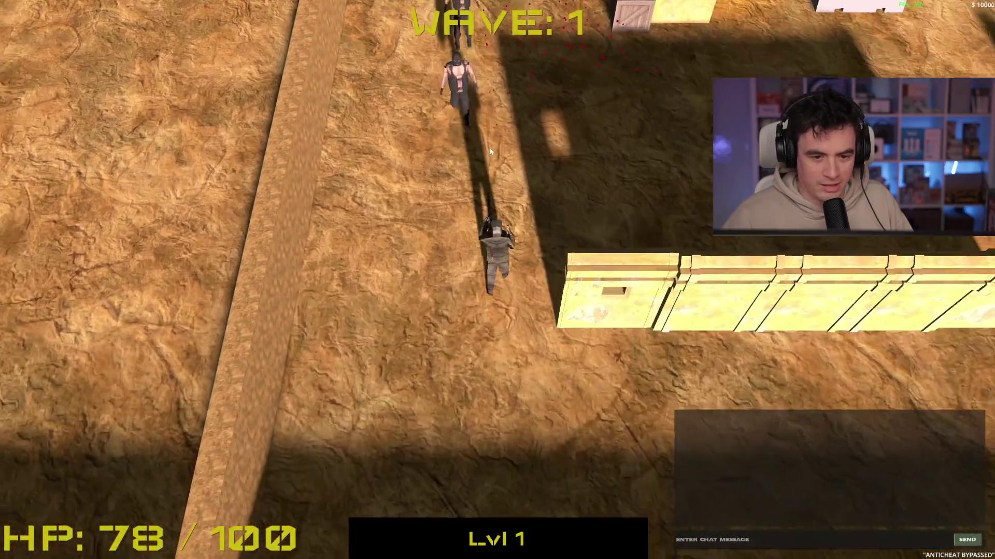
key("w")
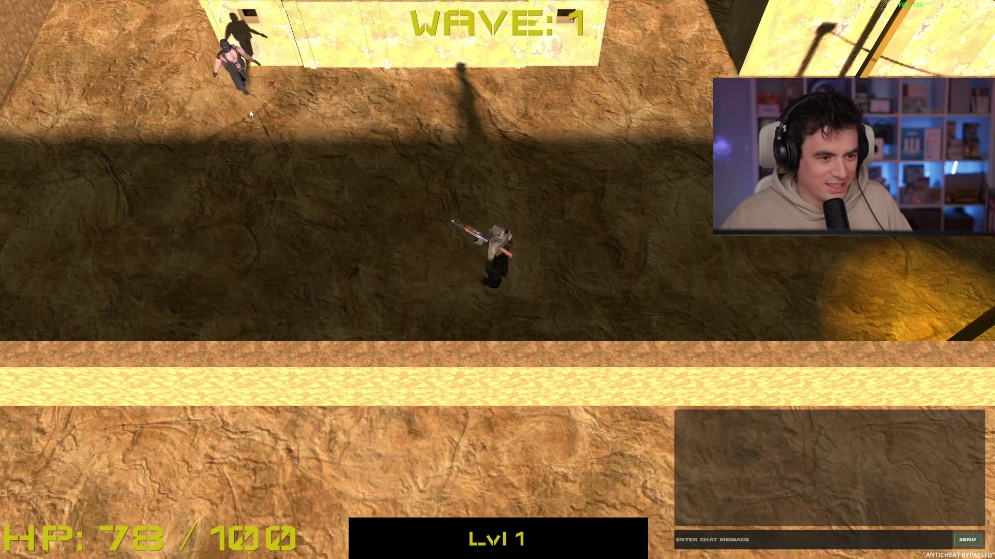
key("w")
Shoot the first nearby enemies to watch their limbs fly off as gibs.
left_click(324, 139)
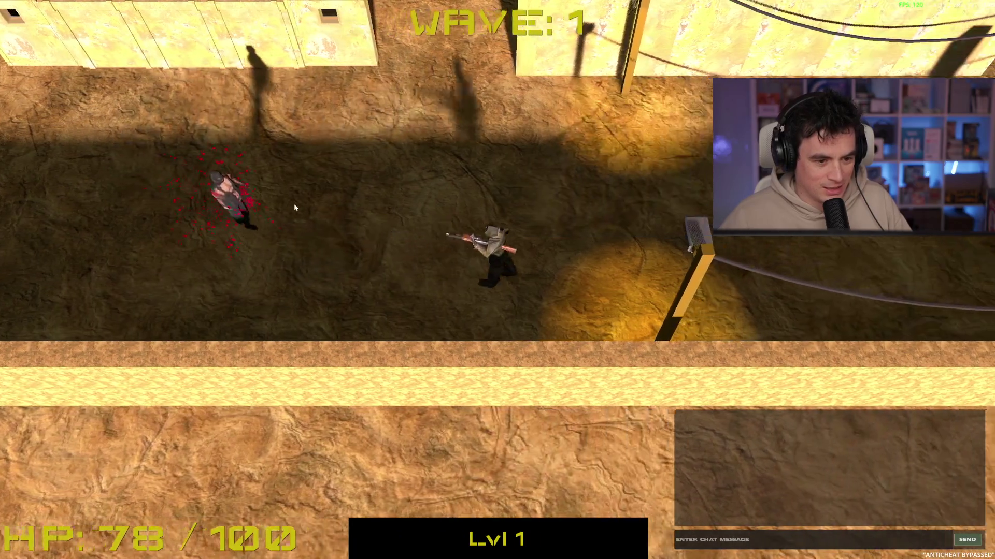
key("d")
left_click(213, 225)
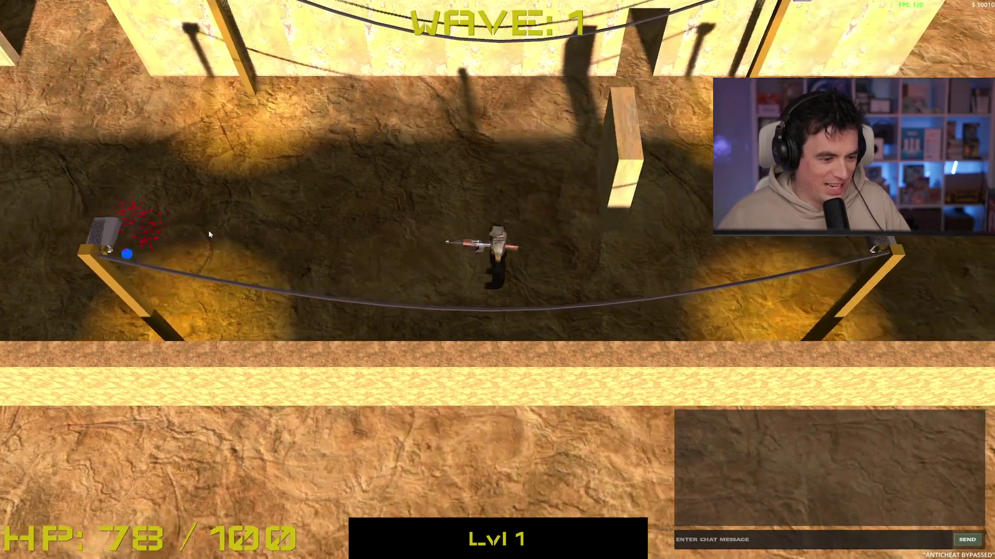
key("a")
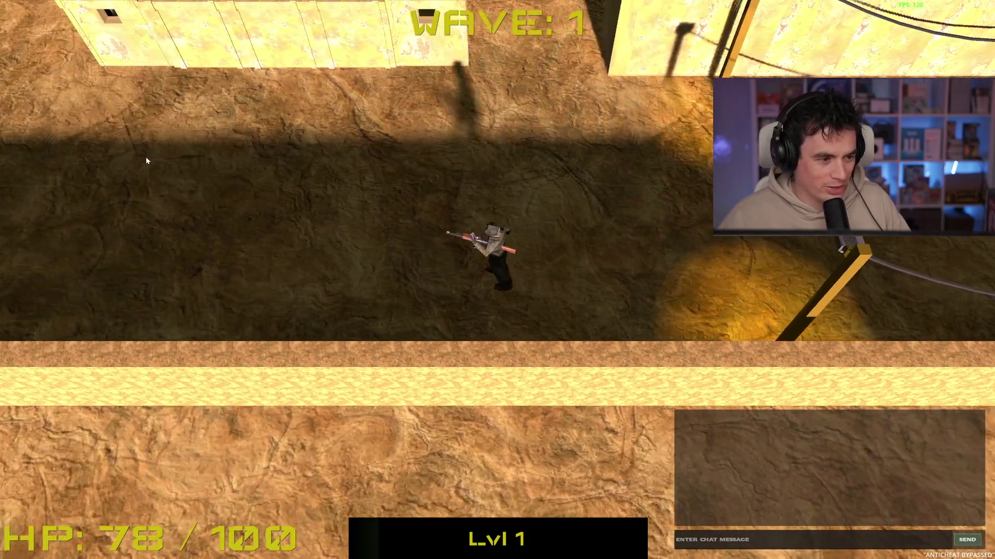
key("w")
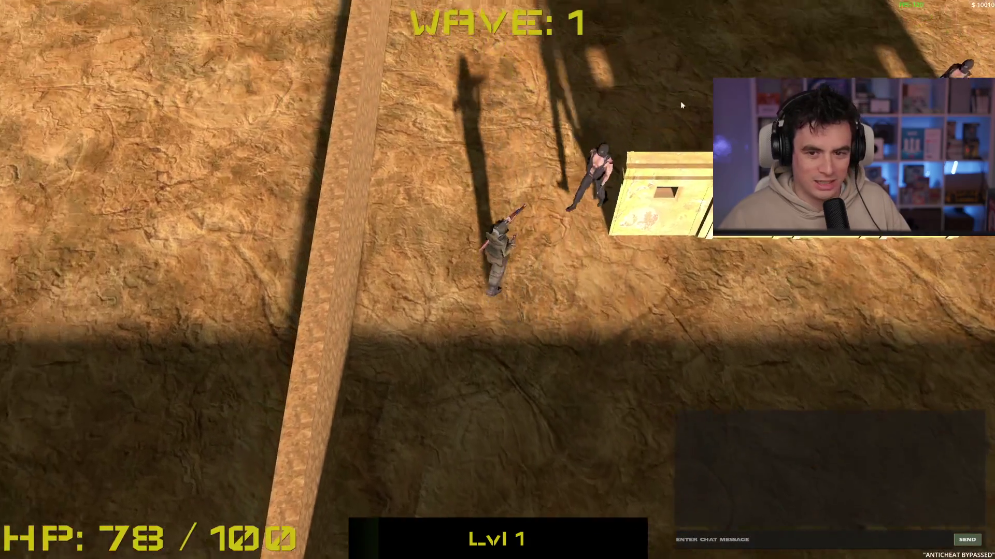
key("s")
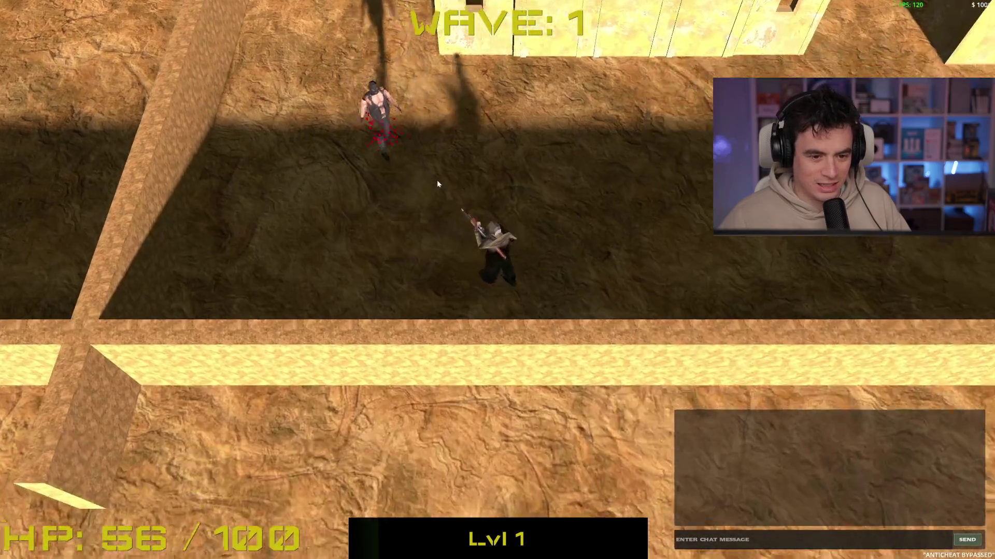
left_click(436, 179)
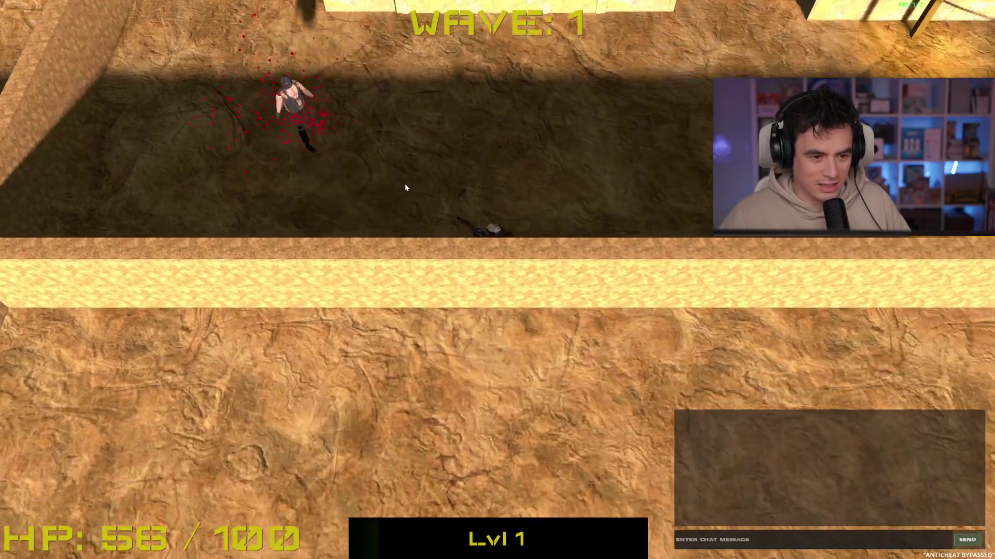
Shoot the enemy coming from the north and kill the last enemy of the wave.
key("w")
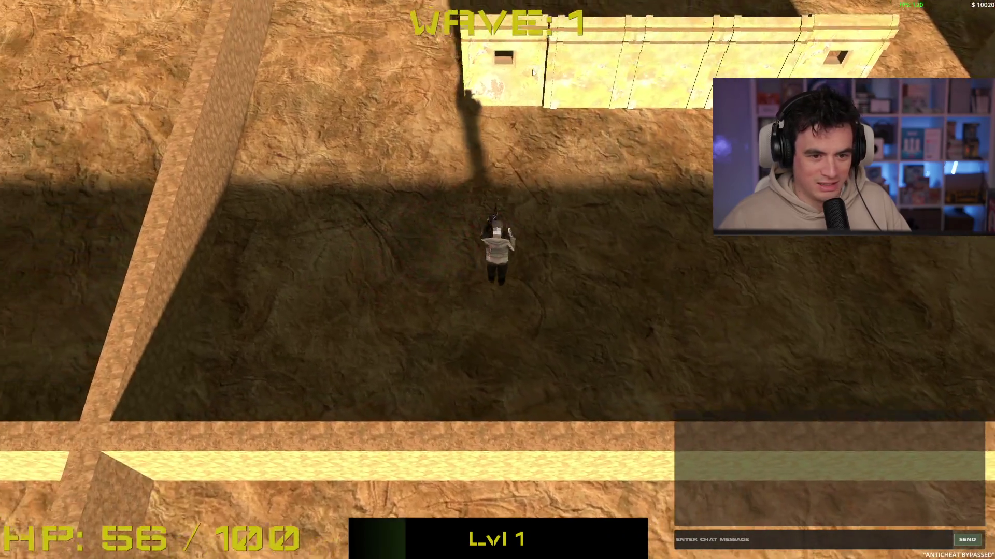
key("a")
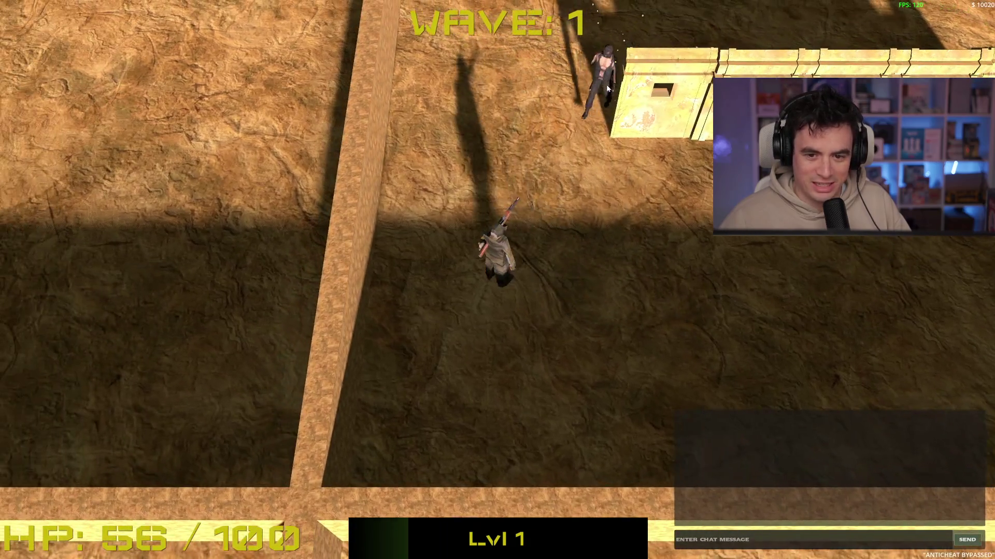
left_click(572, 110)
key("s")
key("d")
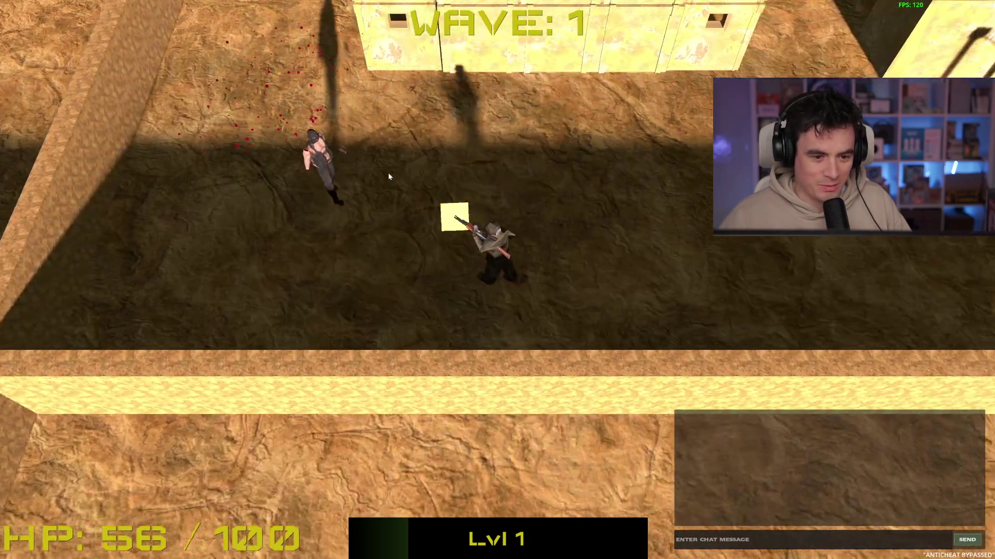
left_click(316, 222)
key("d")
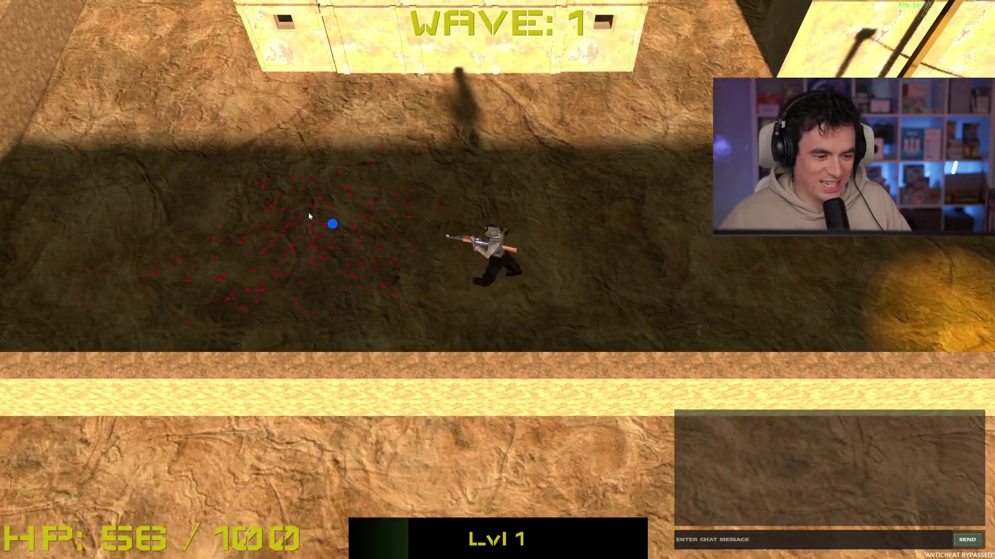
Head north to start the next wave and fire at the approaching enemies.
key("w")
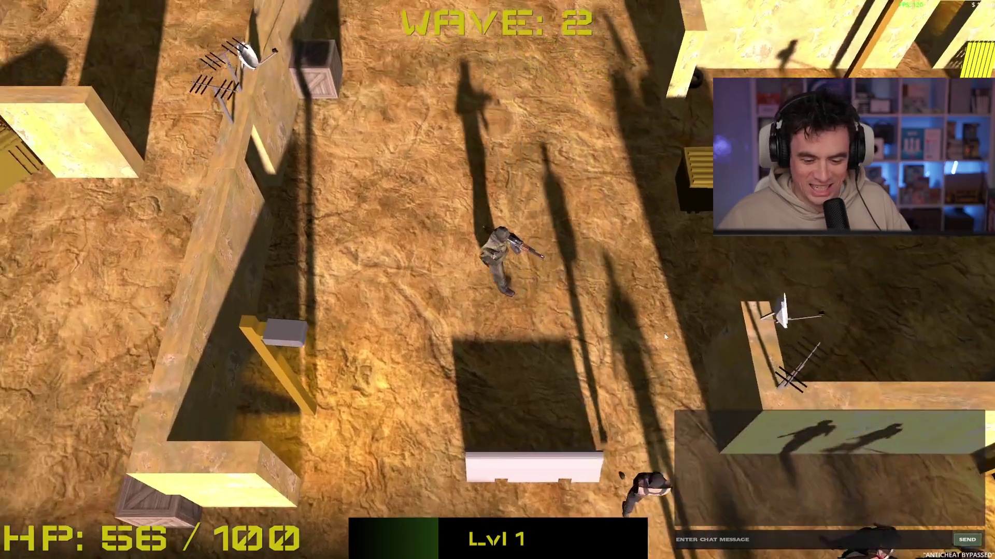
key("w")
key("a")
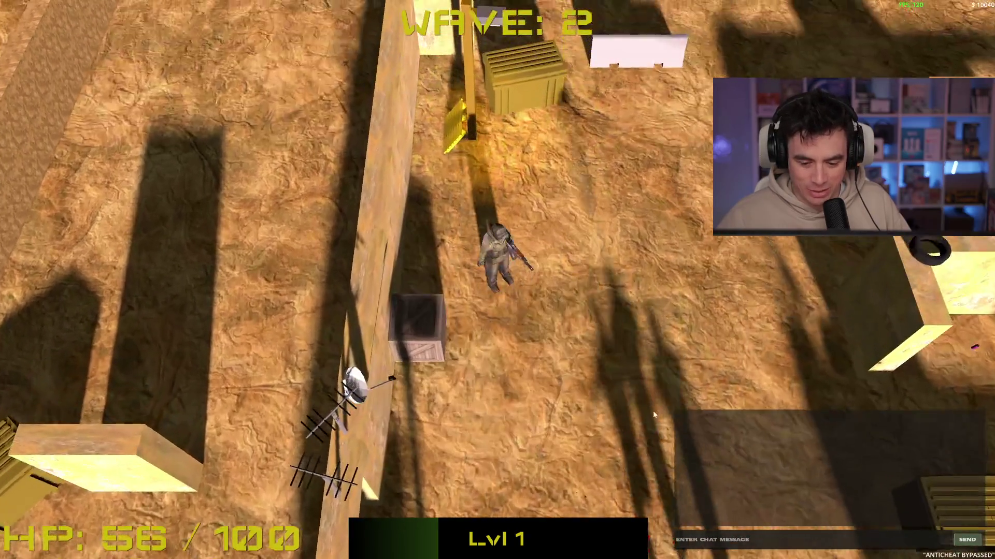
left_click(653, 415)
key("w")
key("d")
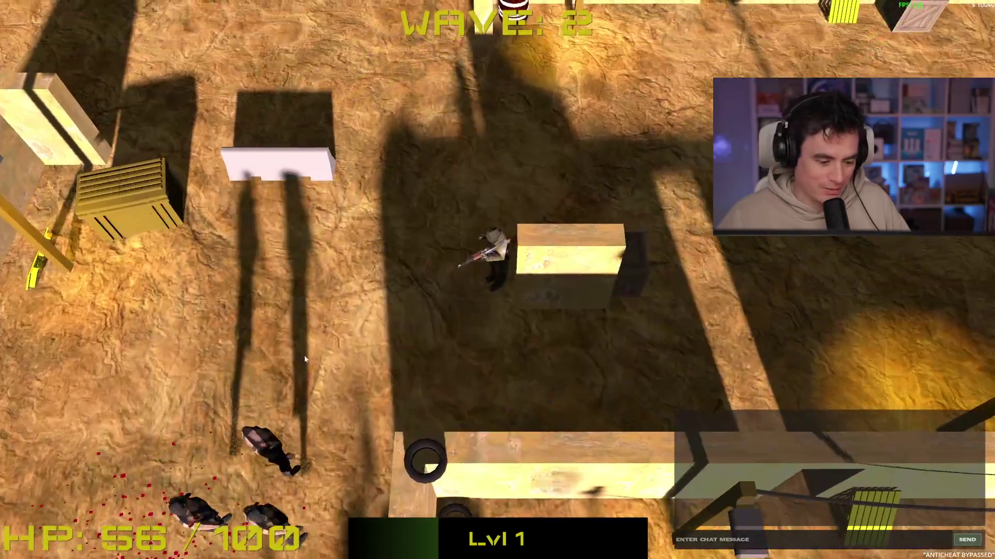
key("w")
key("d")
key("s")
Shoot the enemies on the left and ahead until the wave's last enemy falls.
left_click(81, 283)
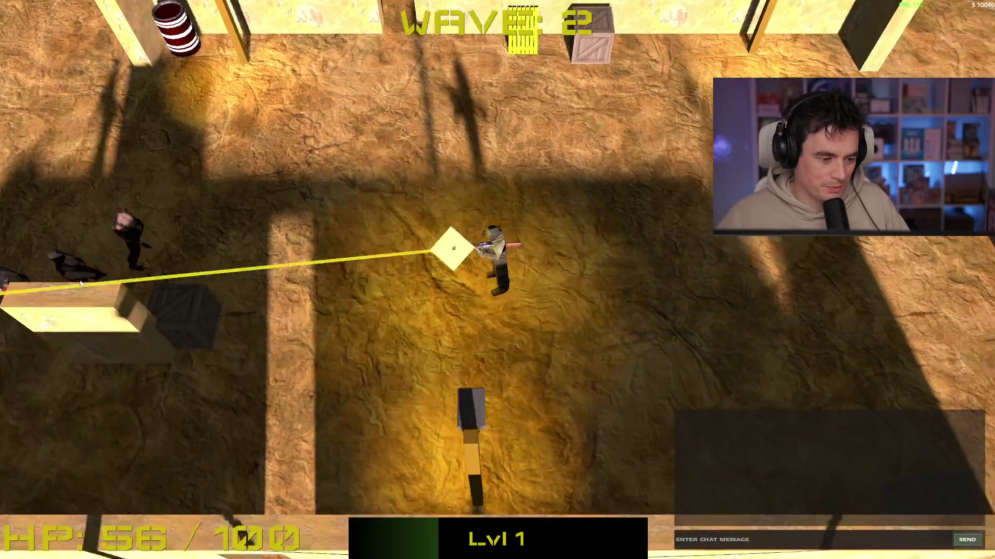
key("d")
left_click(270, 243)
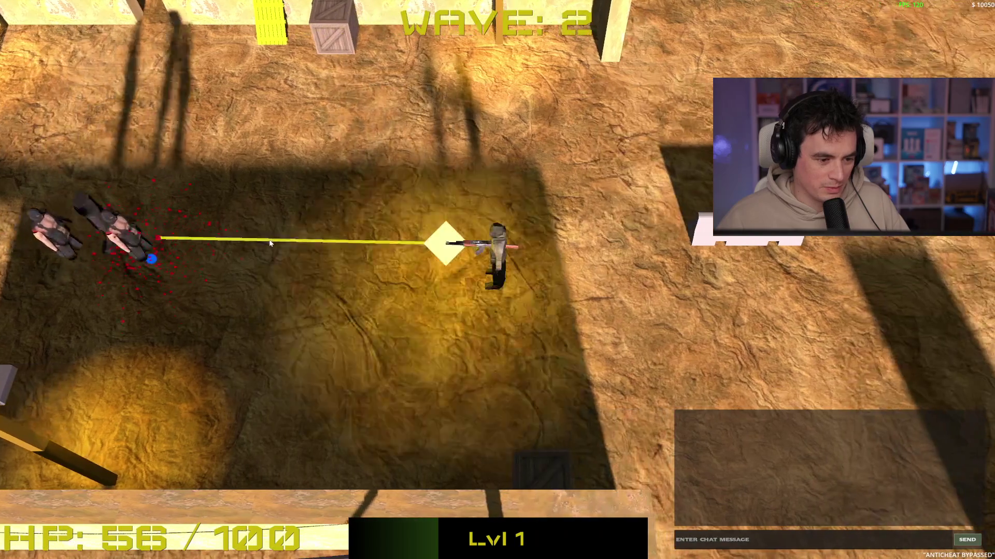
left_click(270, 243)
key("a")
key("w")
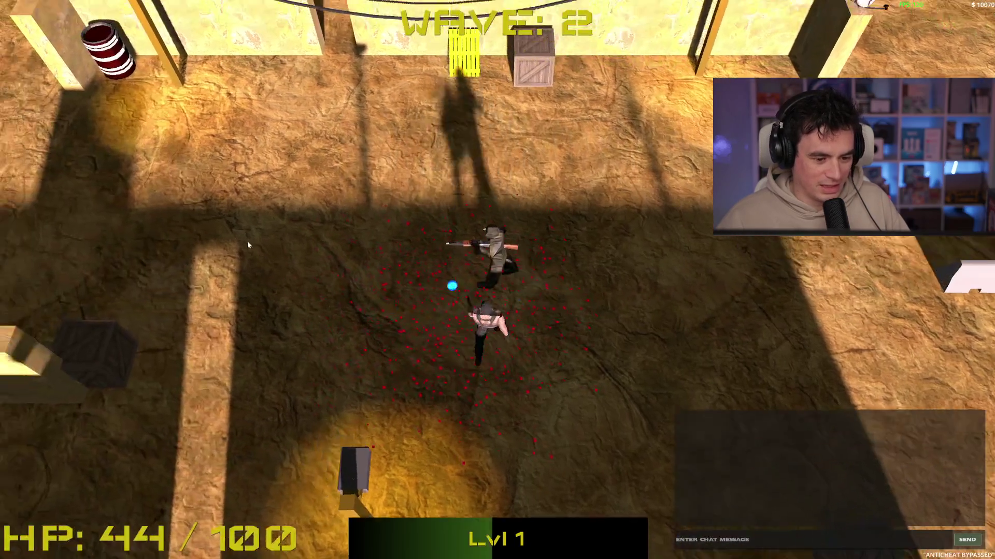
key("a")
left_click(677, 269)
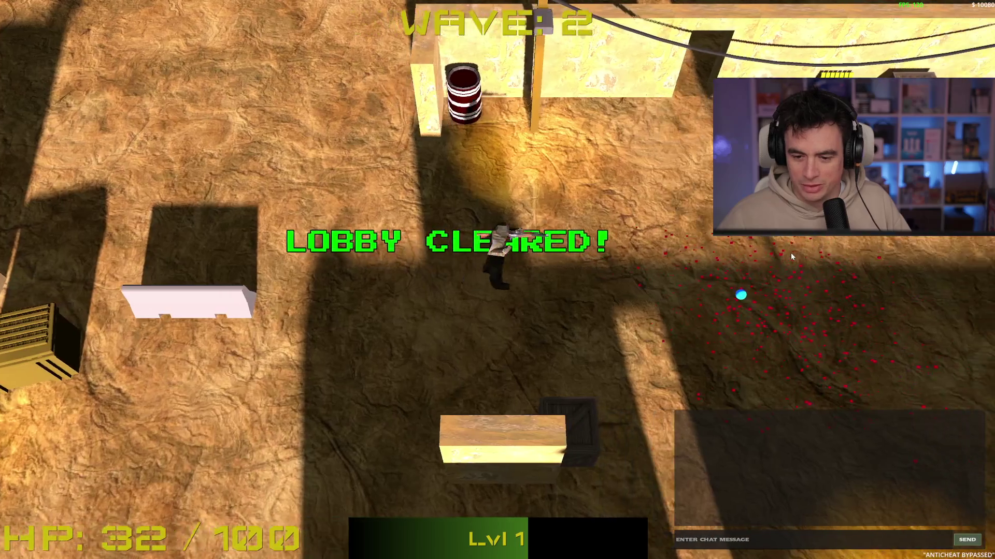
Walk around the cleared lobby with the player at 32 HP.
key("d")
key("a")
key("w")
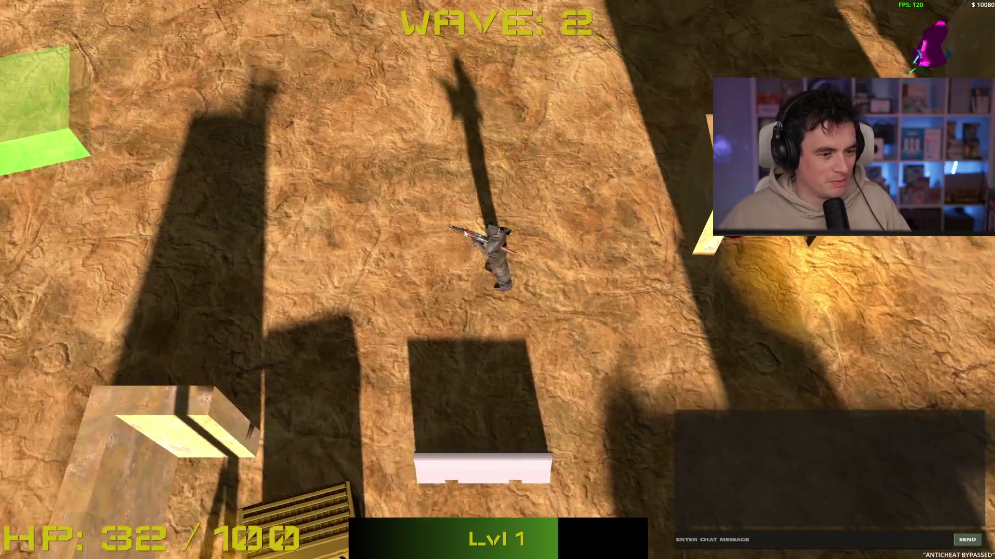
key("a")
key("w")
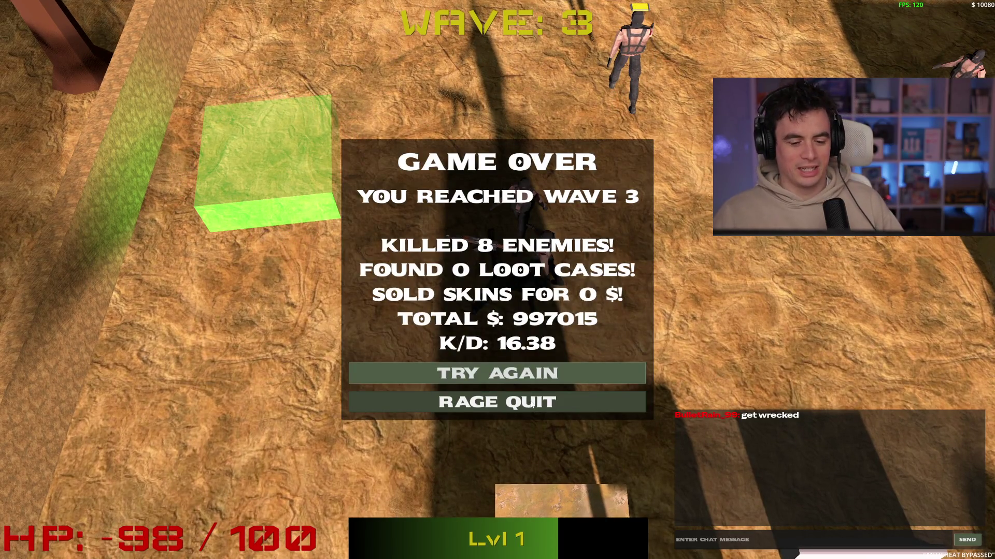
Restart the game after the game over and walk the player north-west.
left_click(528, 375)
key("w")
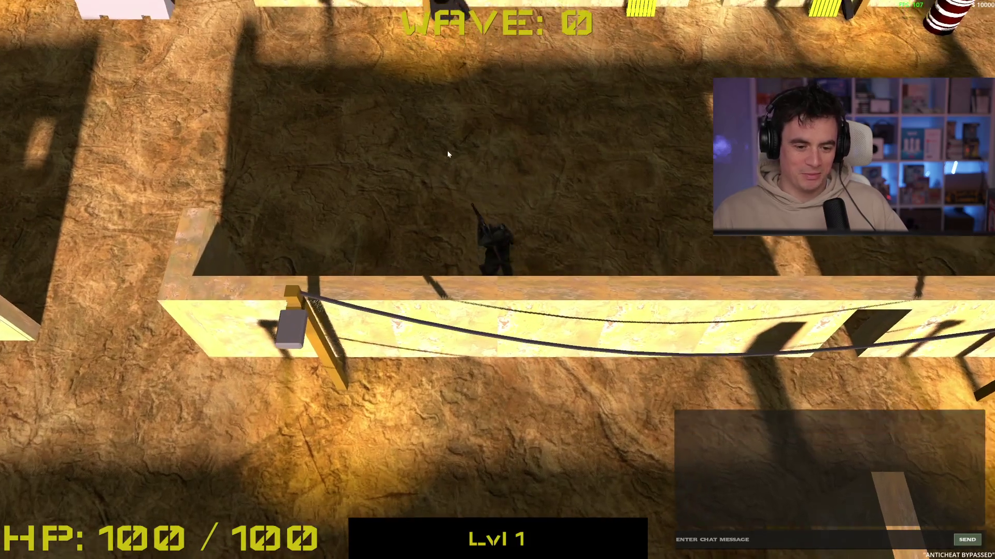
key("a")
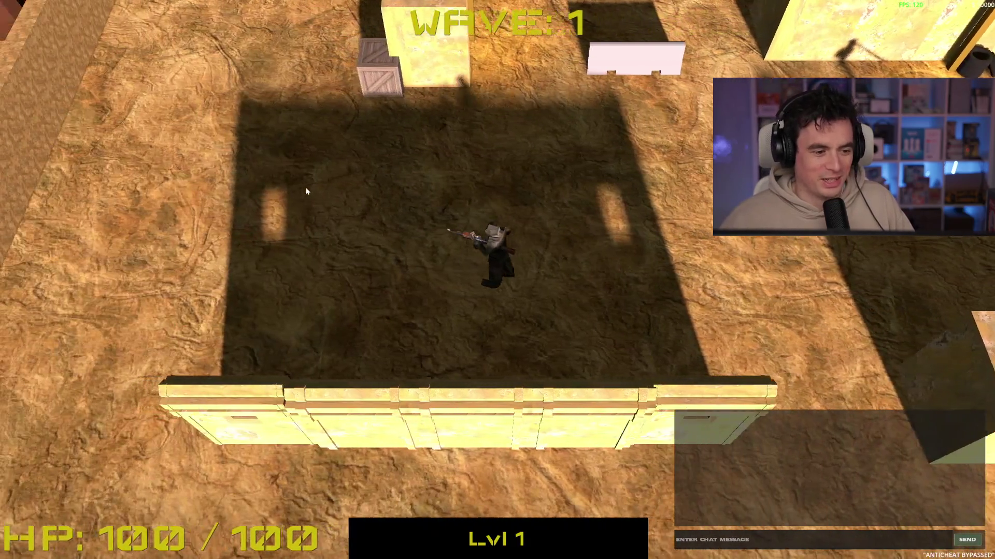
key("w")
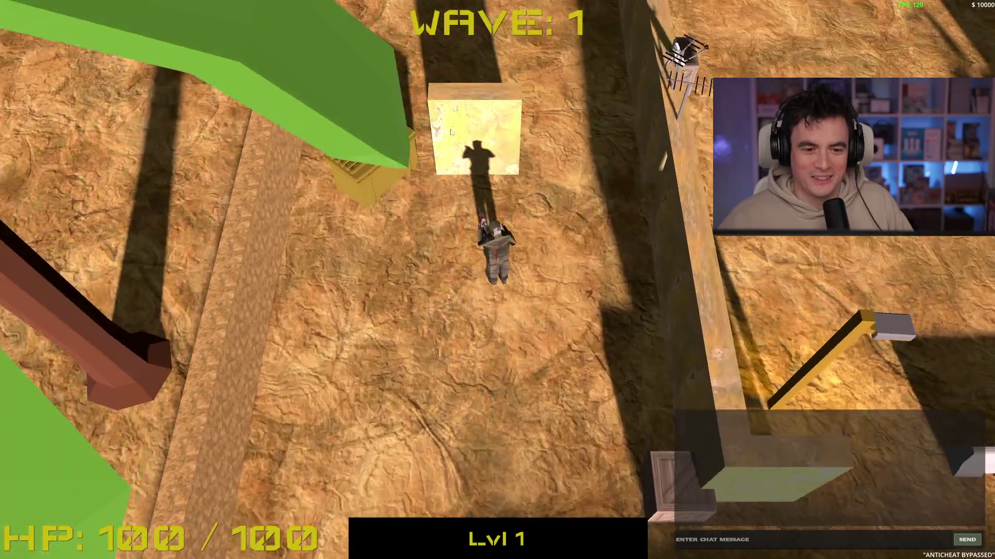
key("w")
key("a")
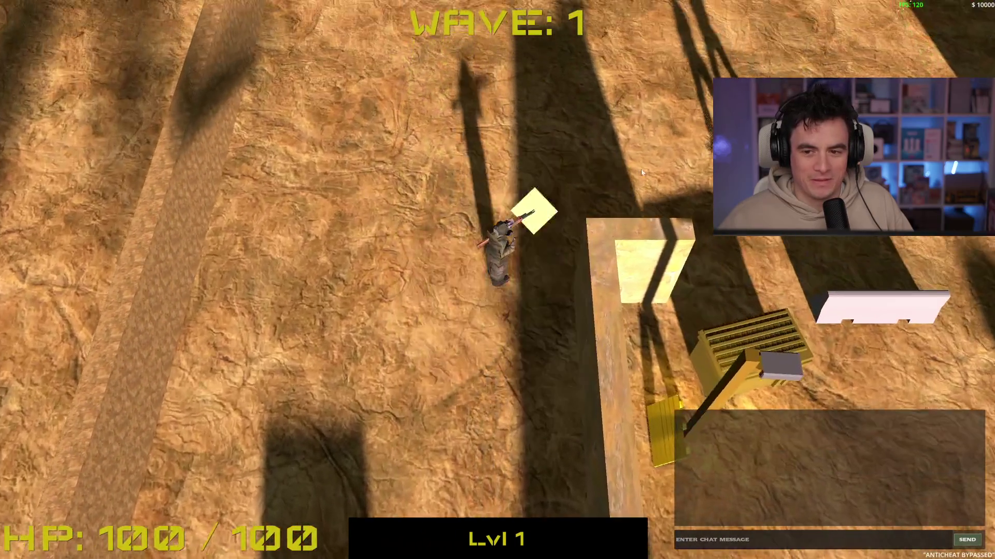
key("a")
key("s")
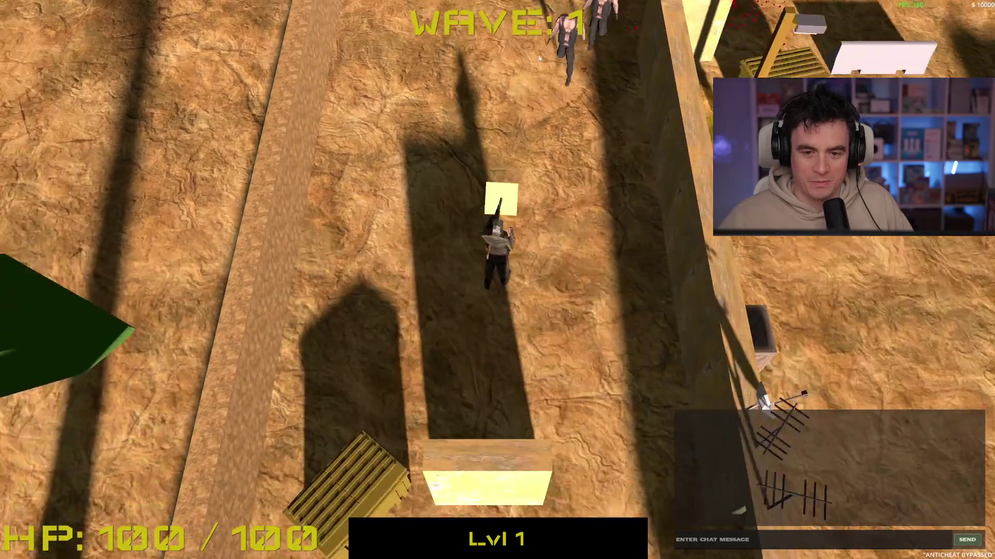
Move north-west toward the enemy and shoot the one below the player.
key("w")
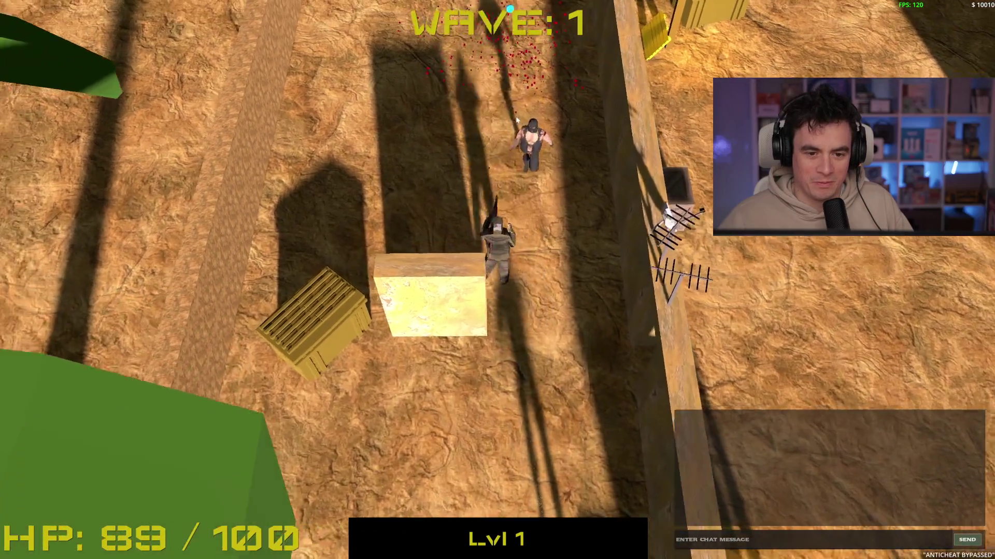
key("a")
key("w")
left_click(574, 338)
key("a")
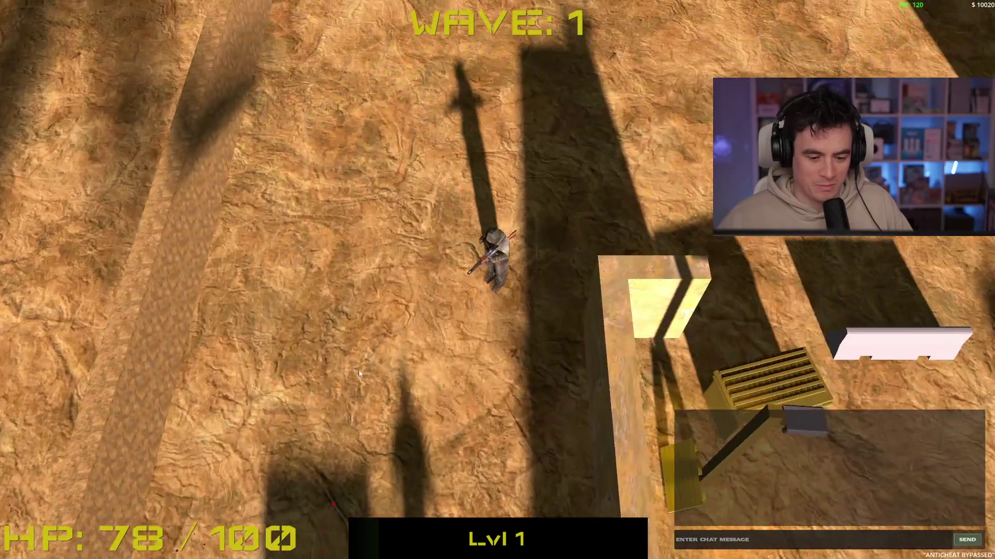
key("w")
key("d")
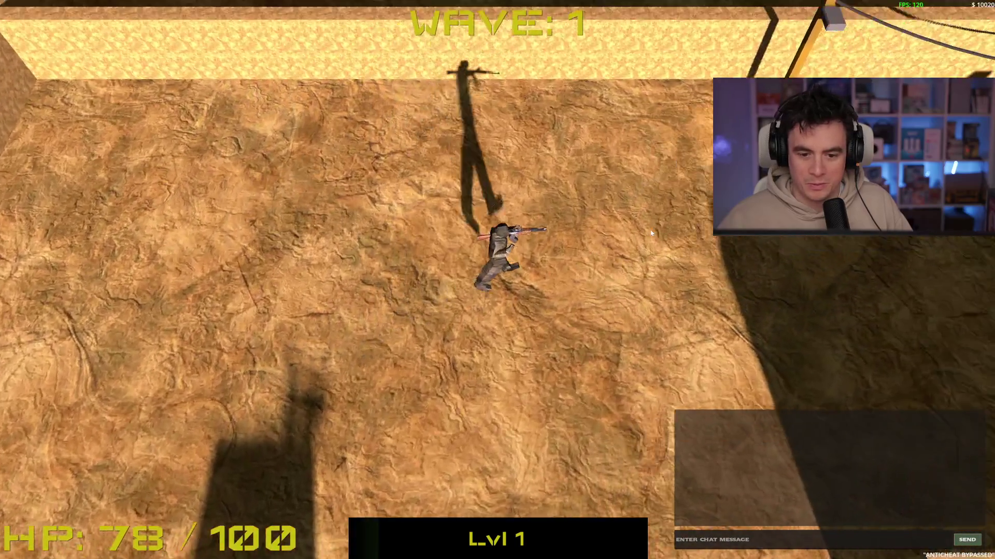
Shoot the bottom-left enemy while moving around the open area toward the west.
key("d")
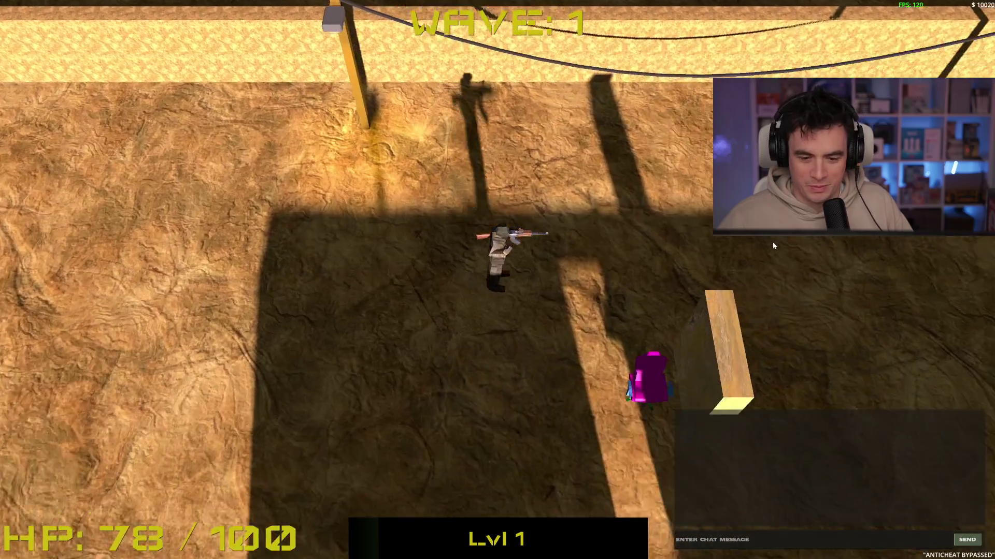
key("s")
key("w")
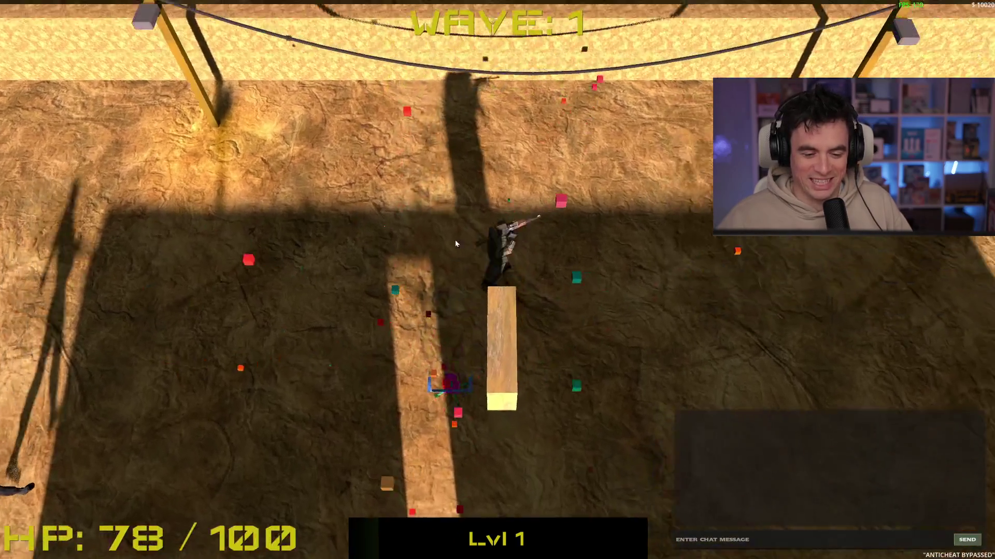
key("d")
left_click(315, 317)
key("a")
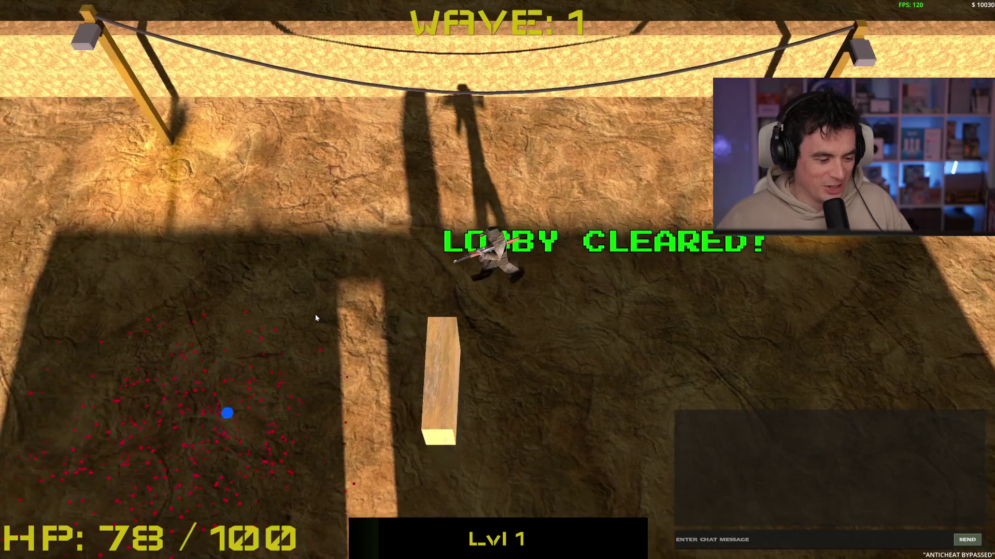
key("s")
key("a")
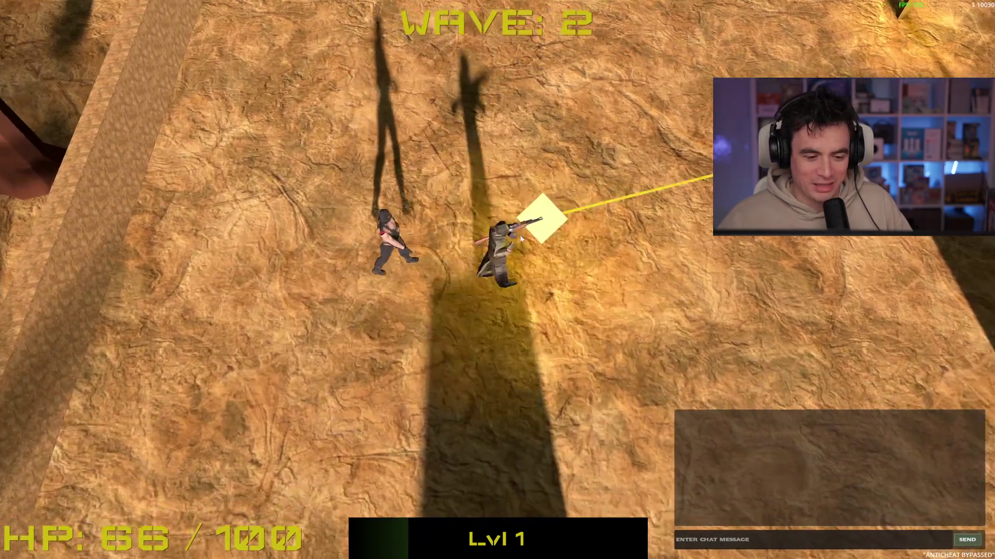
Shoot the enemy to the left, then the new enemy to the right.
key("d")
left_click(397, 270)
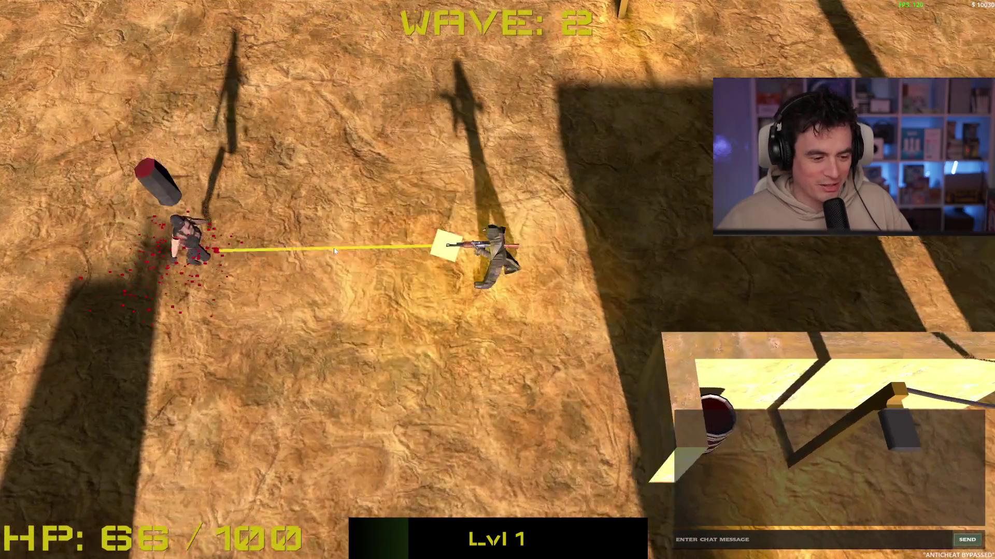
key("a")
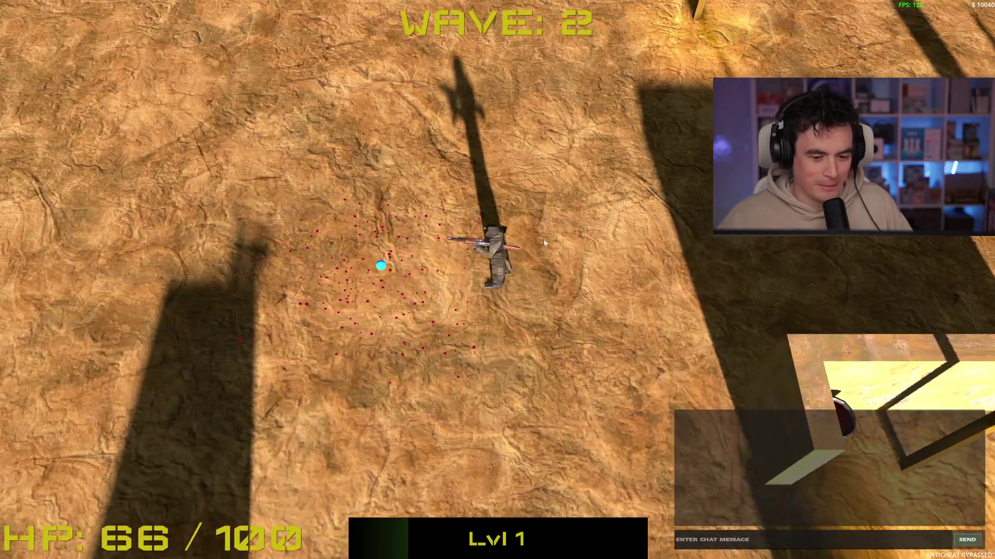
key("w")
key("a")
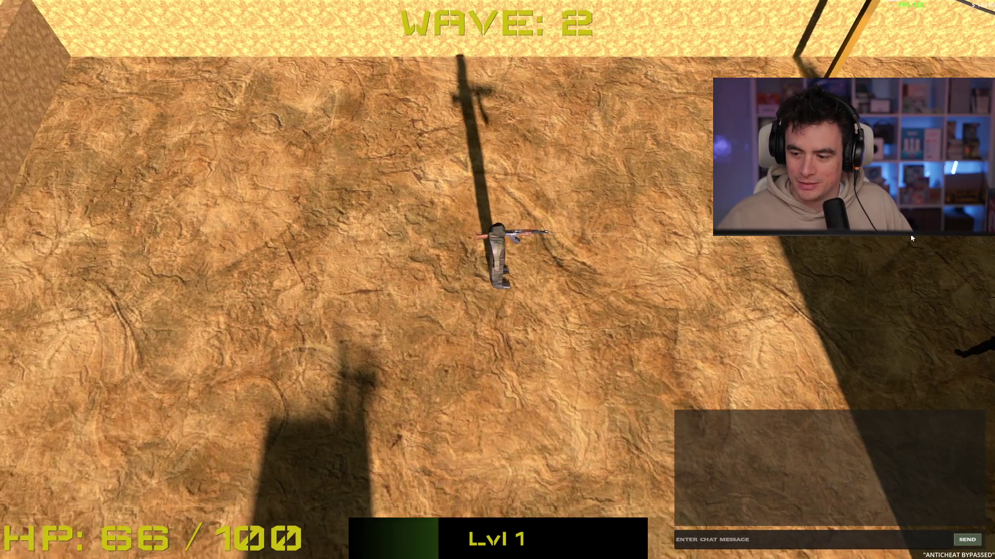
key("s")
left_click(870, 242)
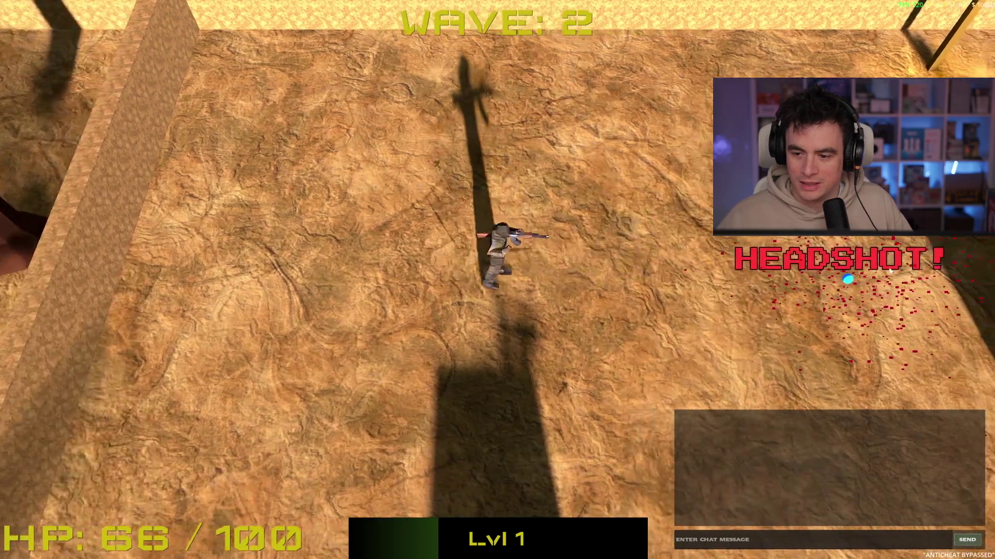
Shoot the top-left and pursuing enemies while moving across the map.
key("d")
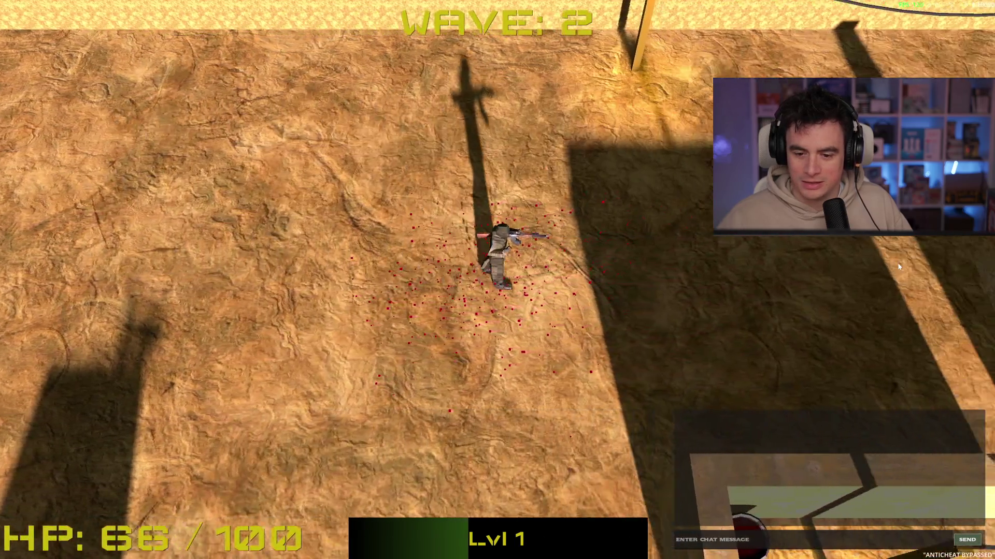
key("w")
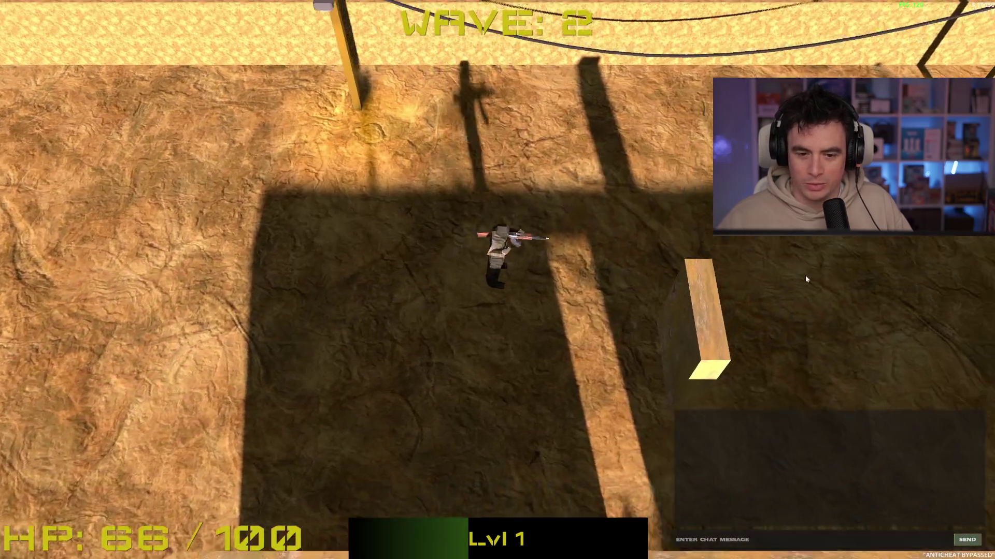
key("s")
key("s")
key("d")
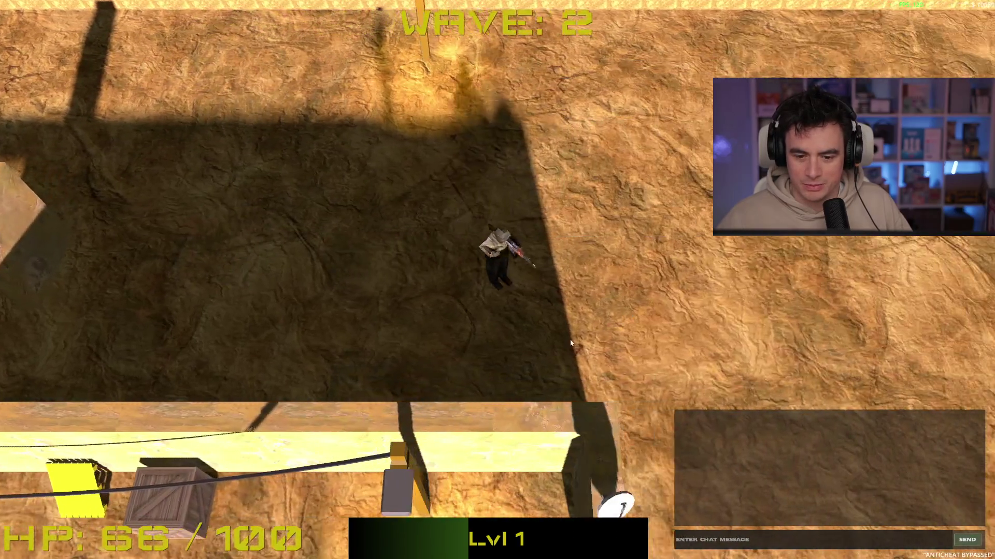
key("s")
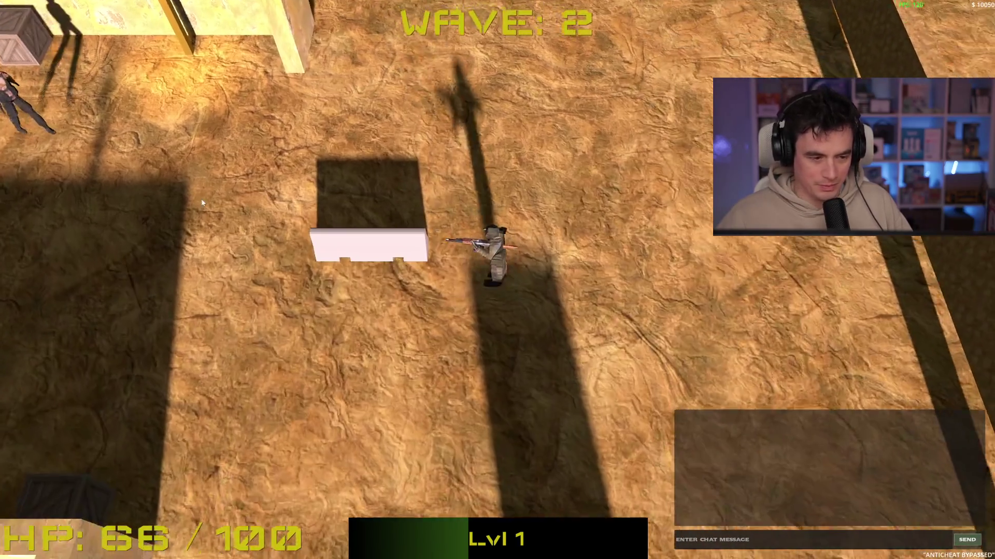
left_click(236, 125)
left_click(349, 138)
Finish off the enemies to the north, clearing the lobby at 66 HP.
key("s")
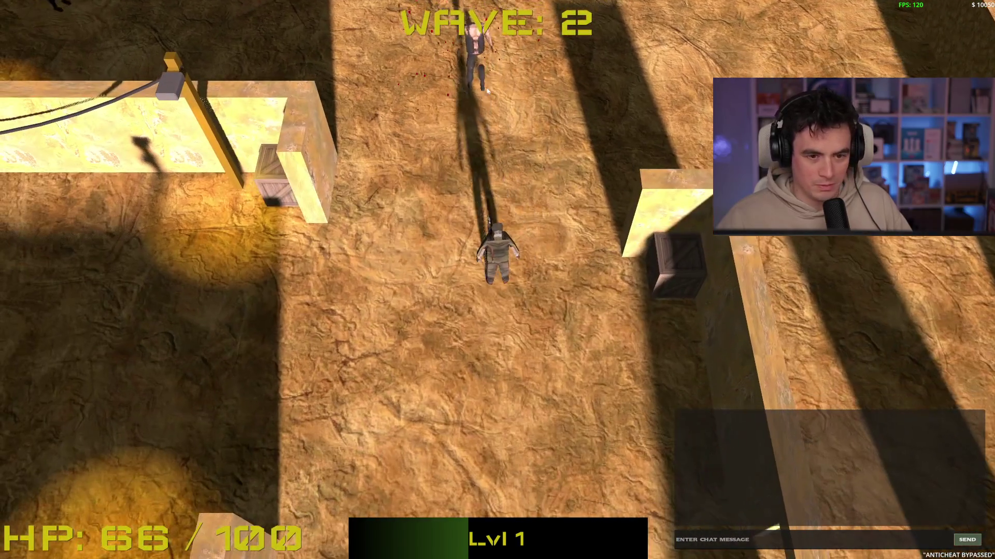
left_click(487, 91)
key("s")
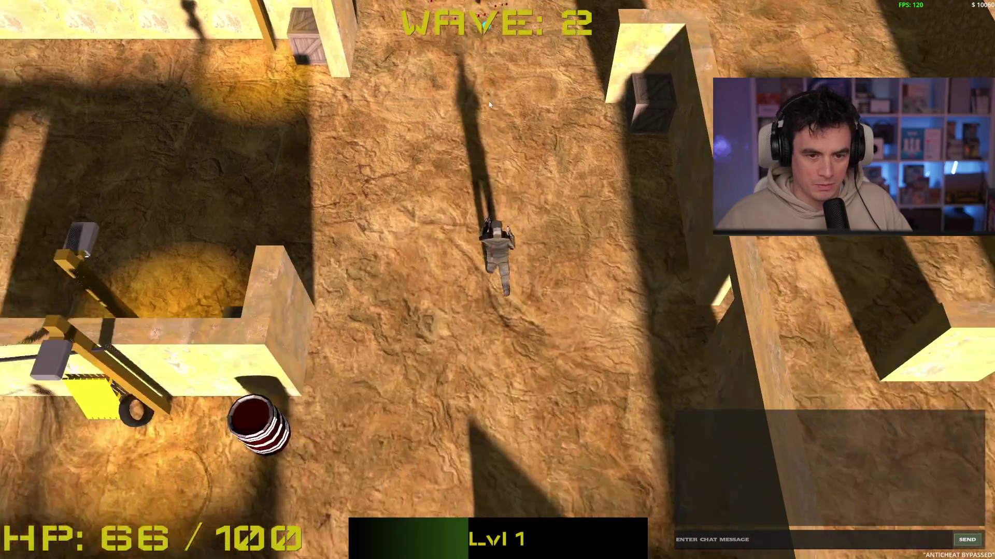
key("w")
key("s")
left_click(459, 104)
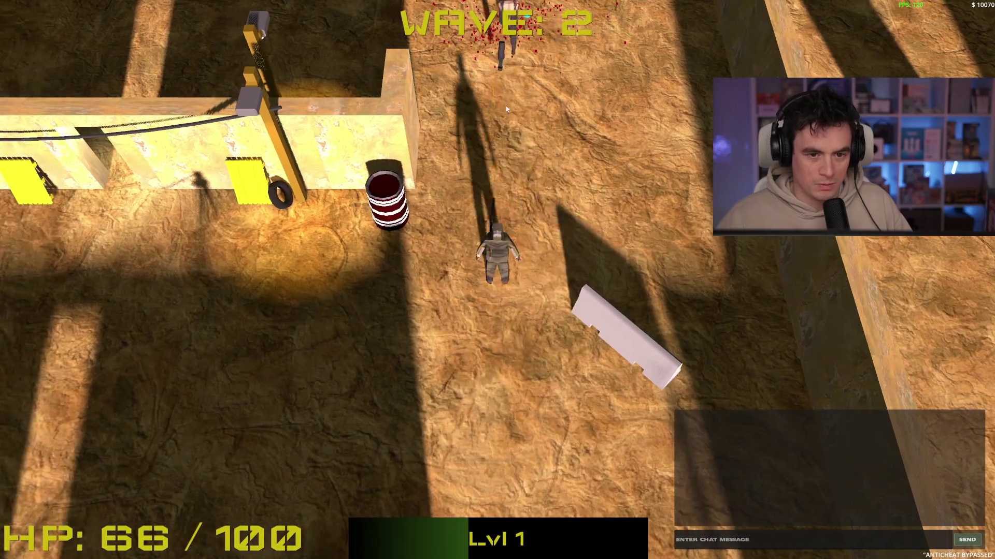
left_click(478, 106)
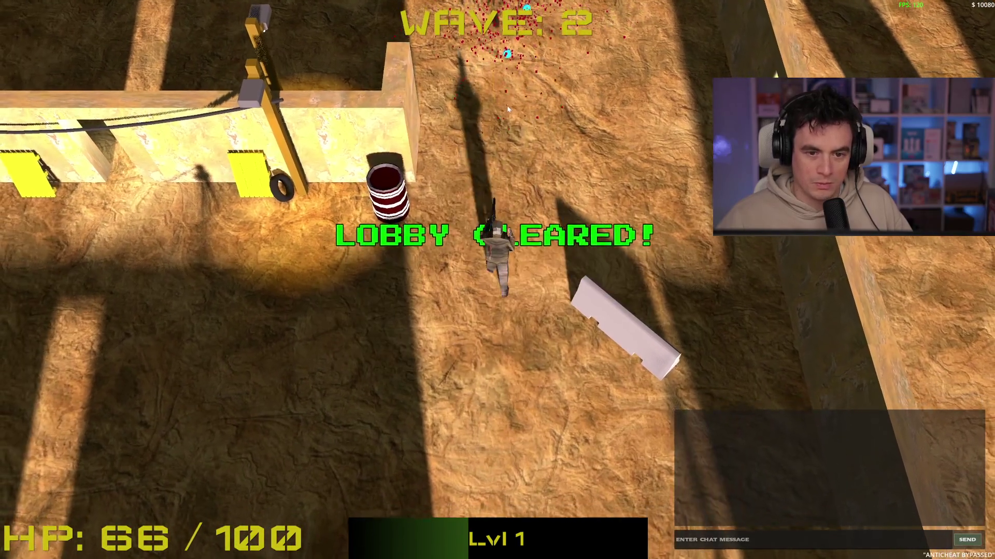
Move the player north, then back south past the barrel.
key("w")
key("w")
key("d")
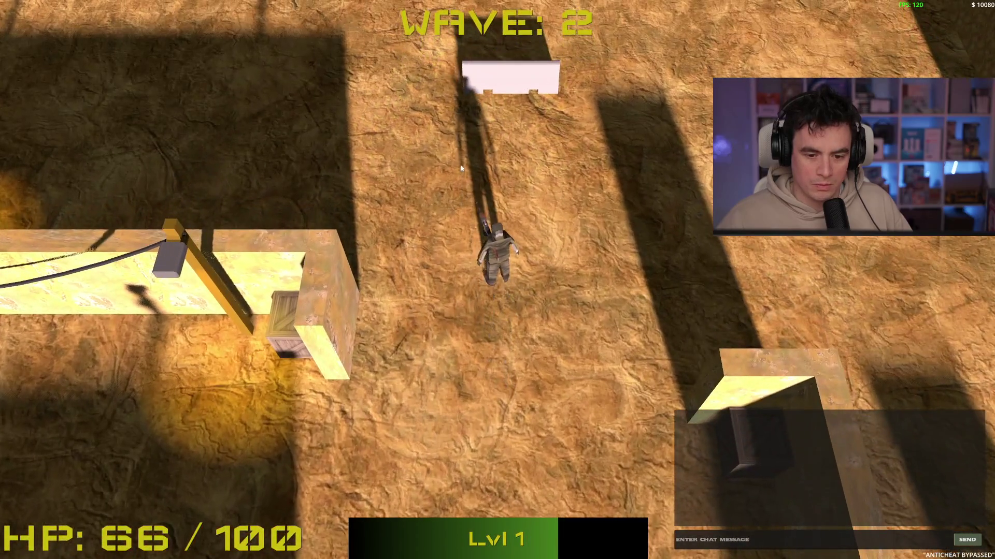
key("s")
key("s")
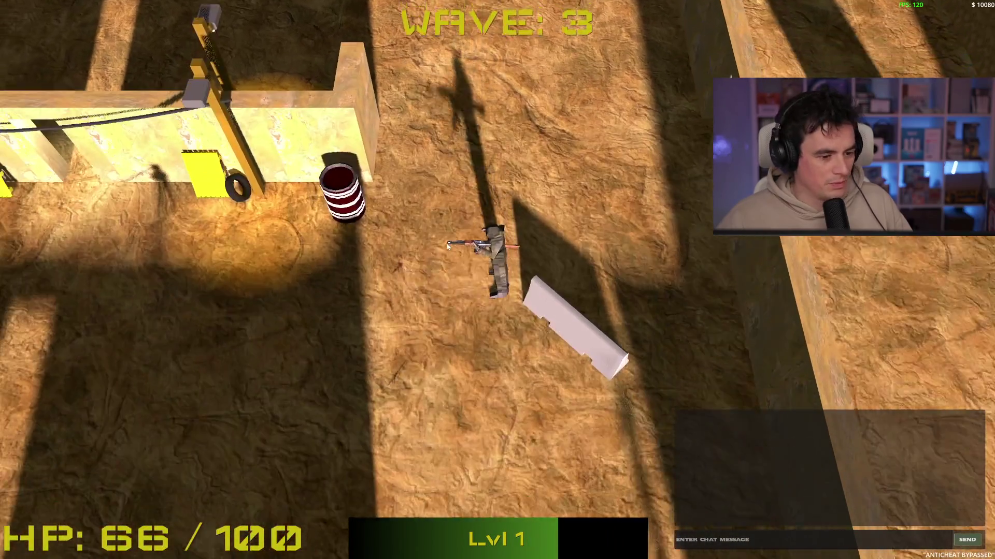
key("a")
key("s")
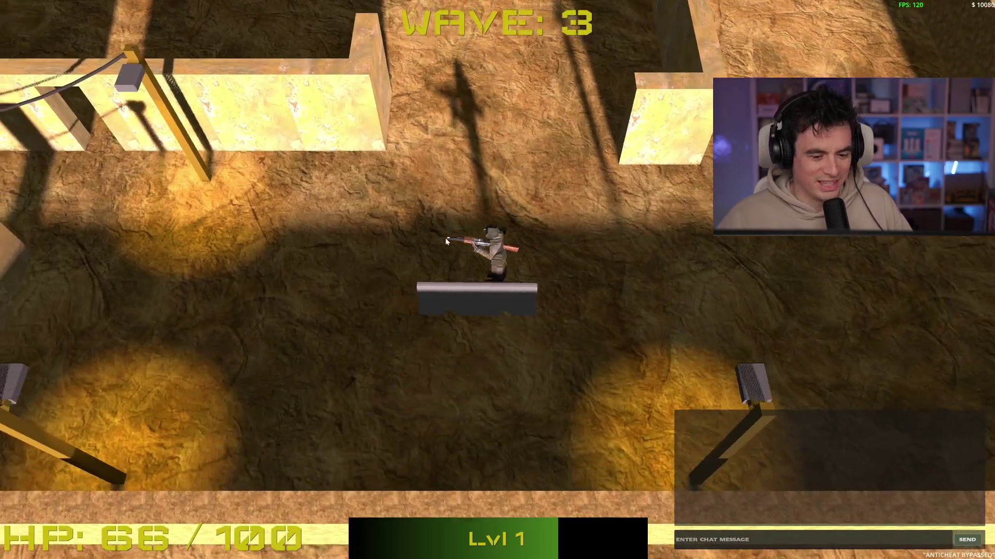
Run west along the corridor into the next walled section.
key("a")
key("w")
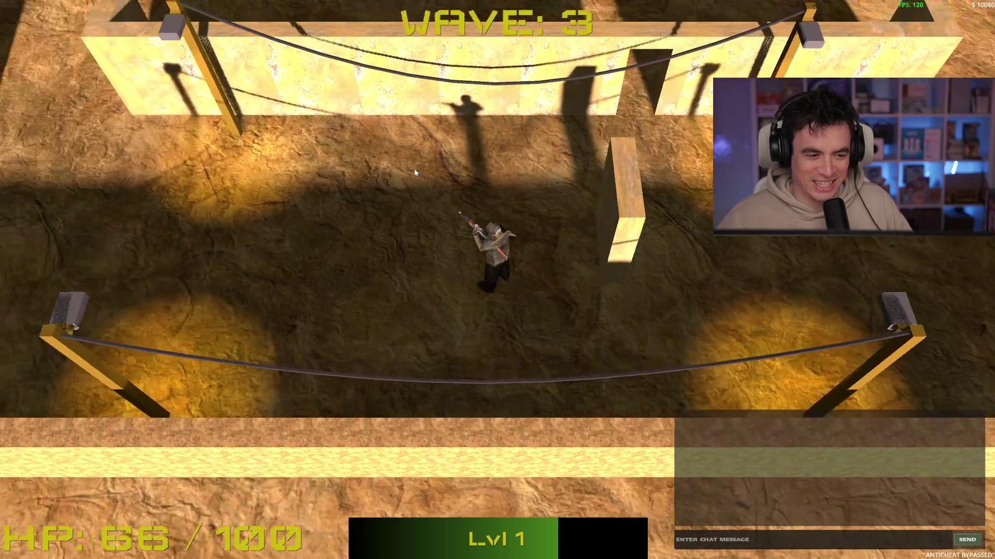
key("a")
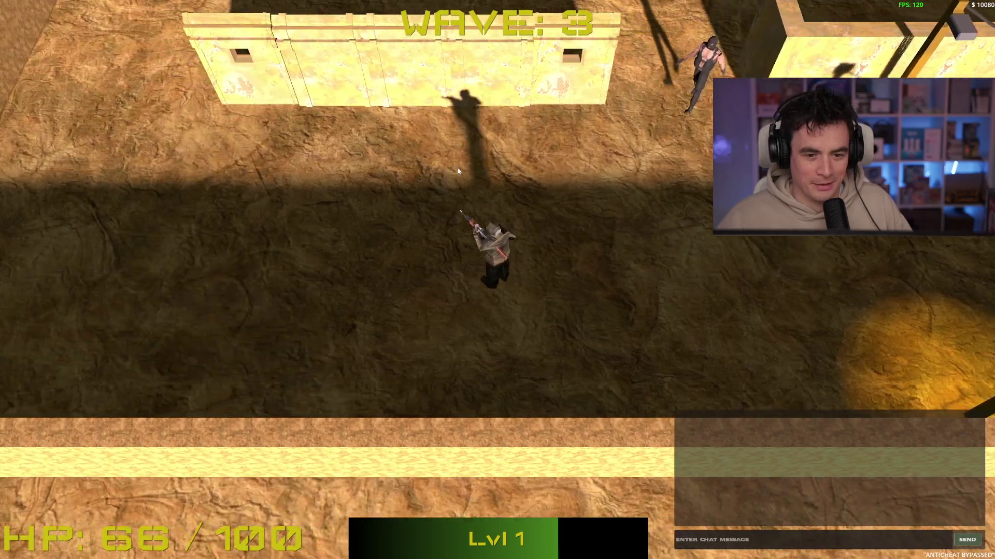
key("a")
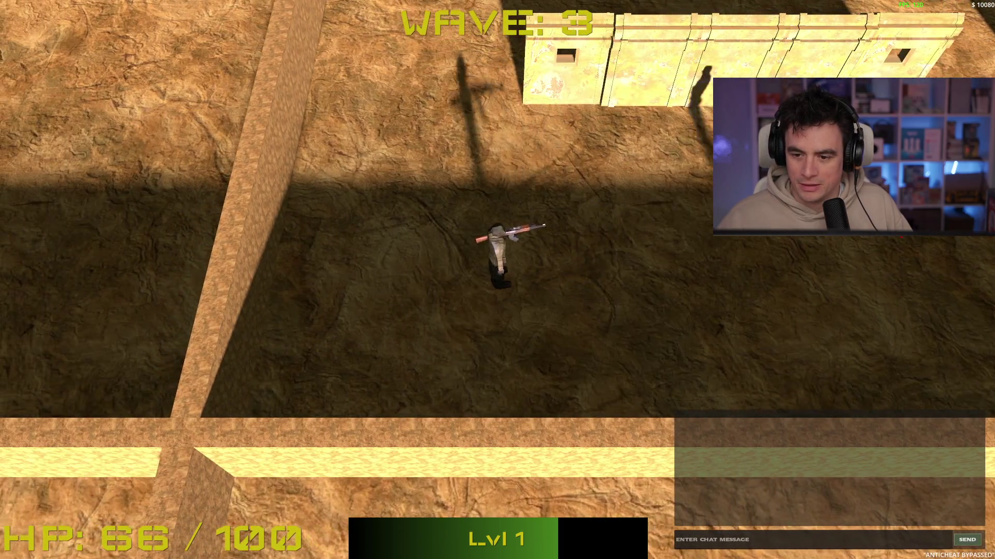
key("s")
key("a")
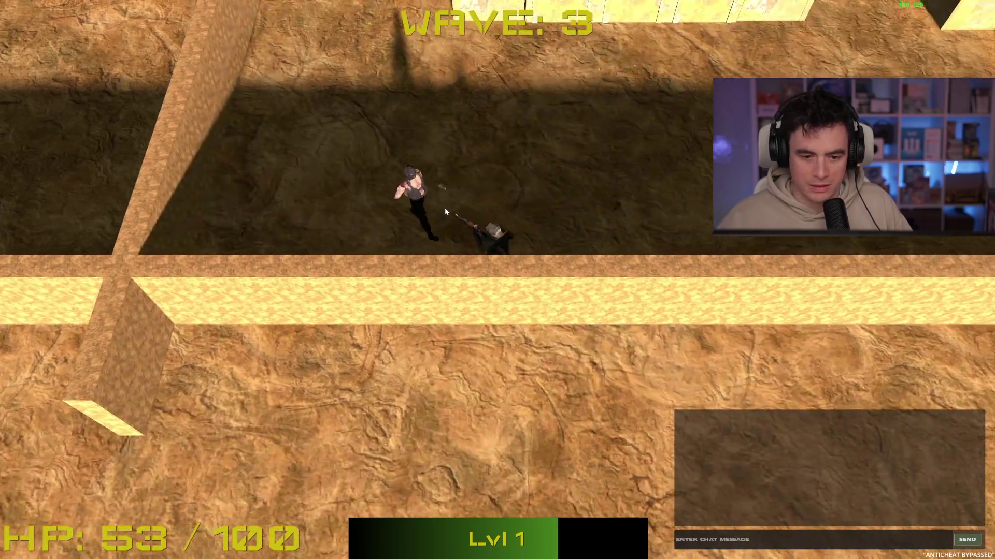
Shoot the nearby enemies and those to the upper right while moving west.
left_click(444, 207)
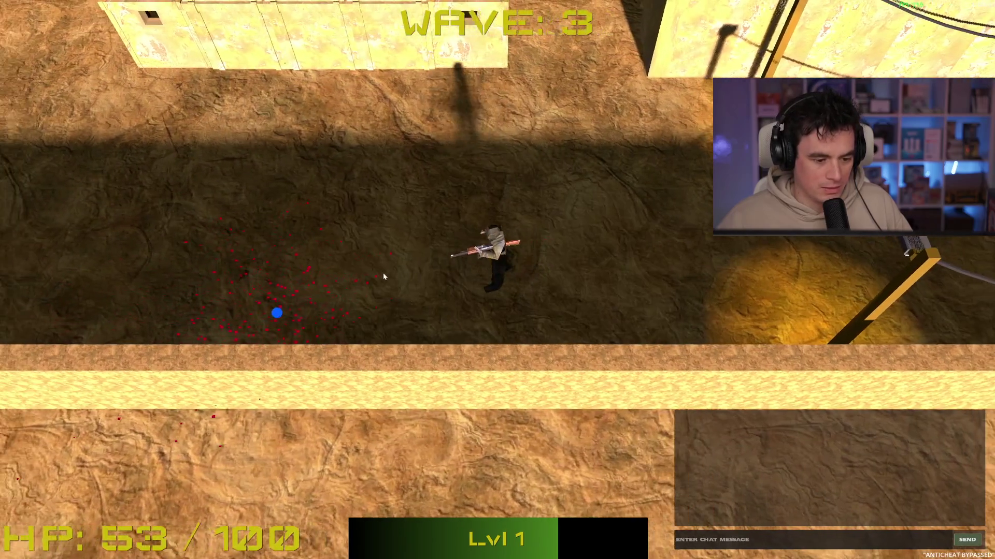
key("a")
key("w")
key("s")
key("a")
left_click(649, 167)
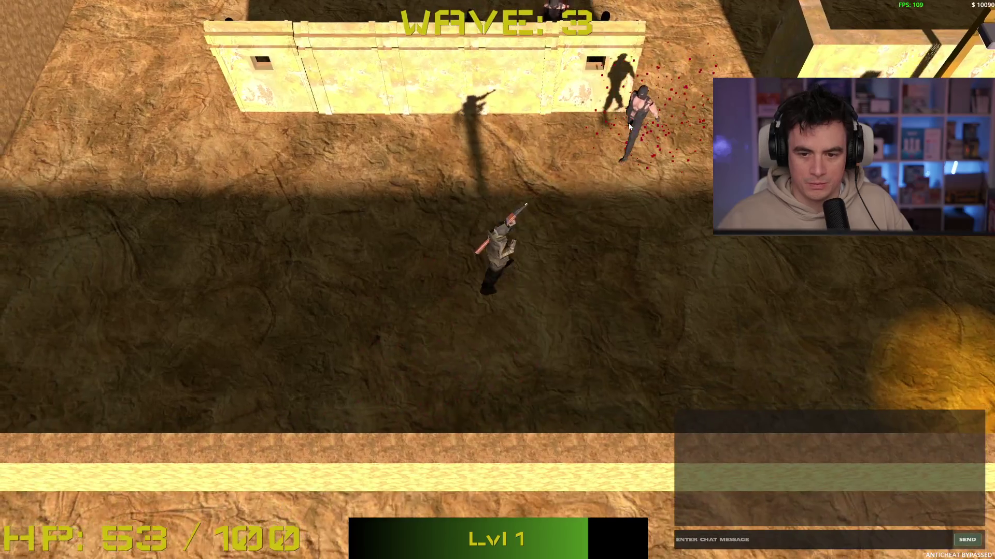
Run north past the enemies, cross the arena east, and shoot zombies on the left.
key("a")
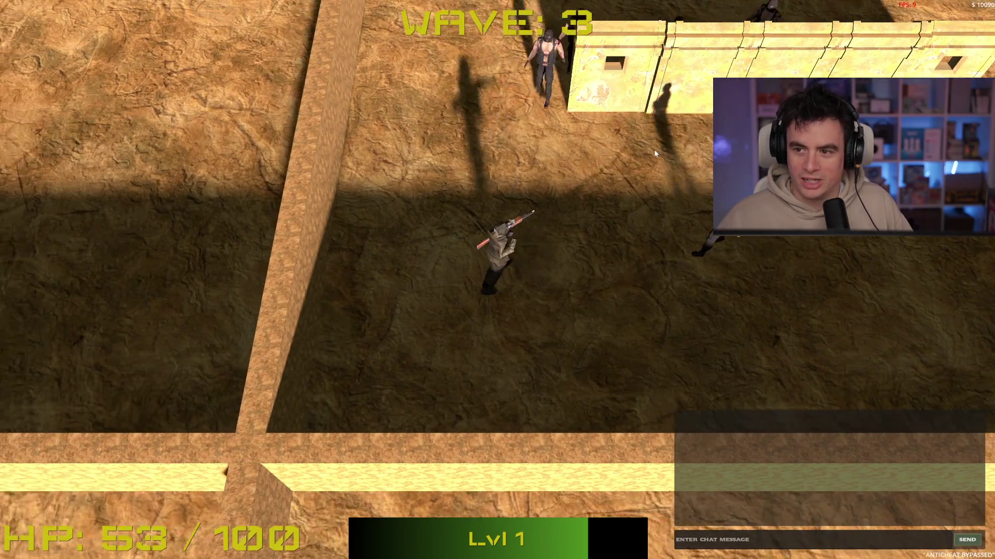
key("w")
key("w")
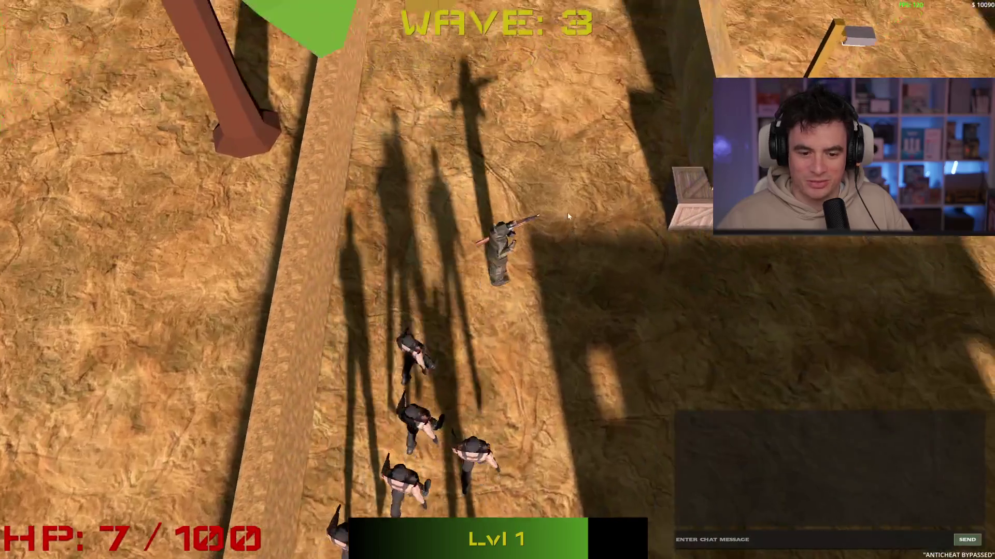
key("w")
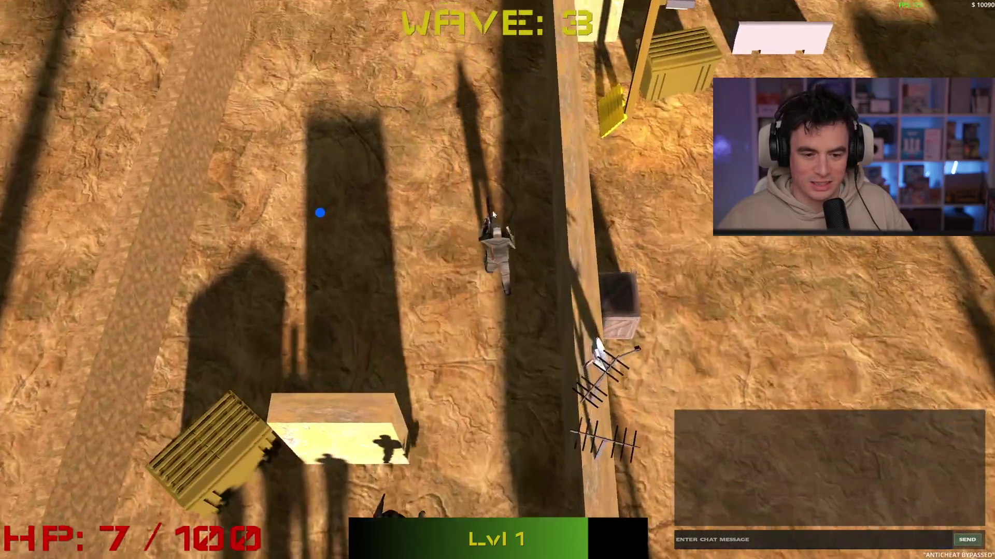
key("w")
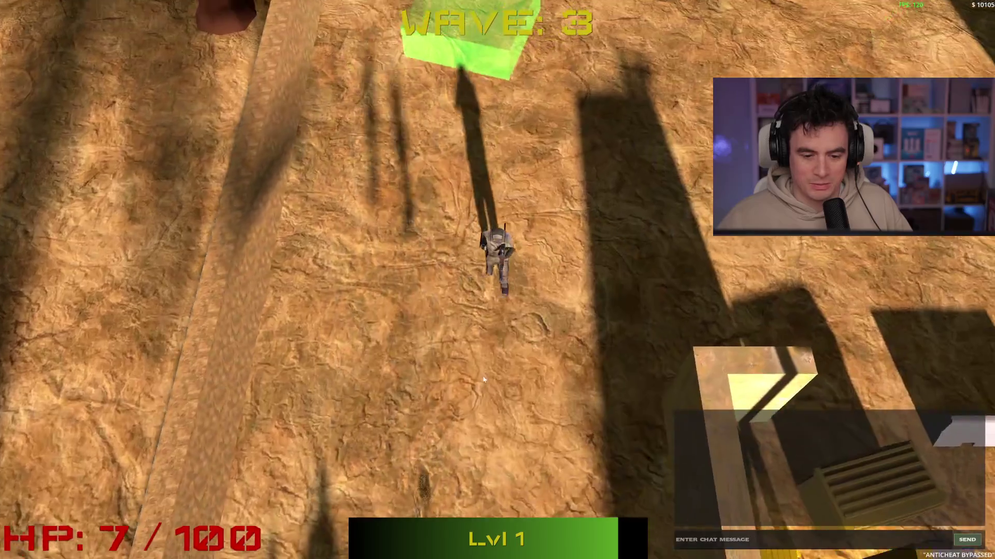
key("d")
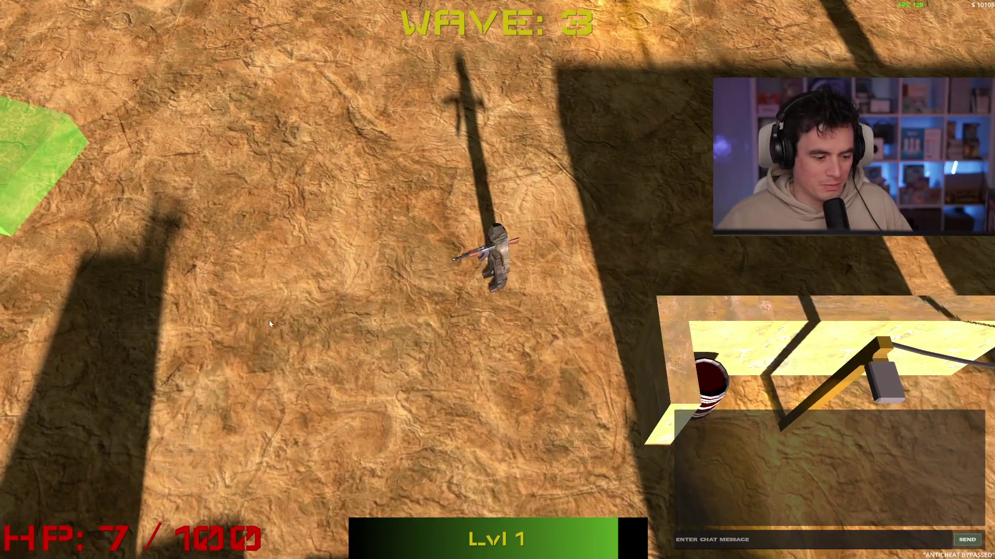
key("d")
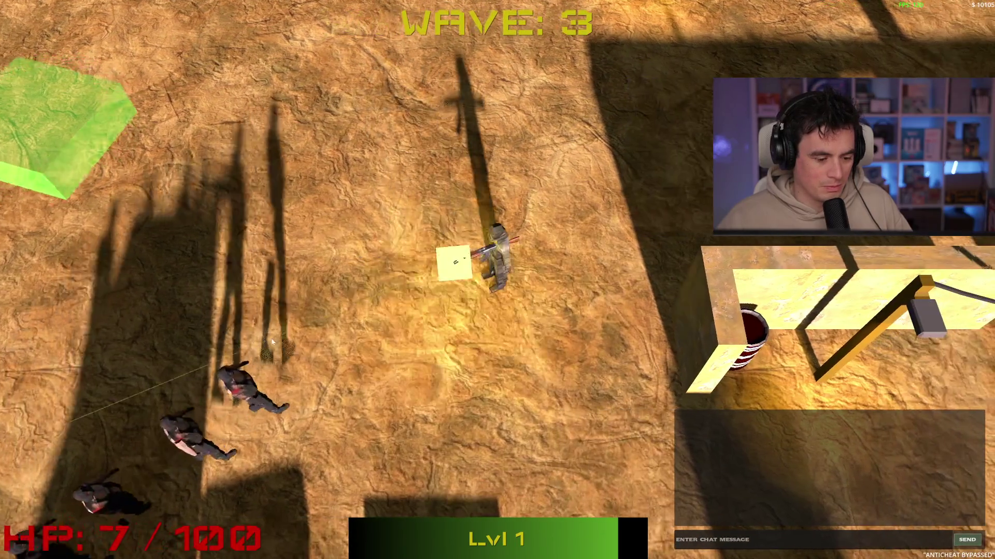
left_click(267, 347)
Fire at zombies near the wall and to the right while running along the top wall.
key("d")
key("w")
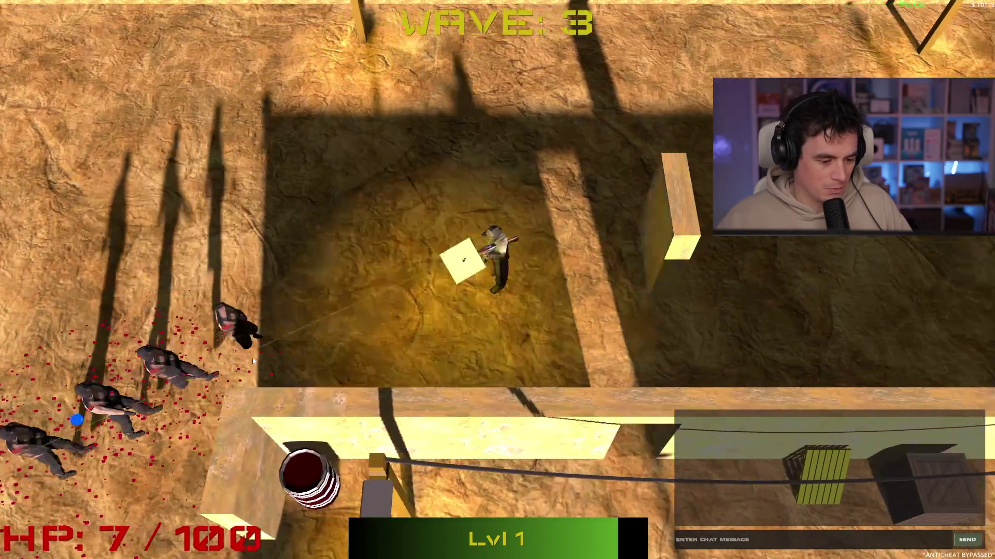
left_click(260, 356)
key("w")
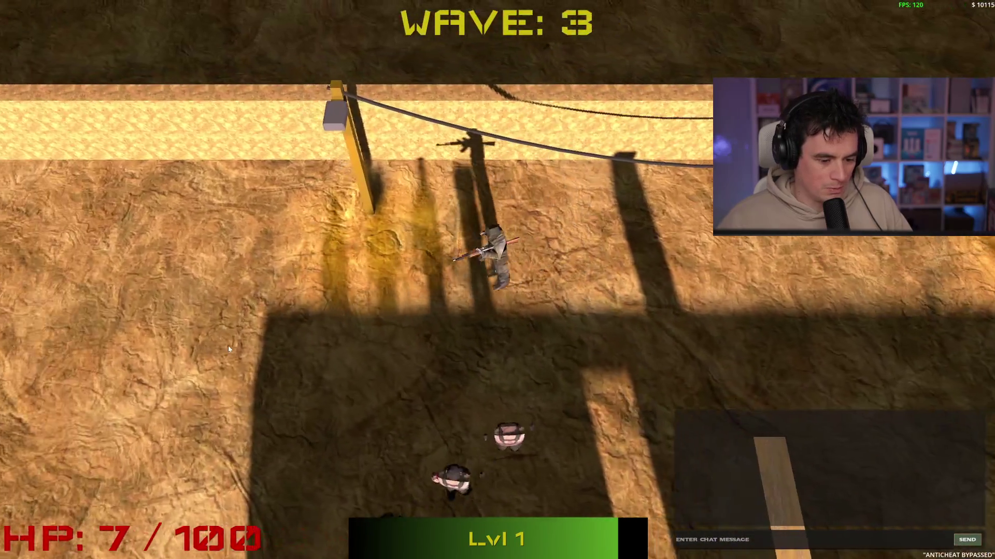
left_click(661, 266)
key("s")
key("a")
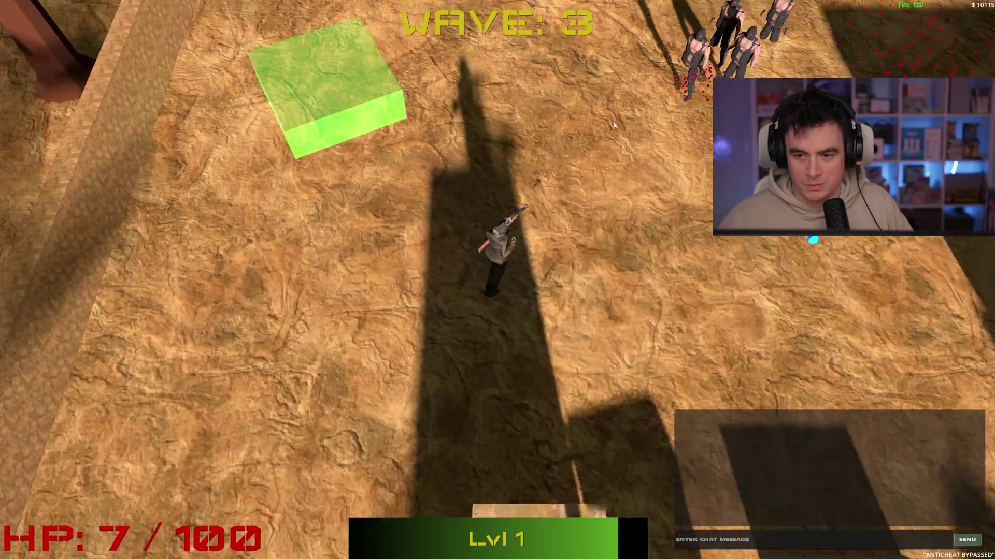
Shoot the zombies above and to the right, then step onto the green shop pad.
left_click(605, 98)
key("a")
key("s")
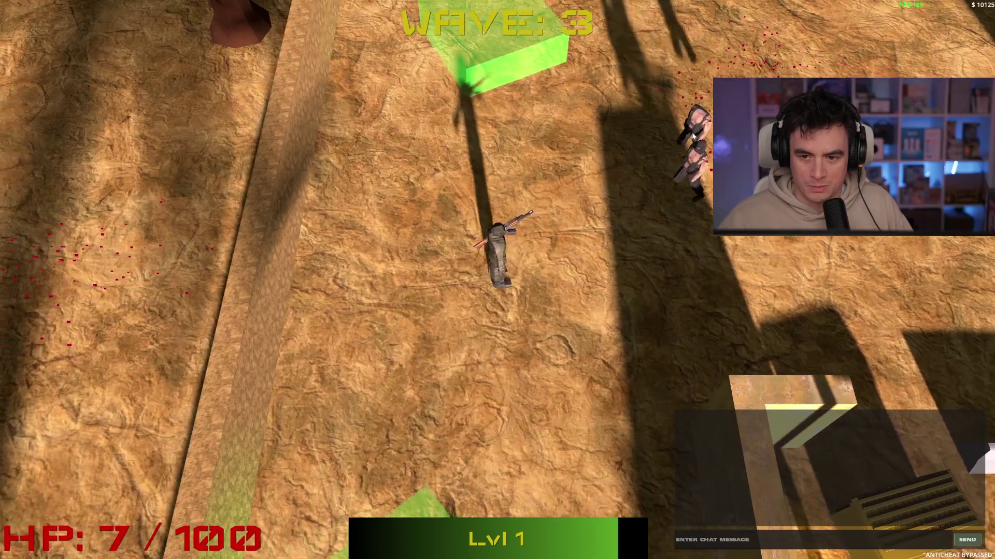
left_click(662, 162)
key("s")
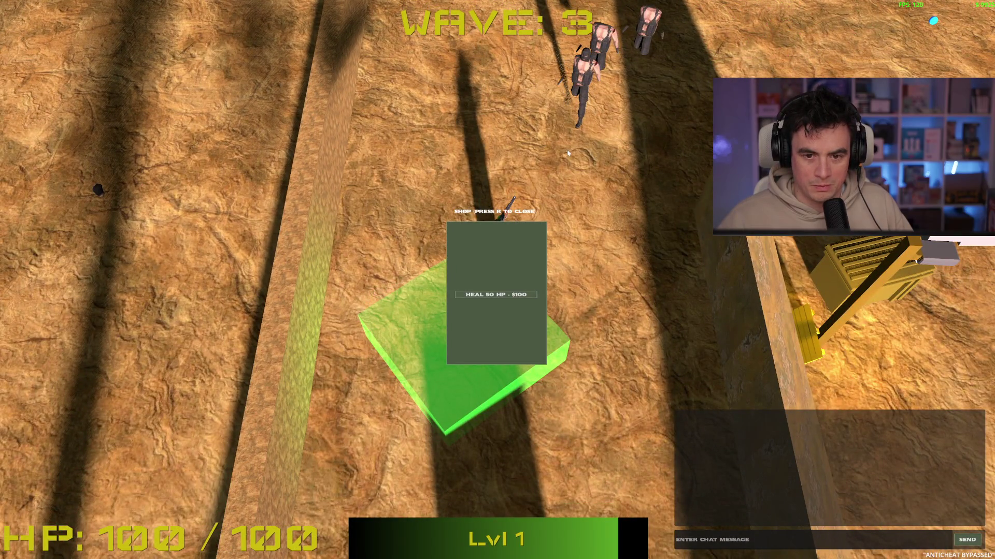
Heal to 100 HP, pick the Bullet Damage upgrade, kill the last enemy, and continue.
key("b")
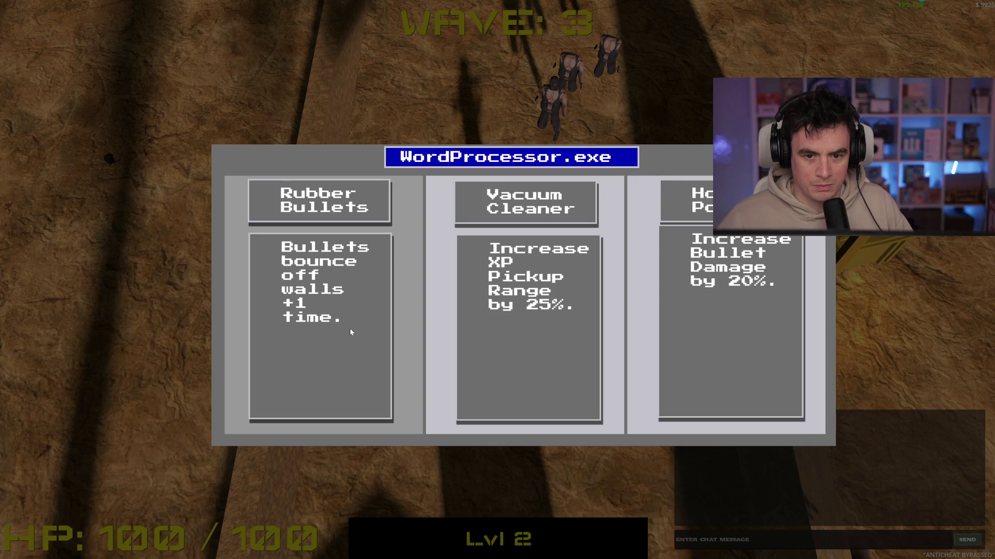
left_click(682, 322)
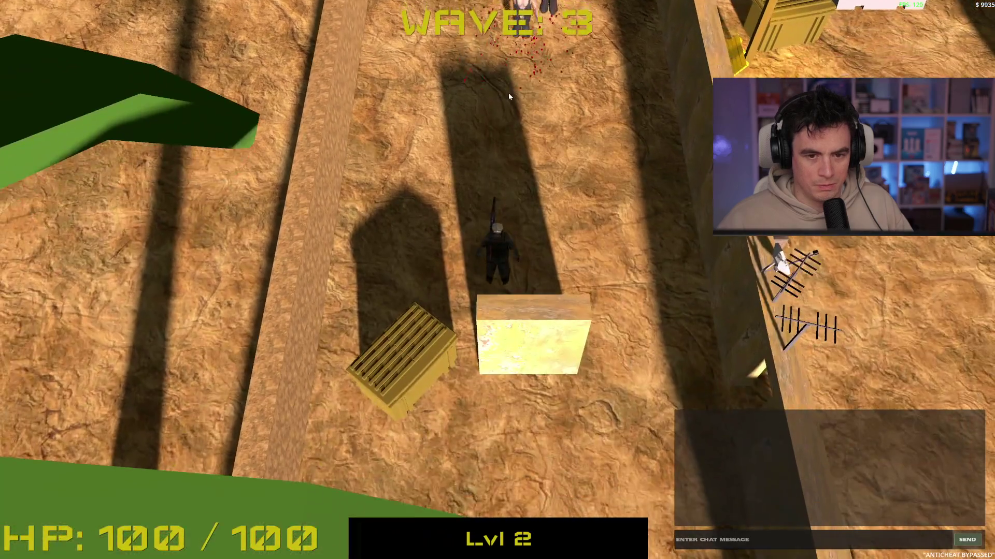
left_click(529, 93)
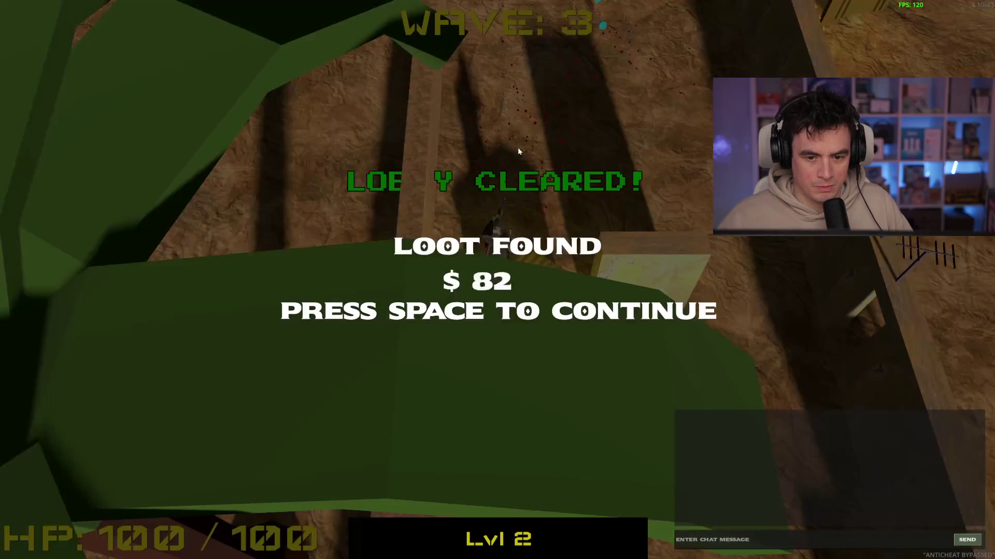
key("space")
Walk up the corridor to the green shop box and visit the shop.
key("w")
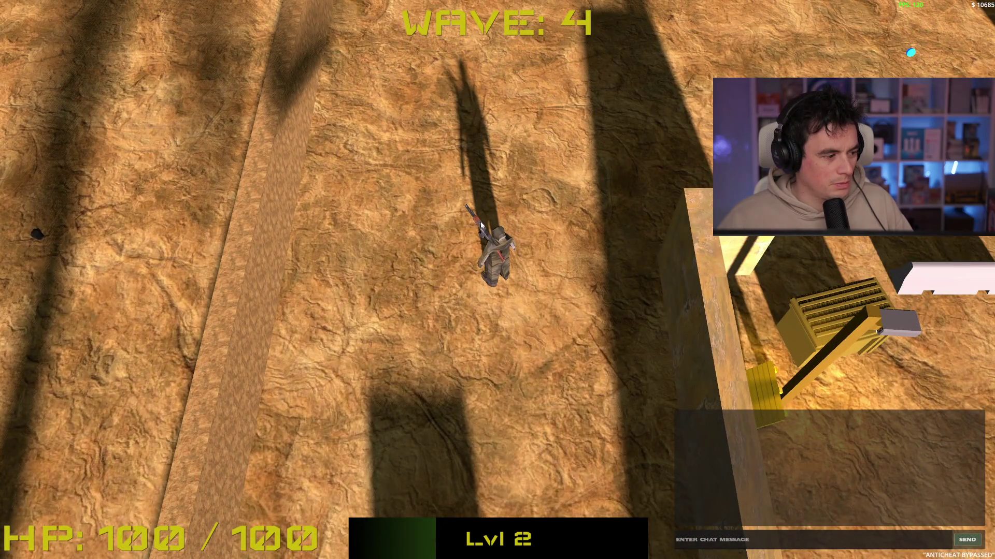
key("w")
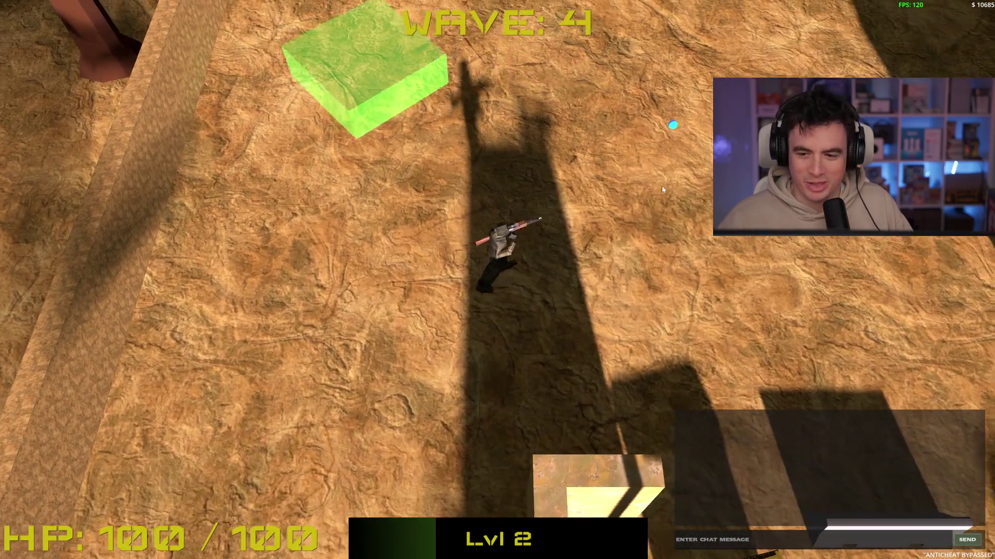
key("d")
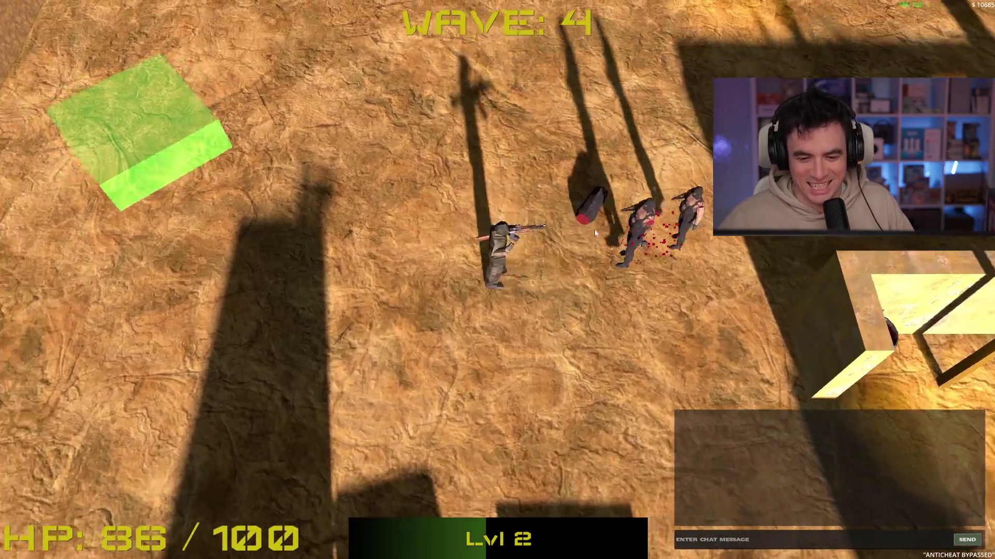
key("a")
key("e")
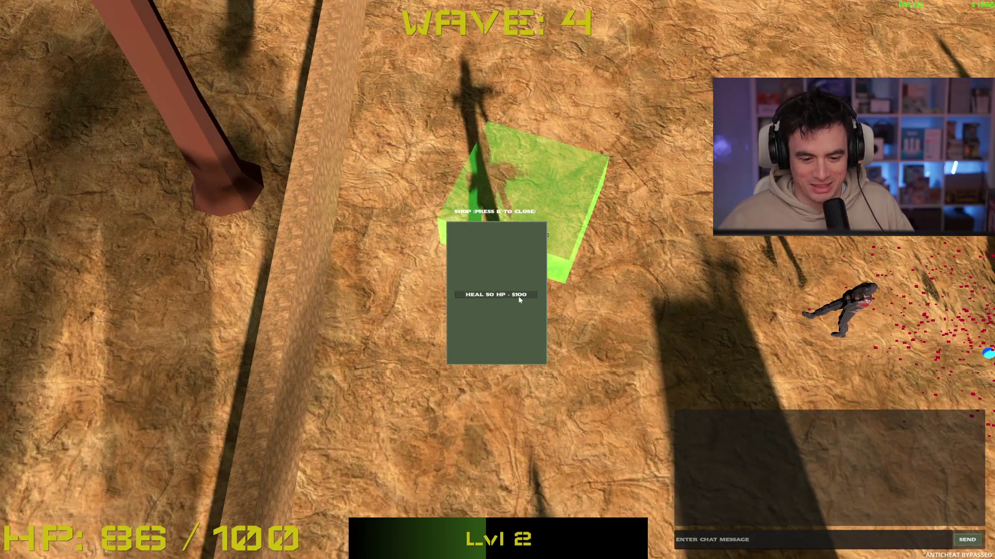
key("w")
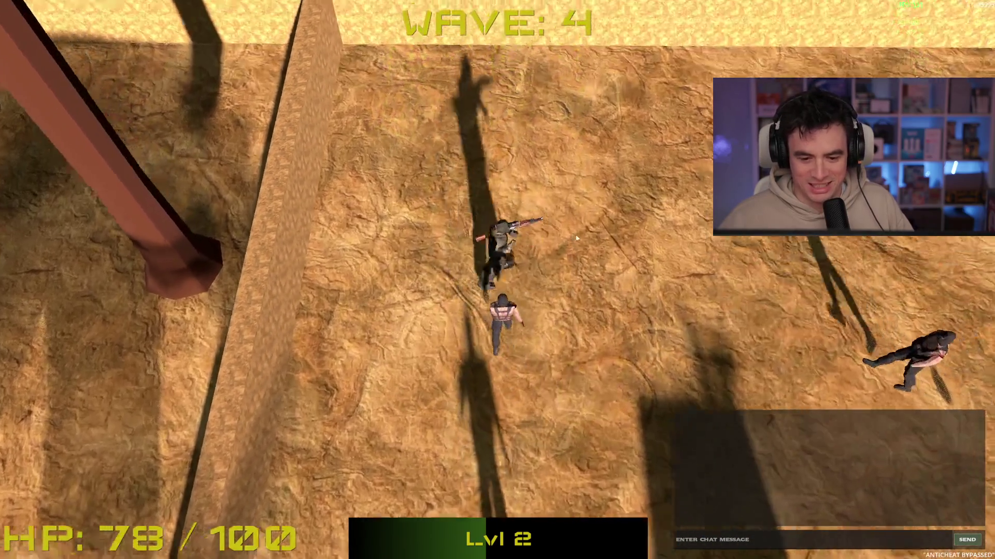
Shoot the nearby attacker and the soldiers at the lower left while strafing along the top wall.
left_click(420, 309)
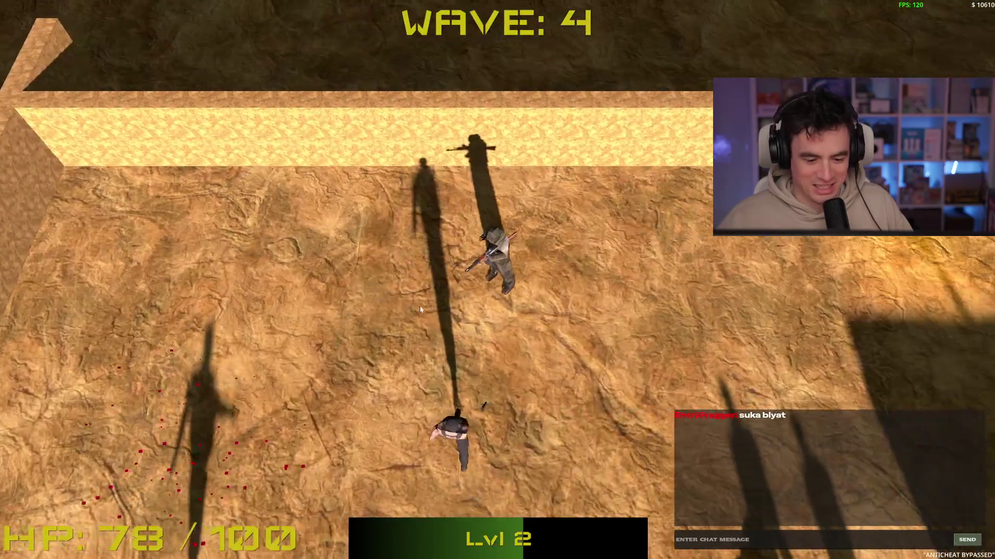
key("a")
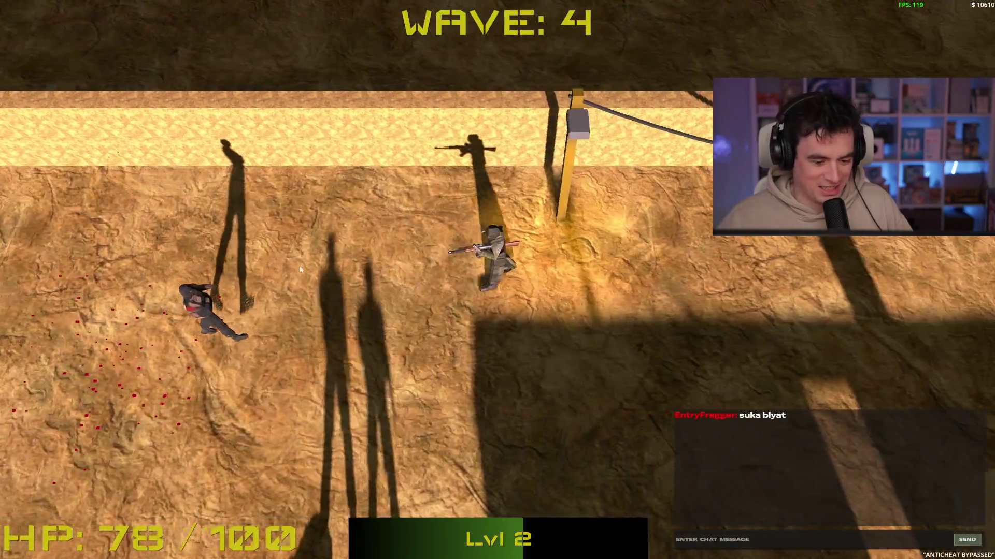
left_click(183, 265)
key("s")
left_click(157, 294)
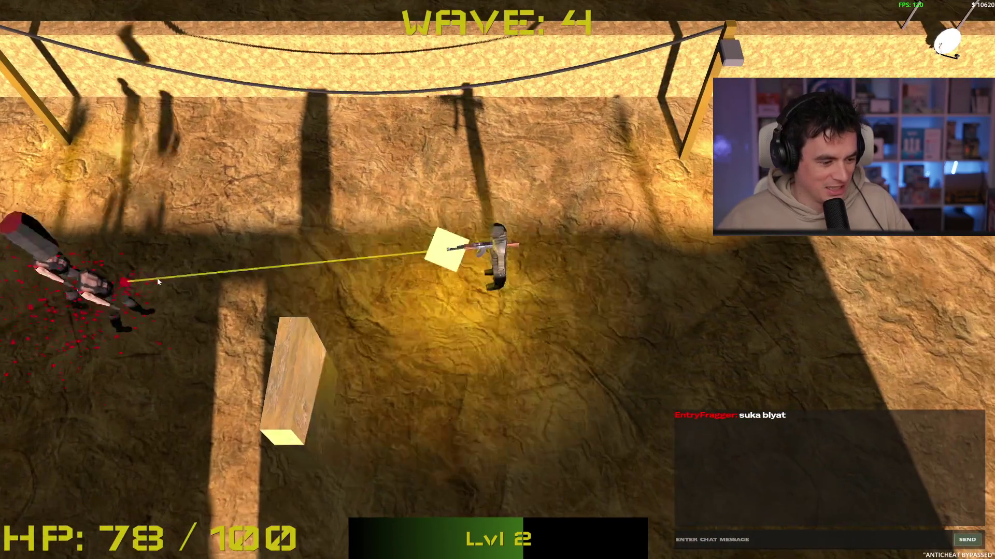
key("d")
left_click(163, 267)
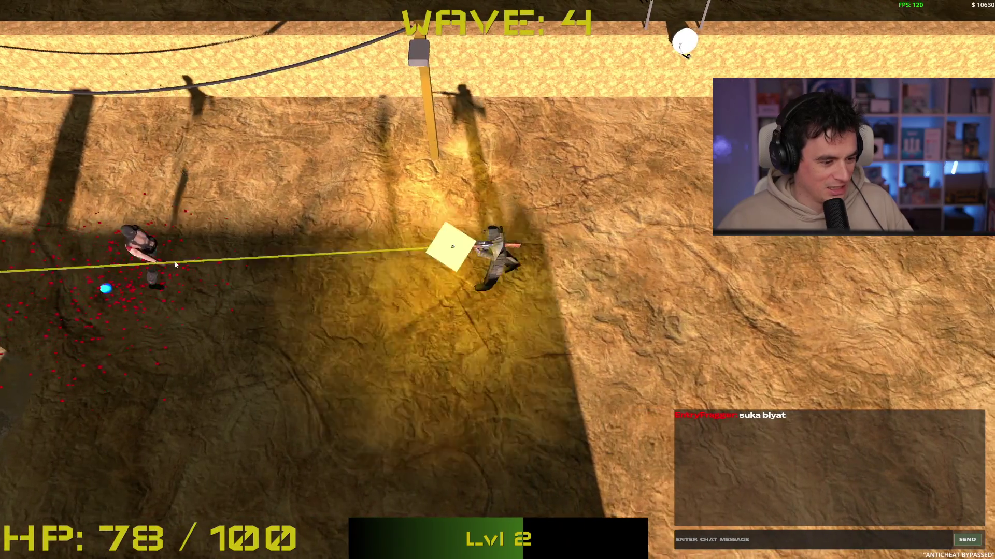
key("d")
left_click(180, 259)
Keep strafing to finish off the wounded soldier and the enemy on the yellow crate.
key("a")
left_click(179, 260)
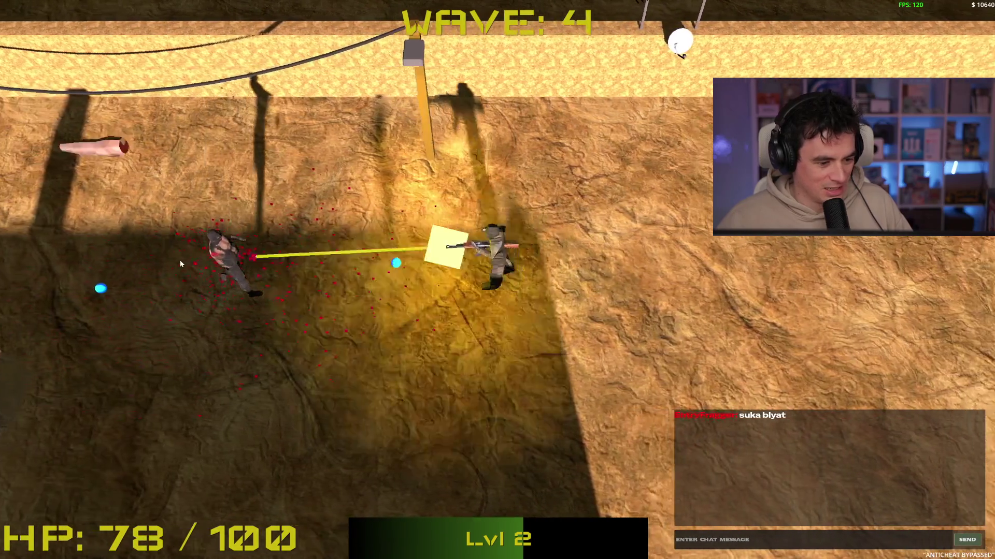
key("d")
left_click(180, 265)
key("a")
left_click(181, 262)
left_click(195, 254)
left_click(233, 249)
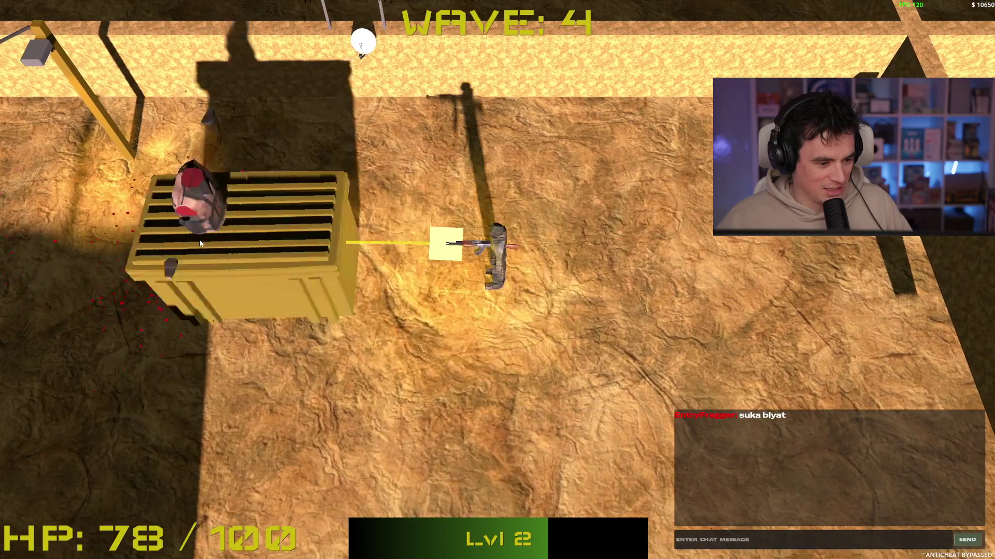
Shoot the last enemies on the left and top until the lobby clears, then head to the next area.
key("a")
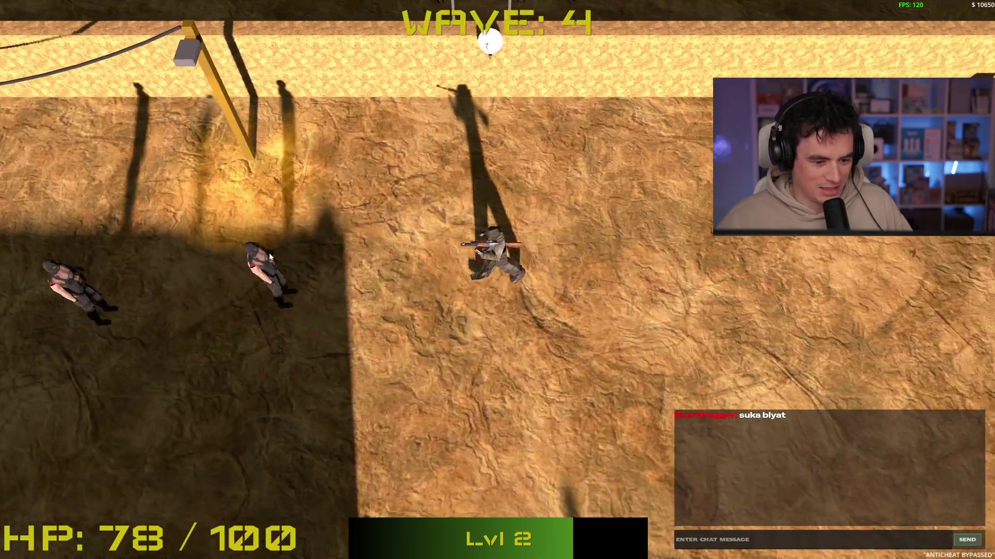
left_click(267, 251)
key("s")
left_click(266, 248)
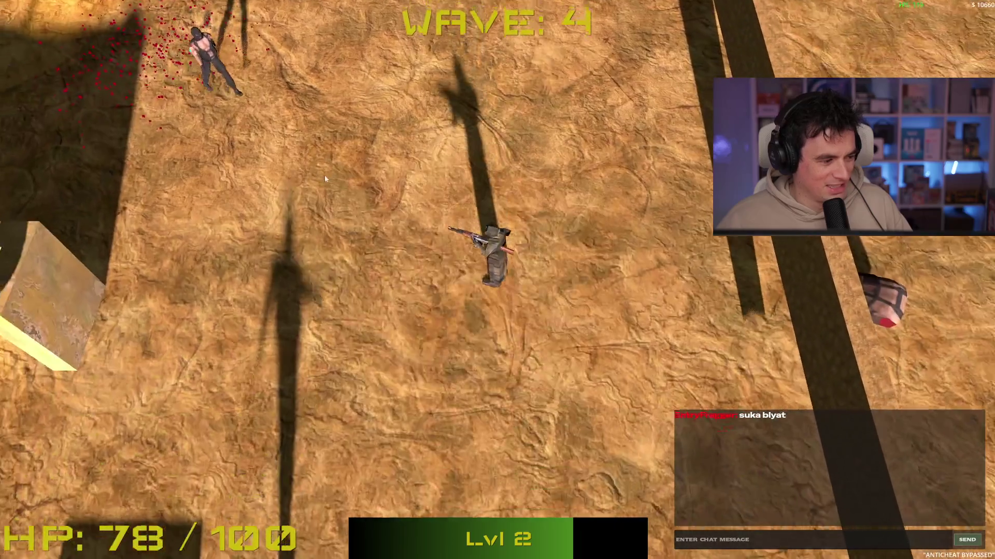
key("d")
key("s")
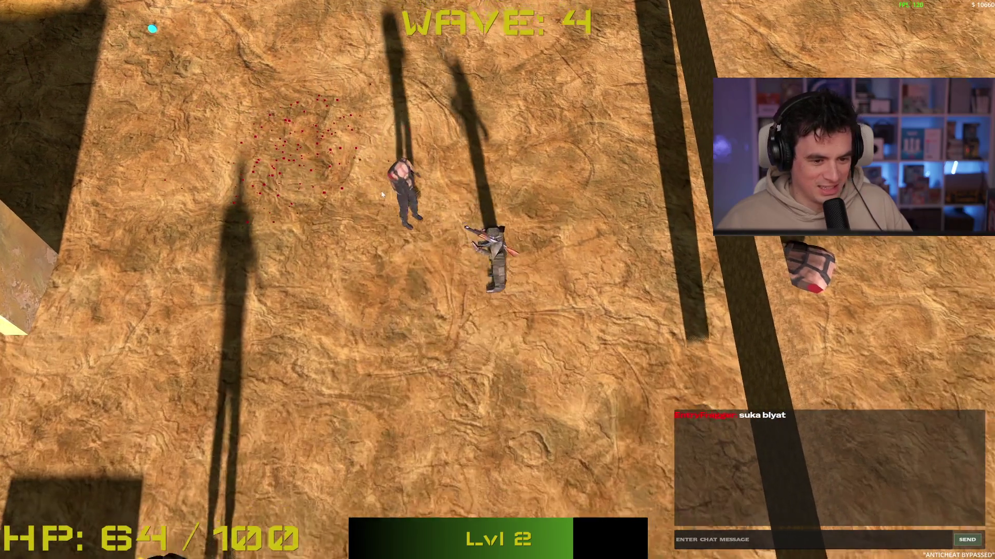
key("s")
key("a")
left_click(512, 183)
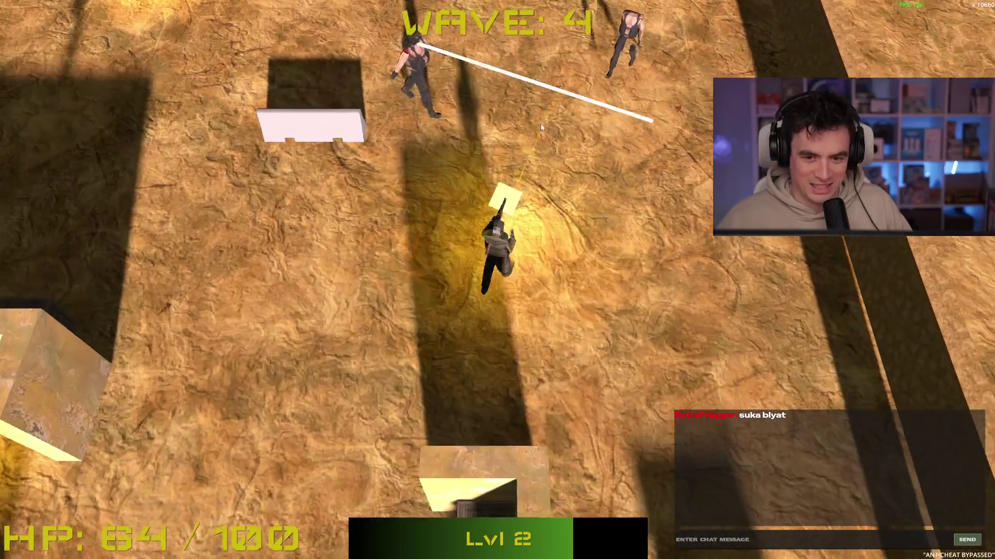
key("w")
key("d")
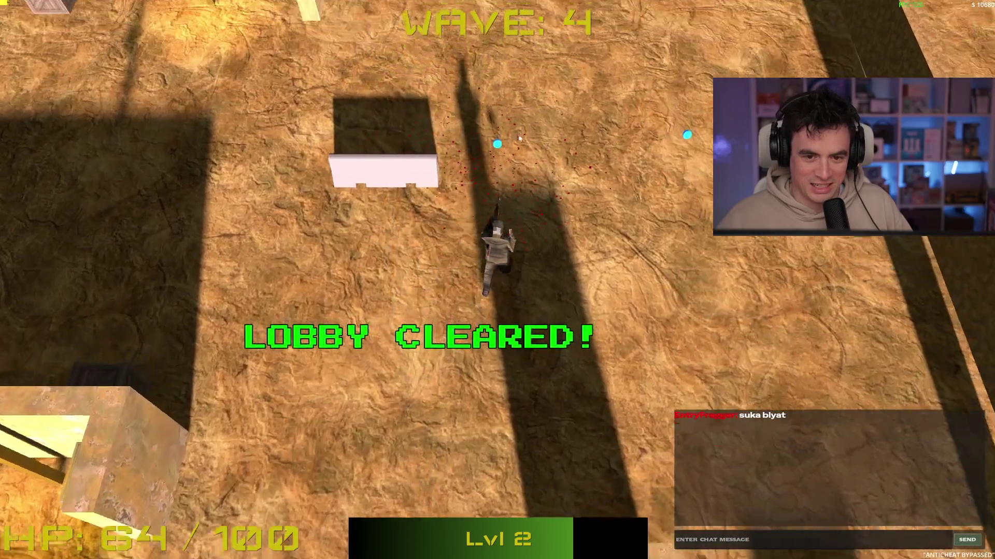
key("w")
key("d")
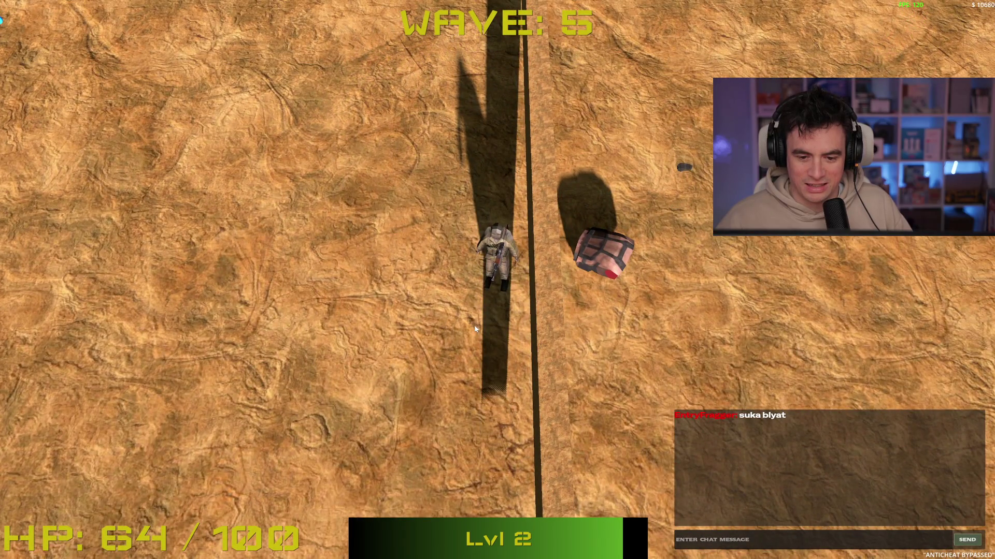
Move up the arena and pick the Double Barrel extra-bullet upgrade.
key("w")
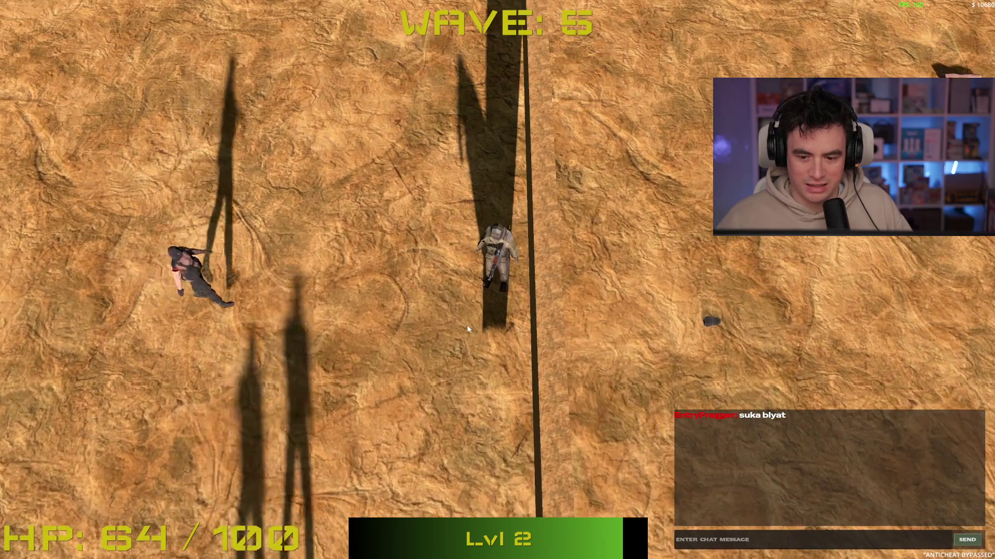
key("w")
key("a")
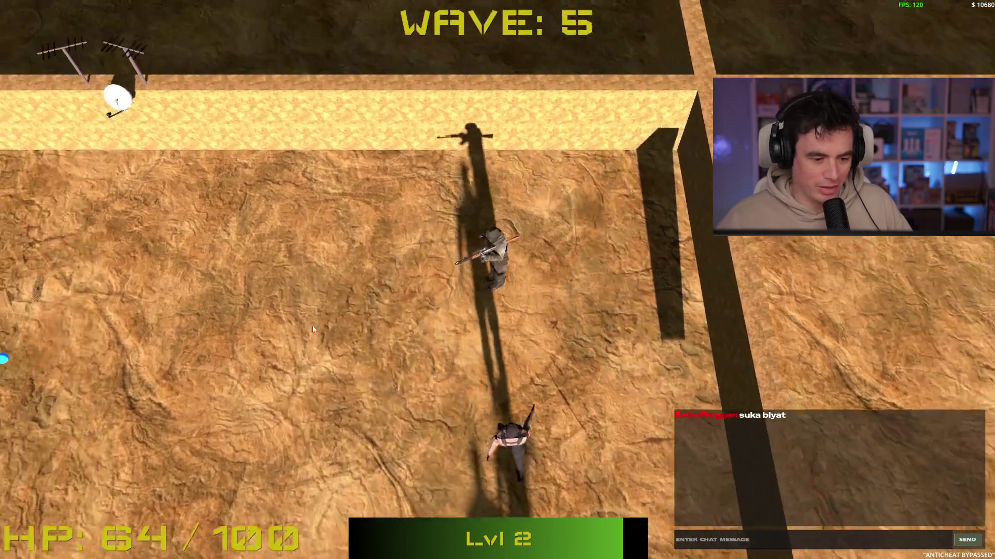
key("a")
key("s")
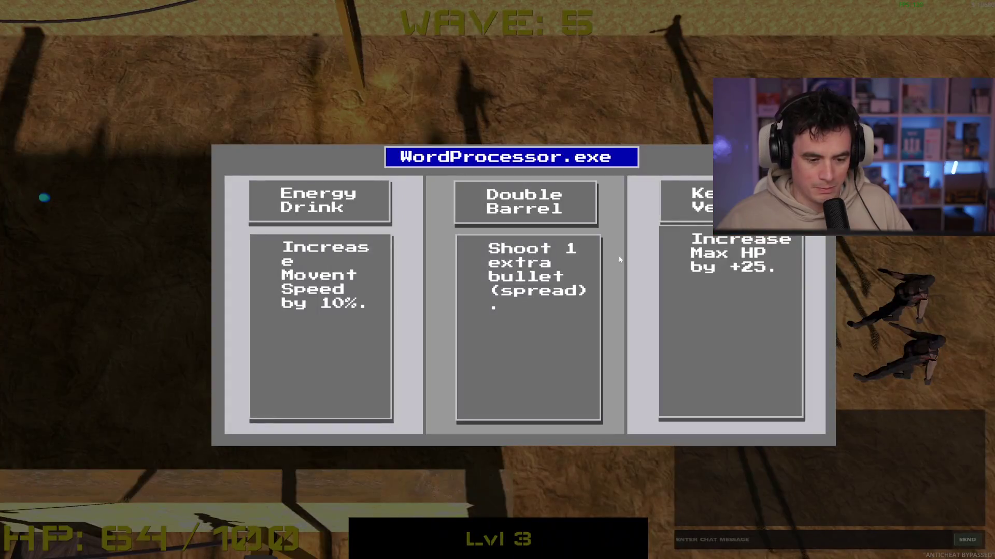
left_click(523, 341)
Maneuver around the arena fighting the wave 5 enemies.
key("a")
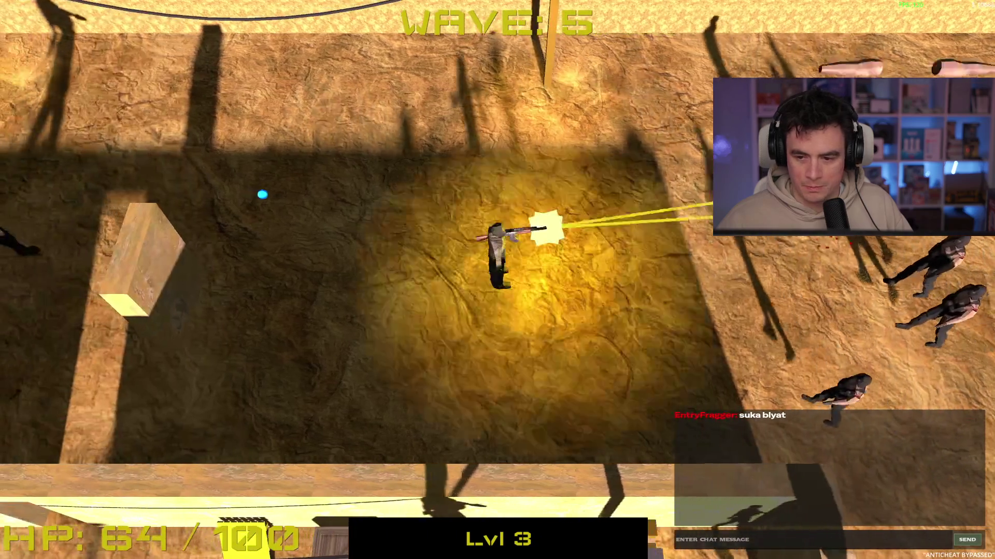
key("w")
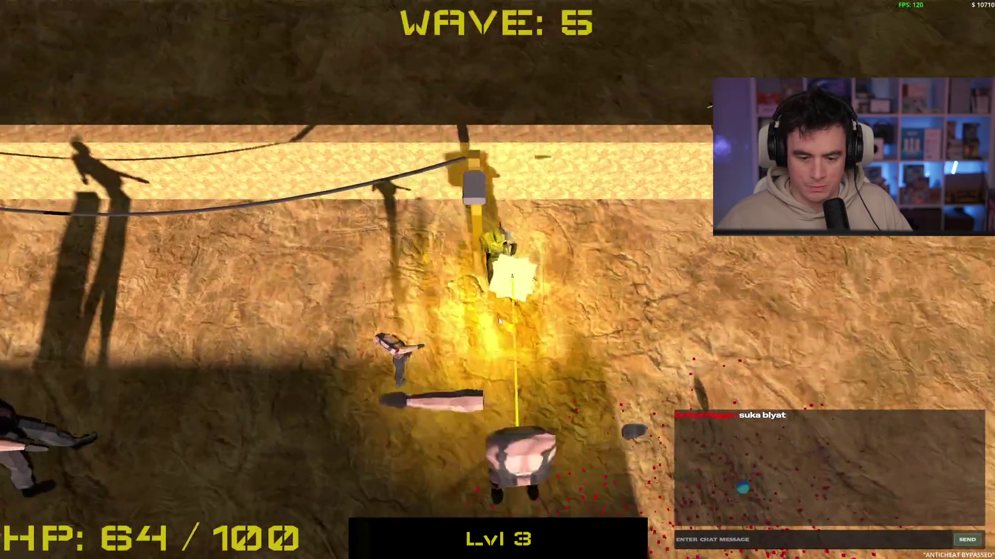
key("d")
key("s")
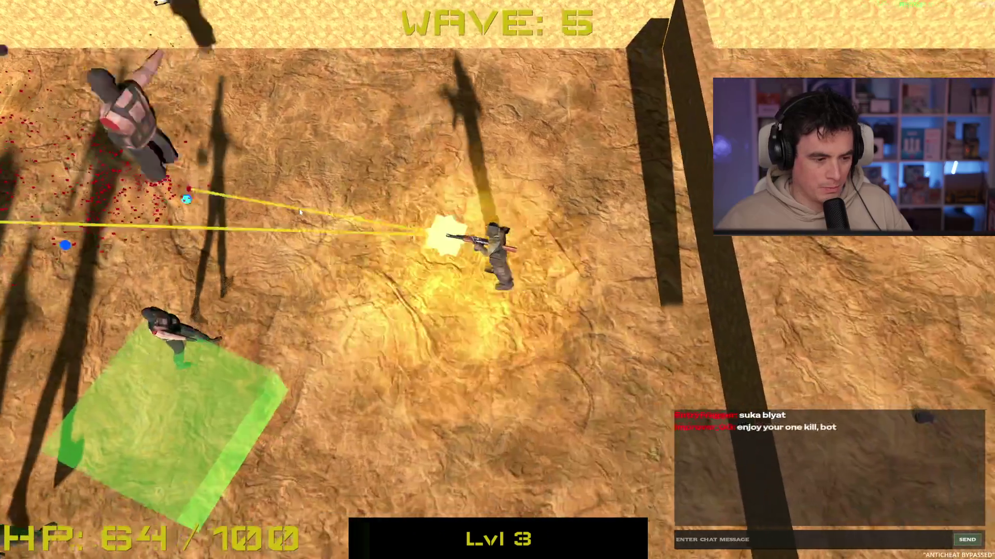
key("a")
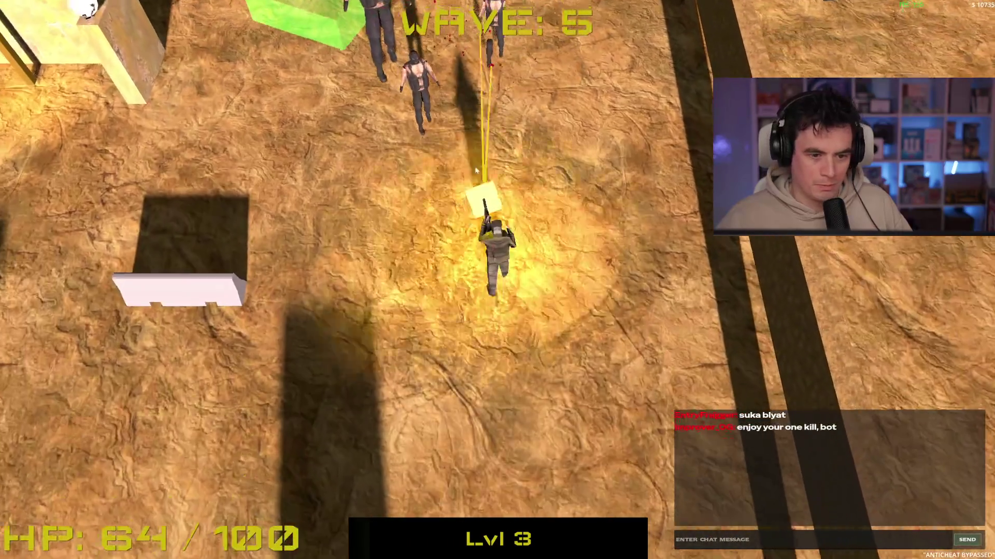
key("s")
key("a")
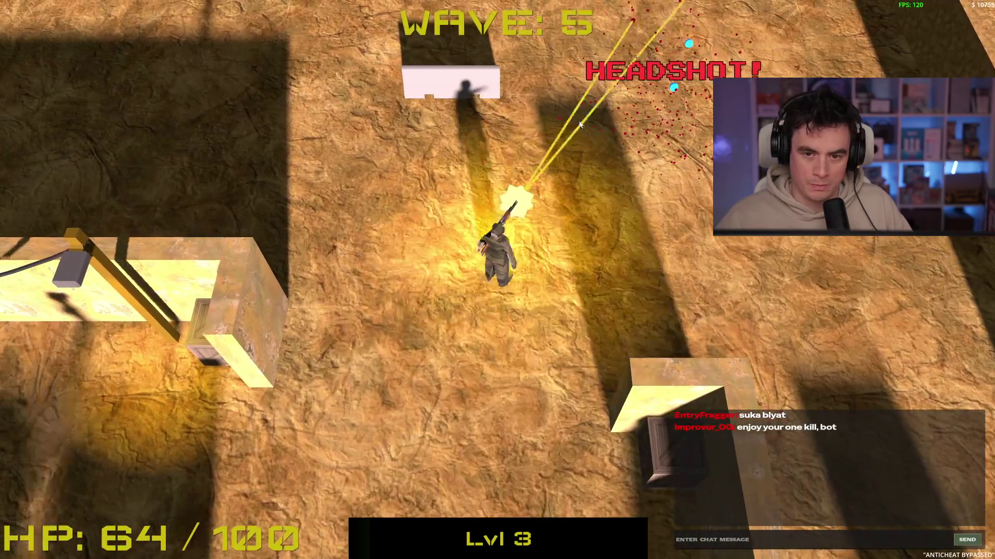
key("w")
key("d")
key("a")
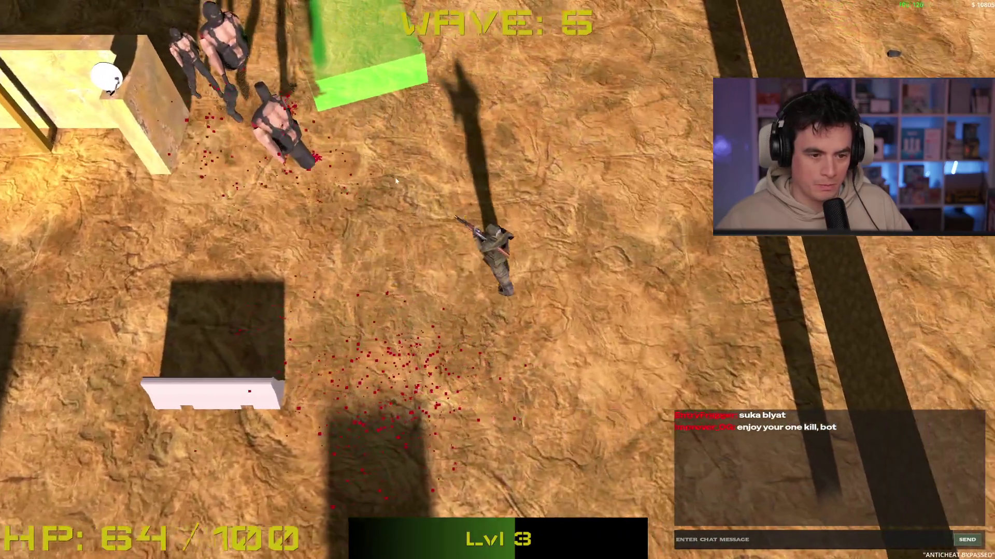
Shoot the enemies at the top left, then walk onto the green block to level up.
left_click(396, 181)
key("d")
key("s")
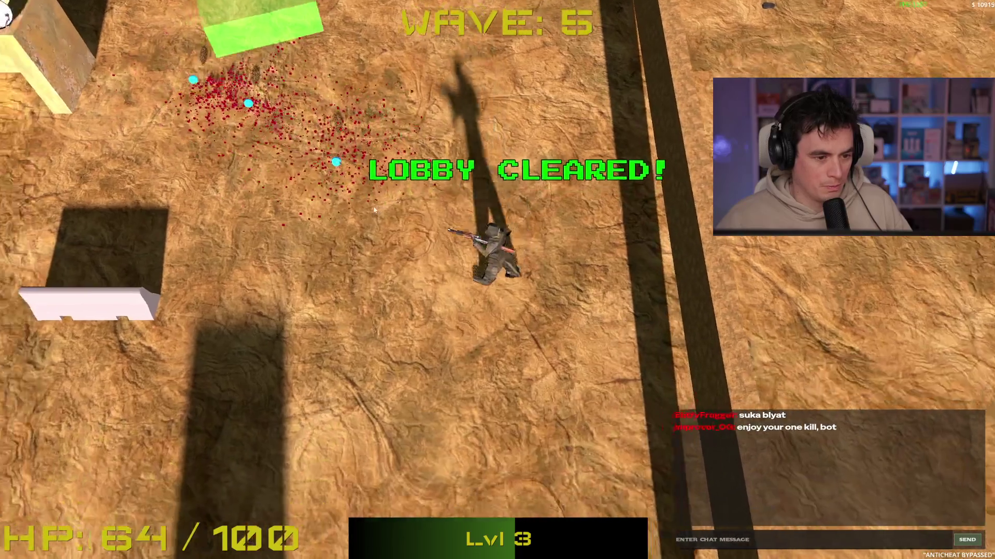
key("w")
key("a")
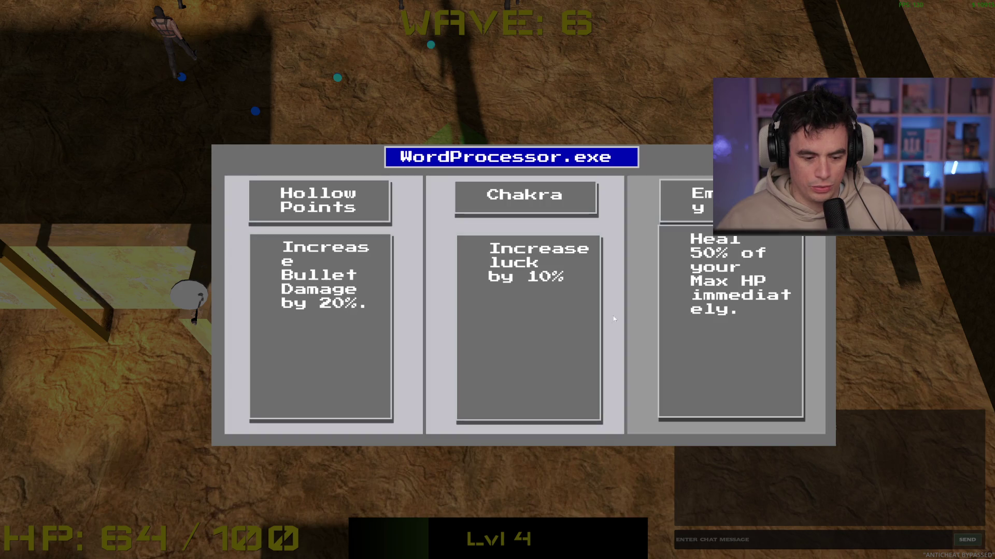
Take the Hollow Points upgrade and buy the 50 HP heal in the shop.
left_click(350, 325)
key("s")
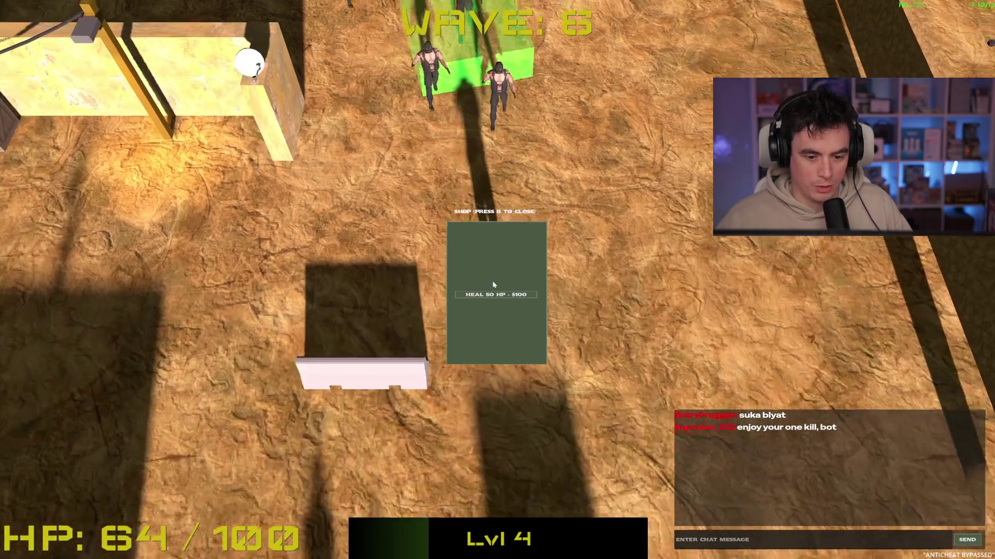
left_click(494, 293)
Fight the swarming enemies from the corridor until game over, then start a new game.
key("b")
key("d")
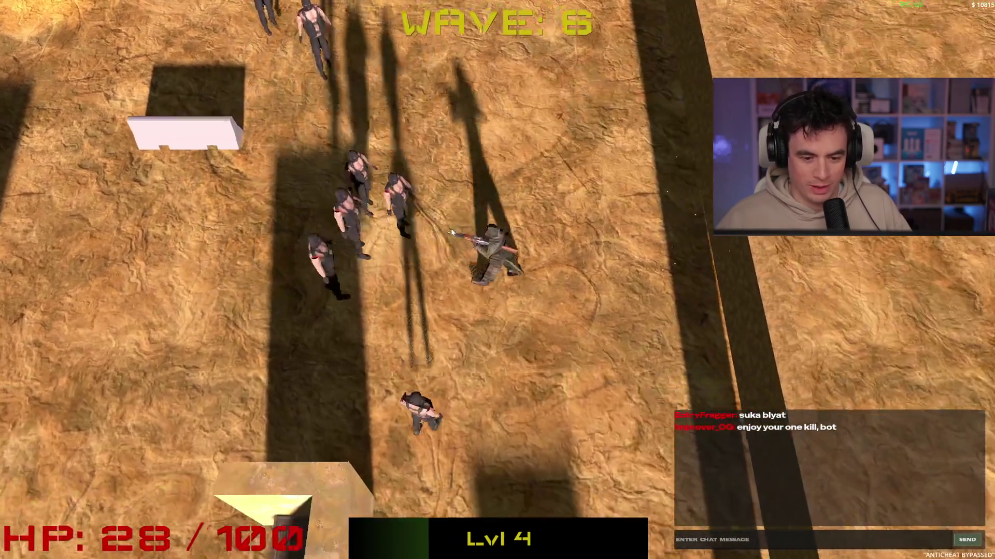
key("s")
left_click(451, 230)
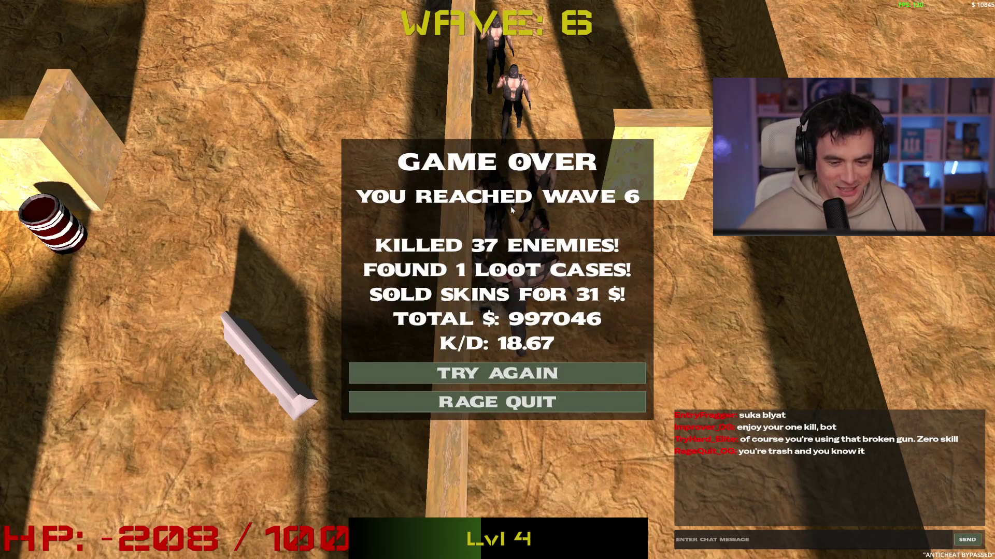
left_click(522, 378)
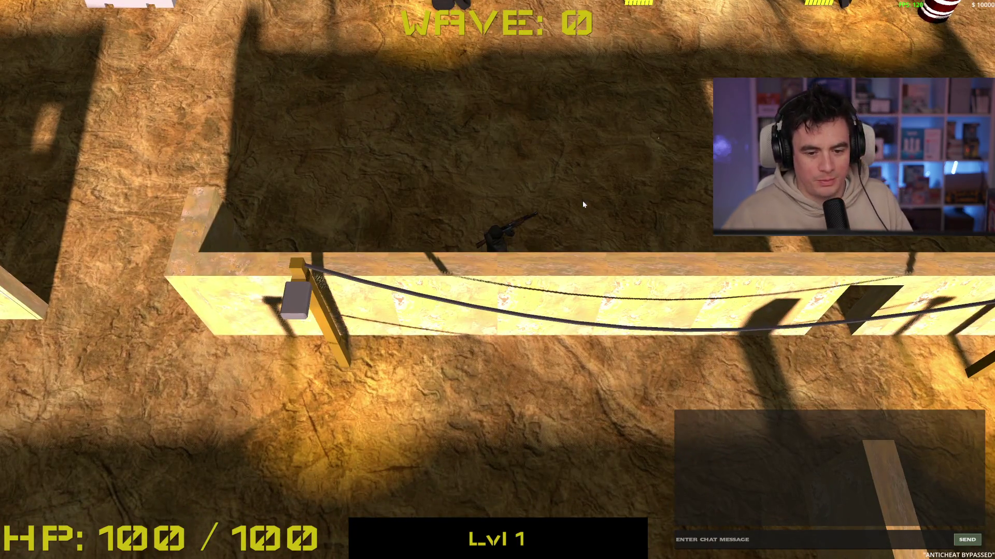
Shoot the enemies on the right side of the lobby until the last one falls.
key("w")
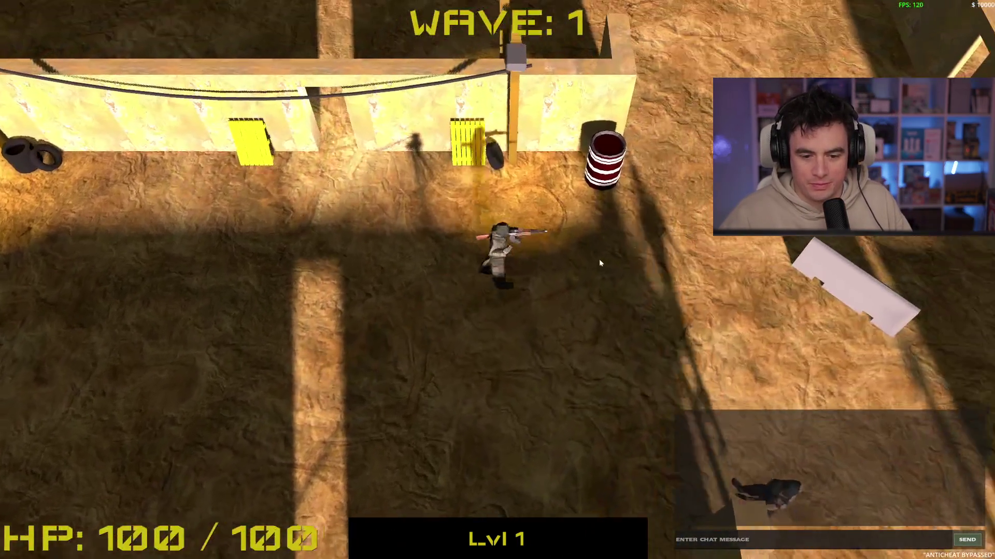
key("d")
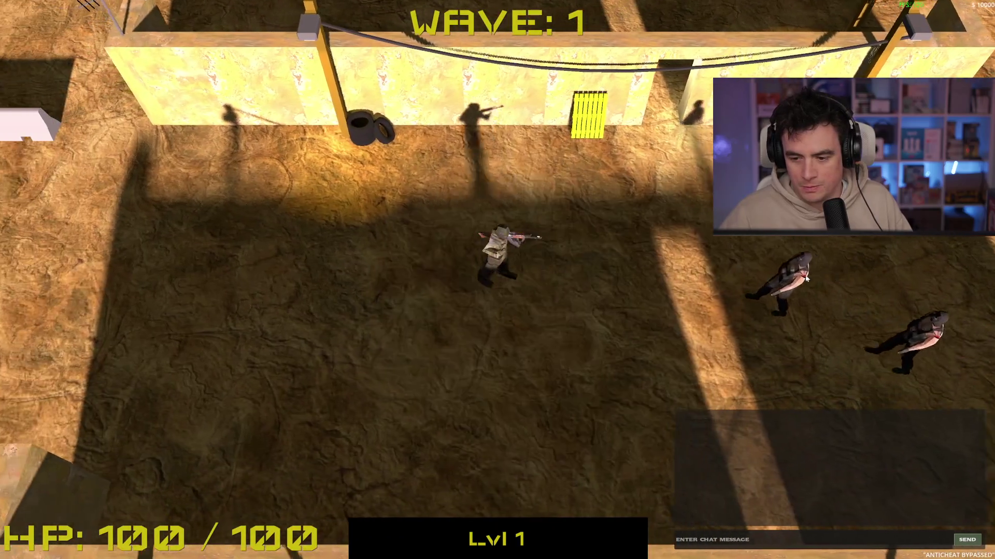
left_click(801, 261)
key("a")
left_click(805, 257)
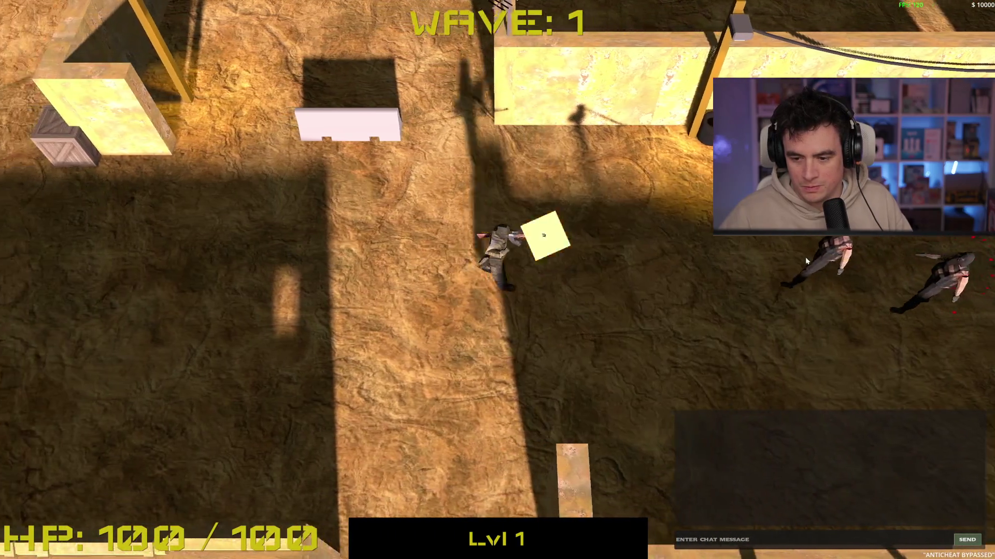
key("d")
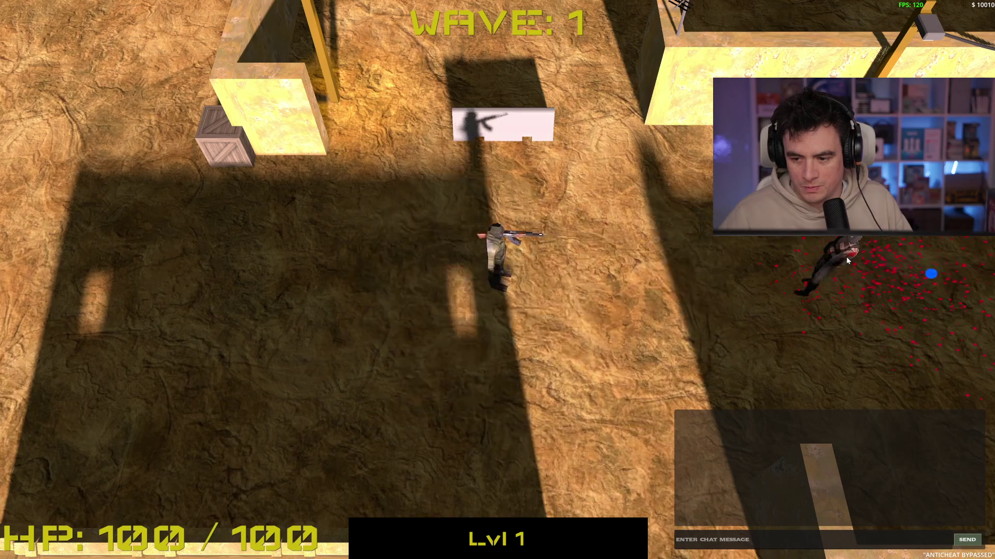
left_click(845, 256)
key("d")
key("d")
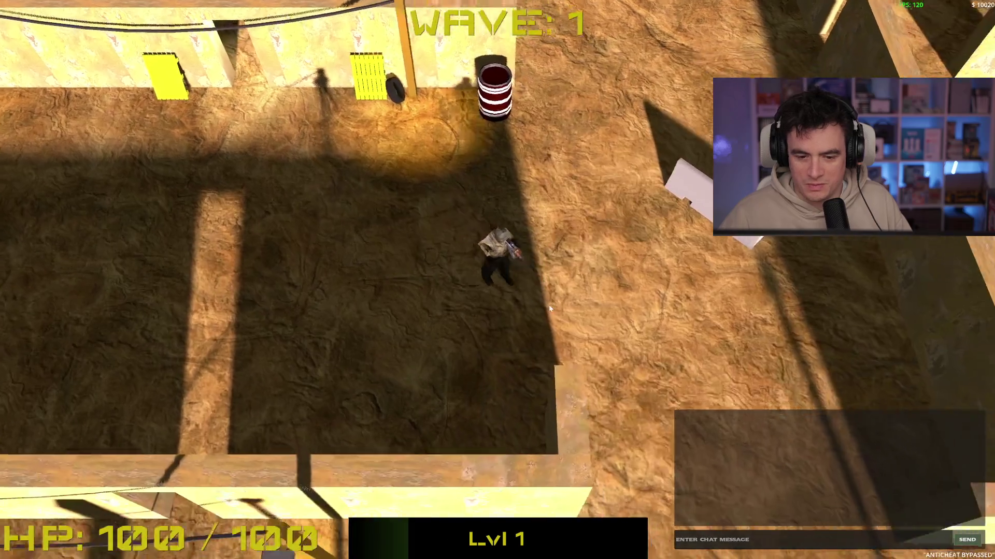
key("s")
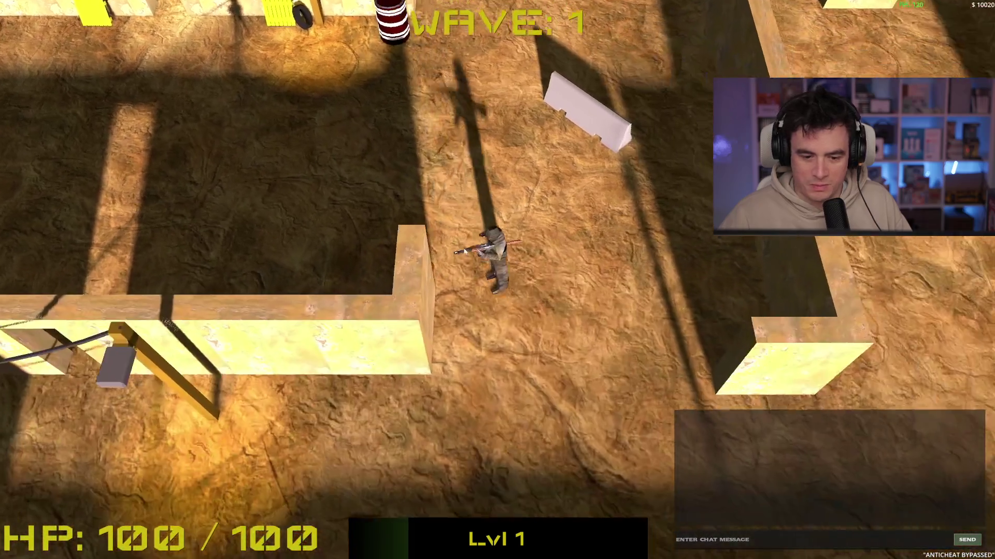
key("w")
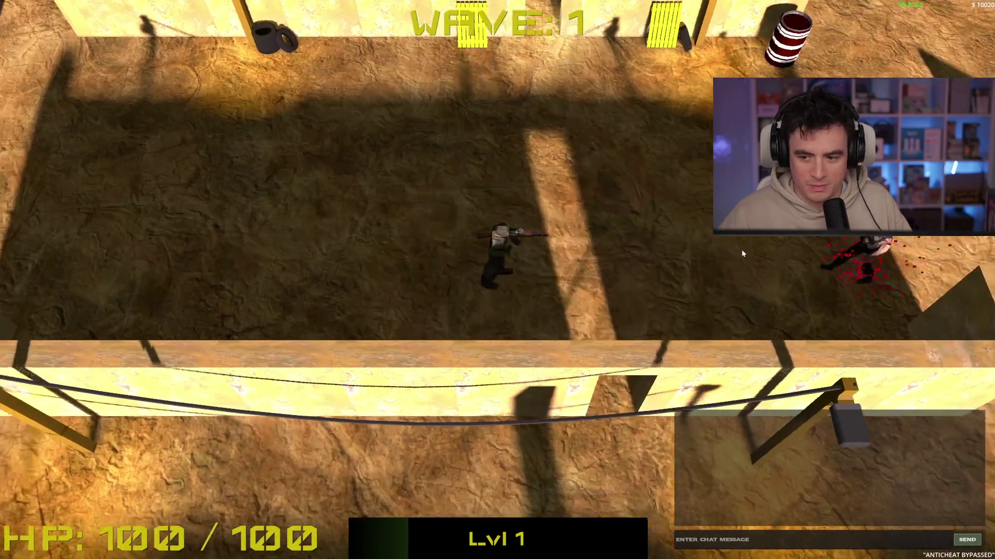
left_click(785, 253)
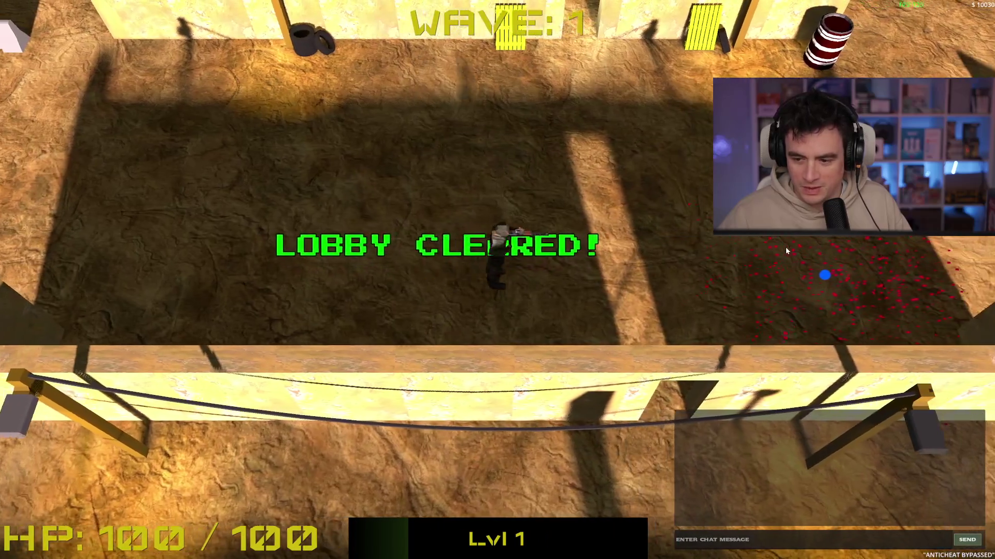
Run north into the next arena and kill the enemy ahead while dodging.
key("s")
key("d")
key("w")
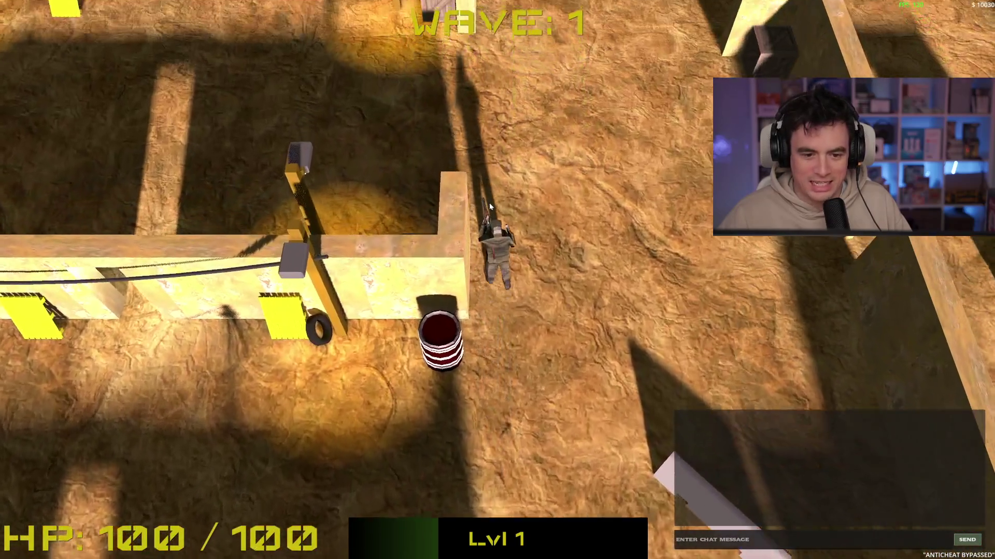
key("a")
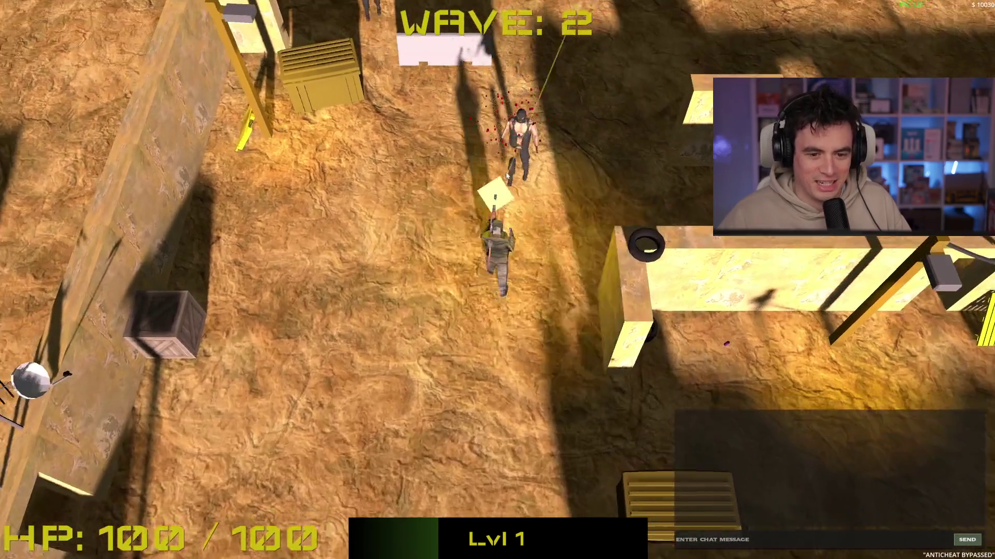
key("s")
key("a")
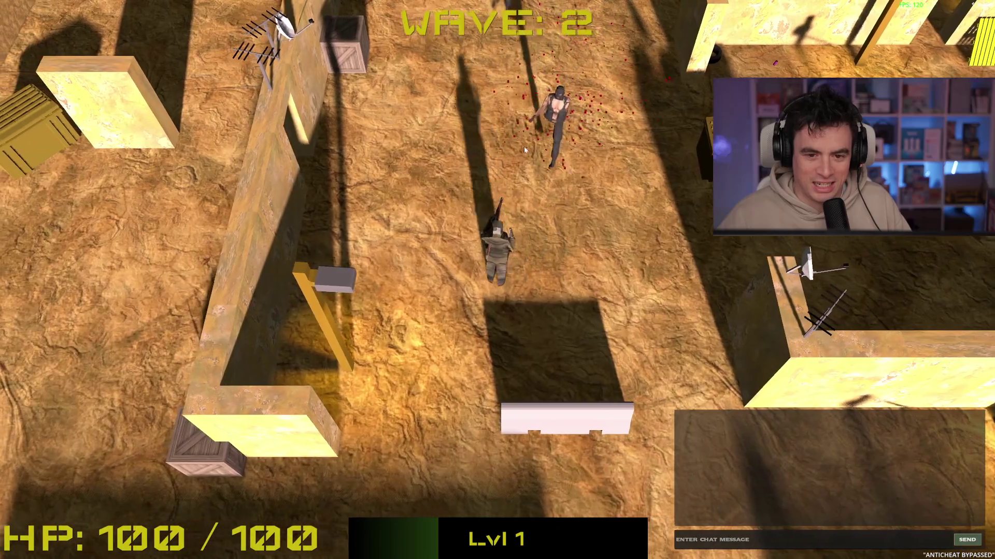
key("s")
key("w")
left_click(503, 117)
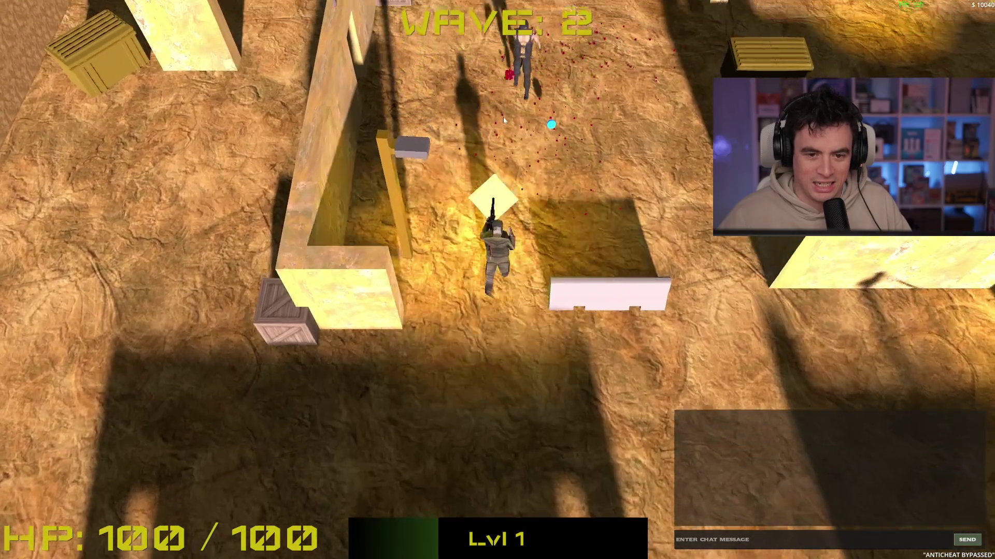
key("s")
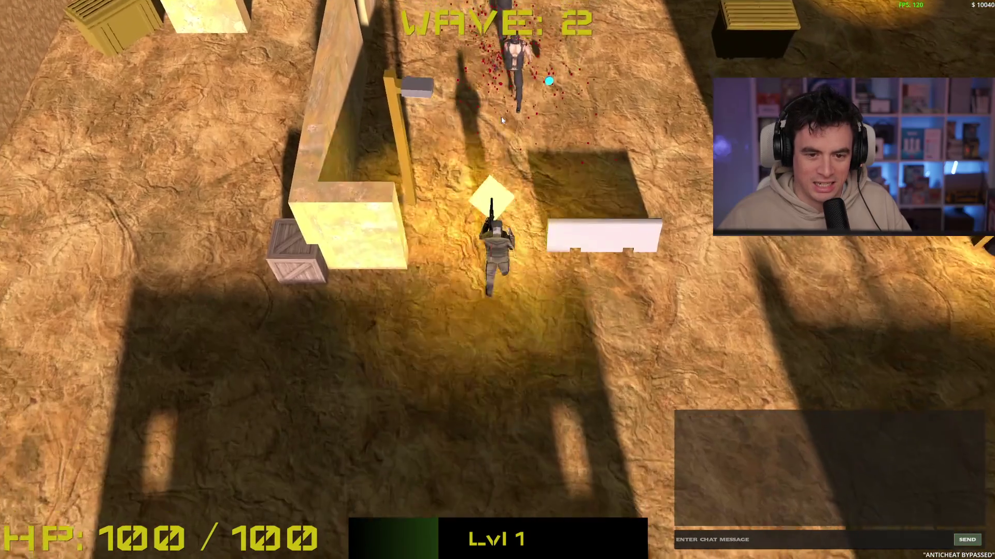
key("w")
left_click(501, 114)
key("w")
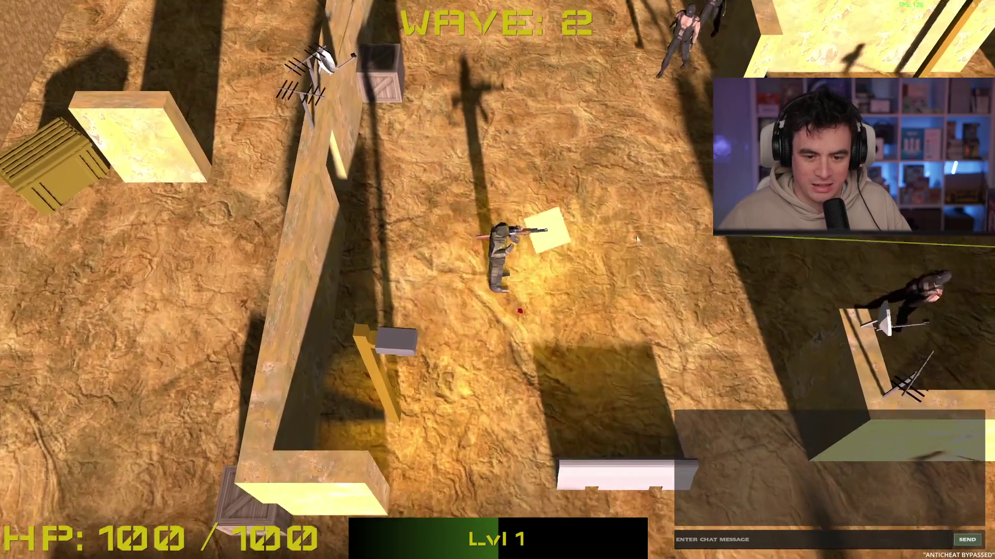
key("s")
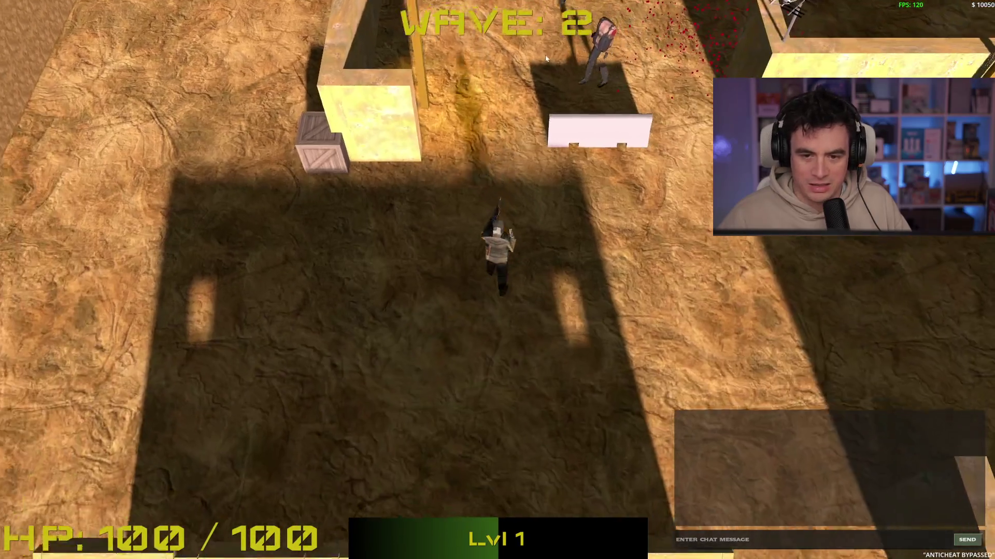
Move through the arena shooting the remaining enemies to the left and east.
key("a")
key("s")
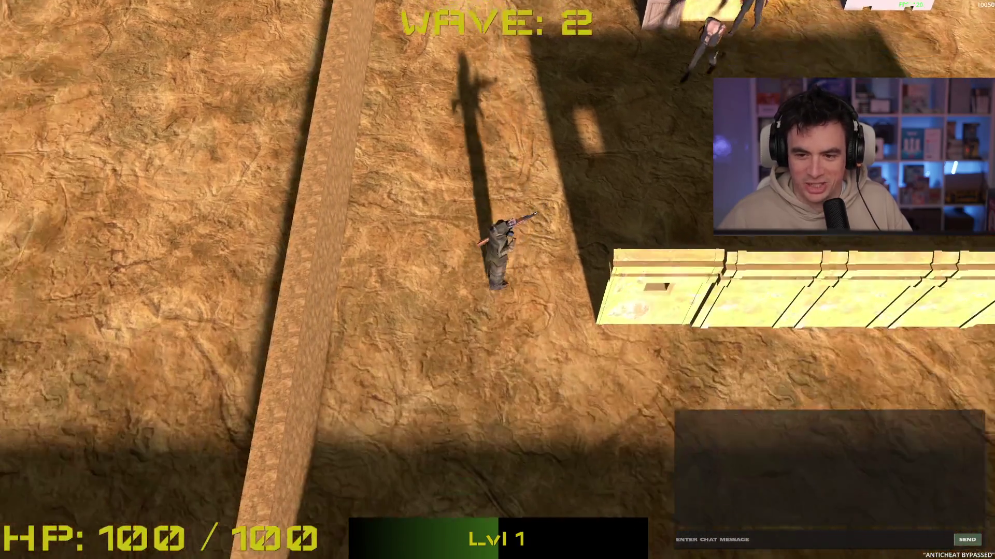
key("s")
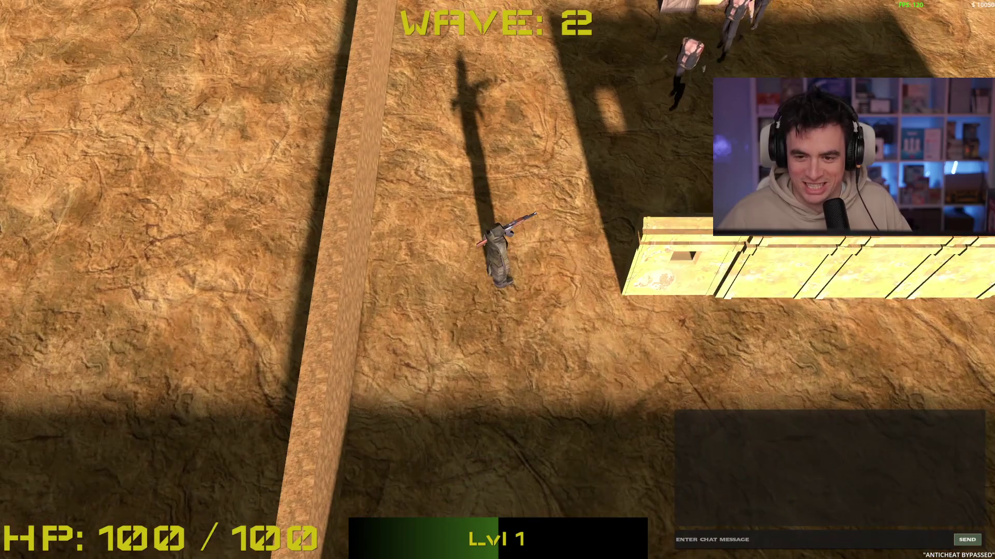
key("d")
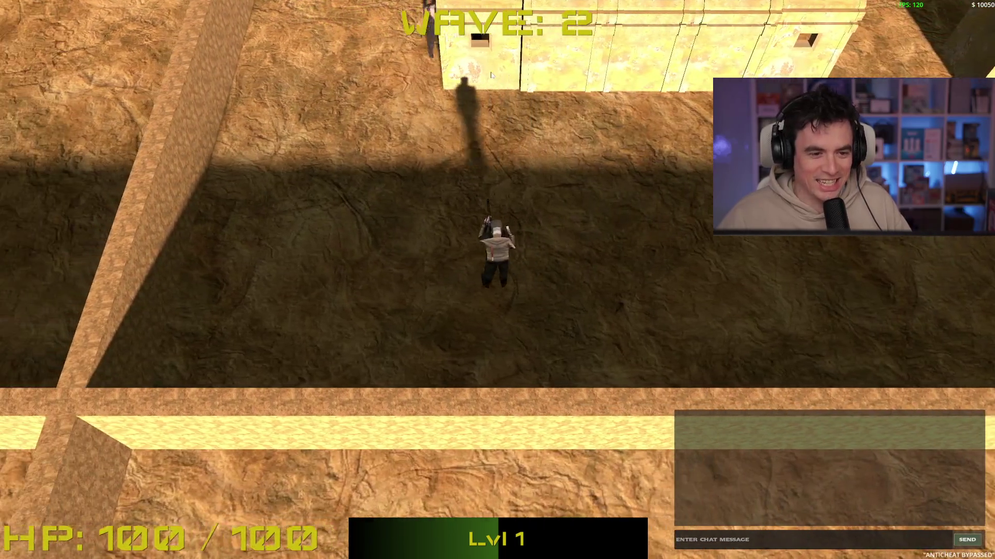
key("d")
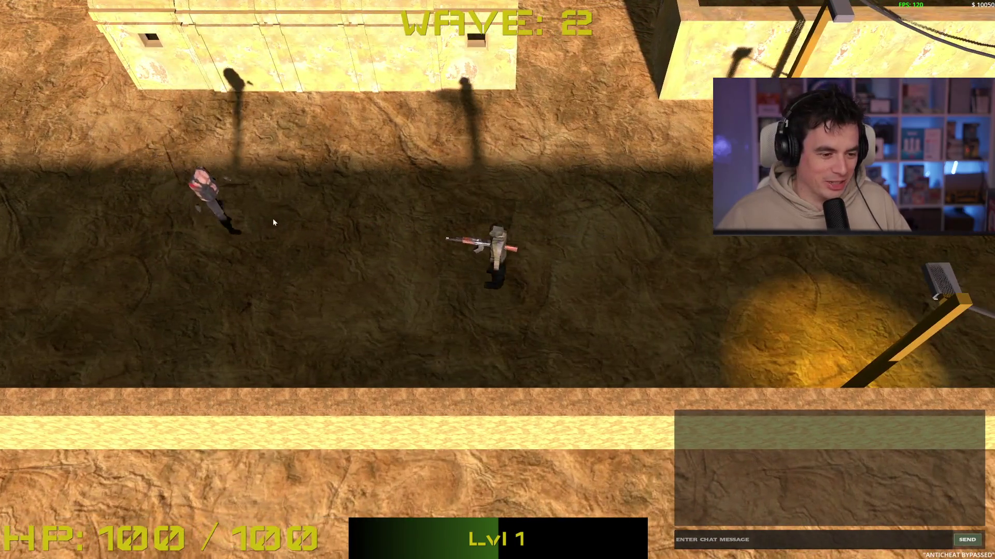
left_click(238, 226)
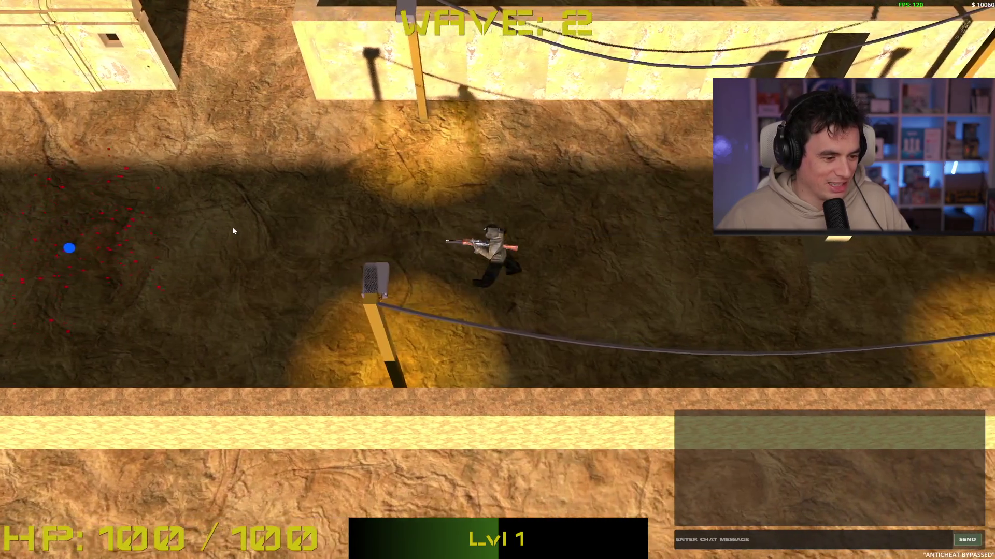
key("a")
key("w")
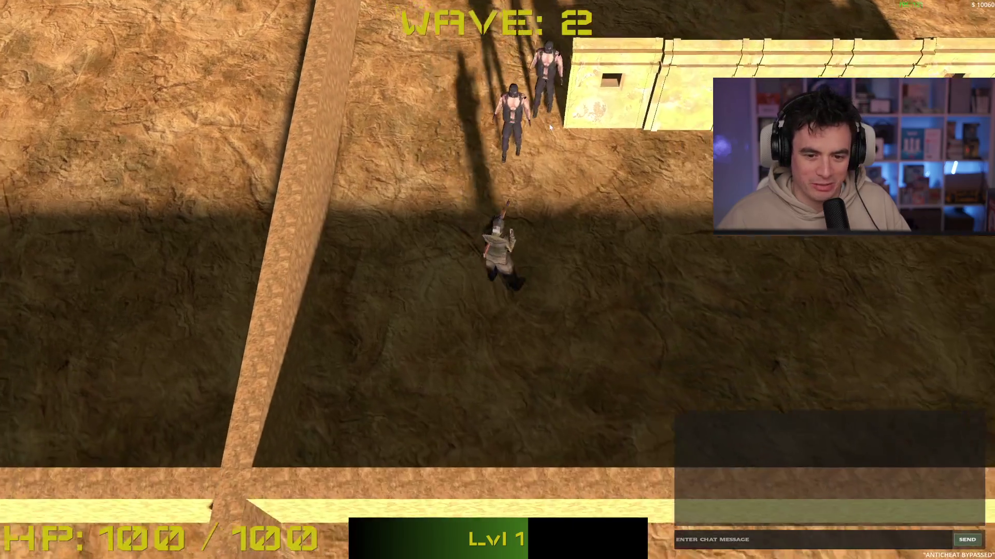
key("d")
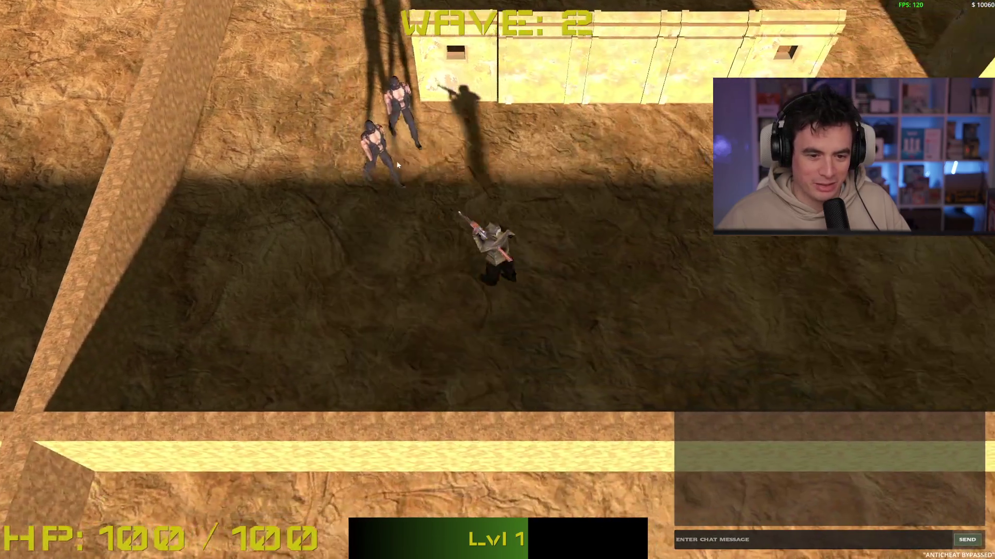
key("d")
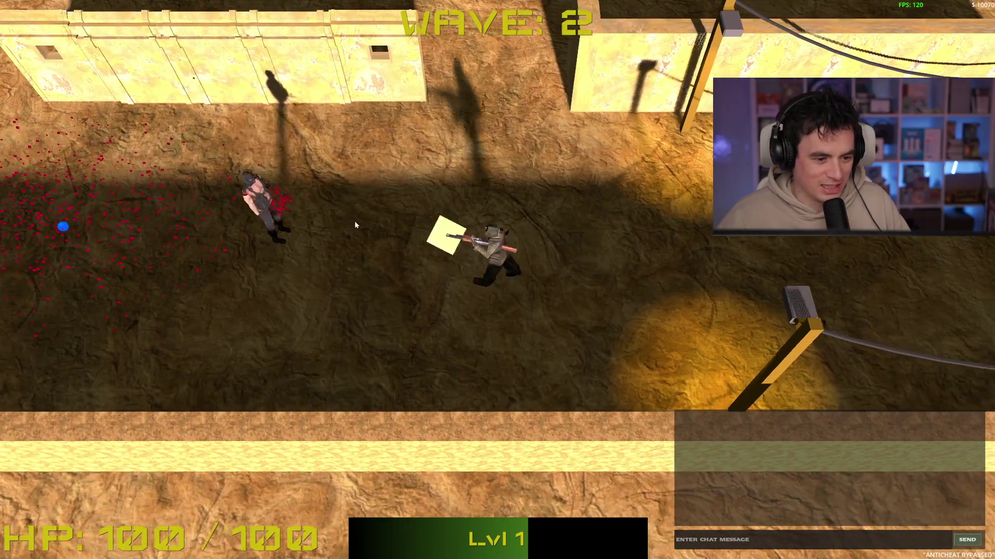
left_click(352, 226)
Run north past the yellow block and the enemy group up to the wall.
key("a")
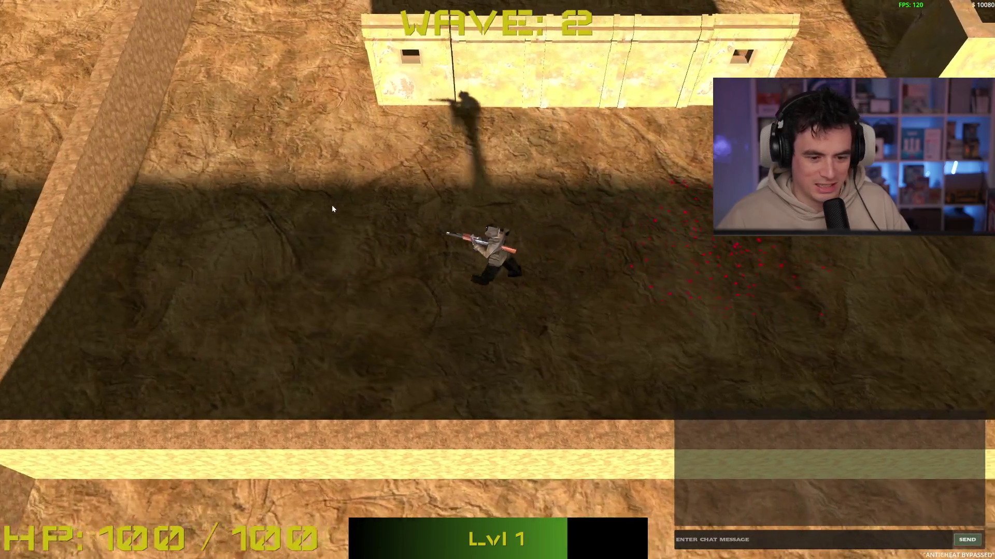
key("w")
key("a")
key("w")
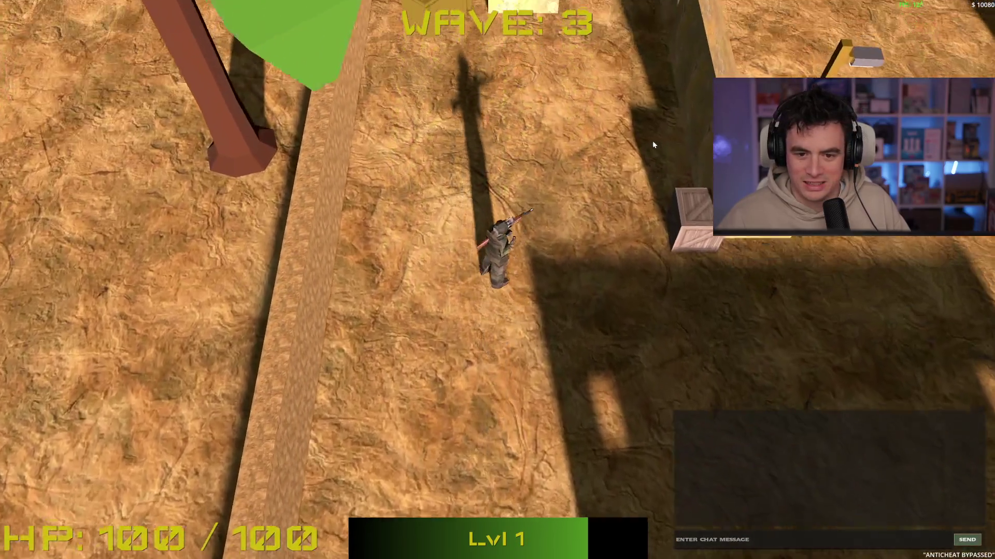
key("w")
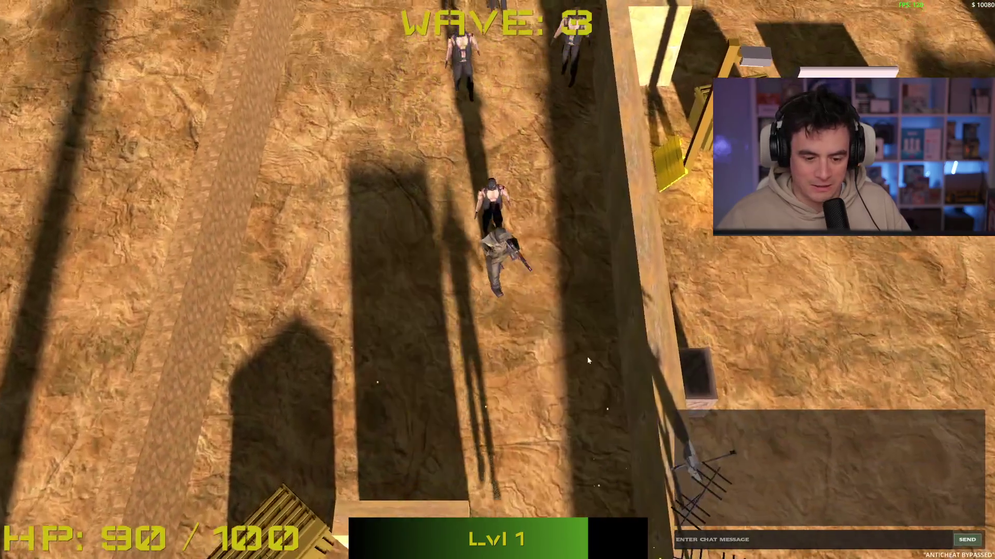
key("w")
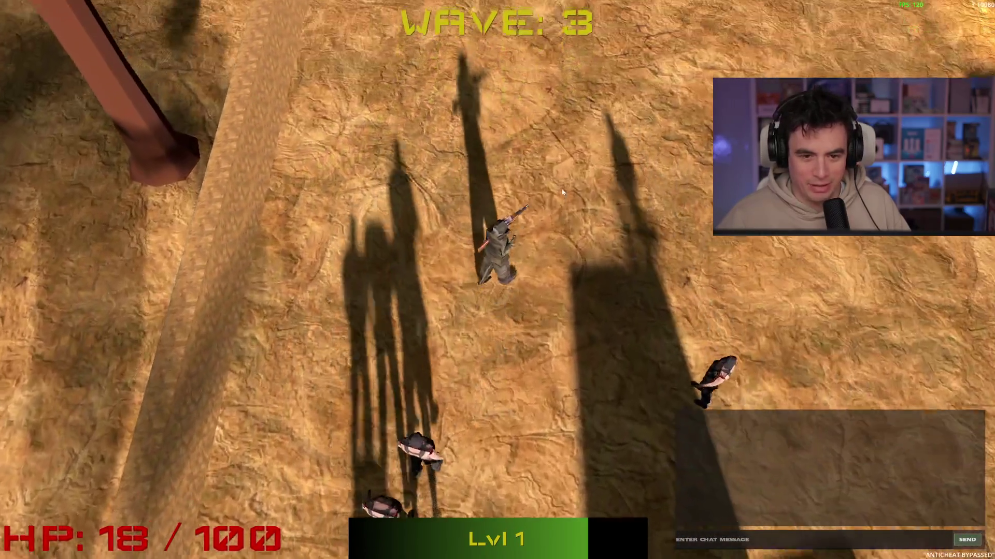
key("w")
Shoot the enemies closing in from the left, collect the XP orbs, and choose the HE grenade upgrade.
left_click(292, 255)
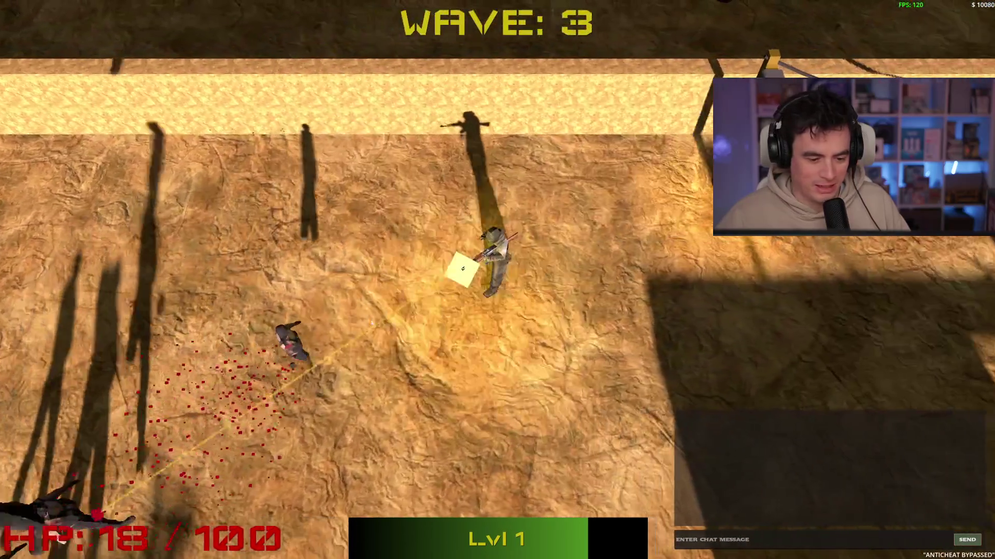
key("d")
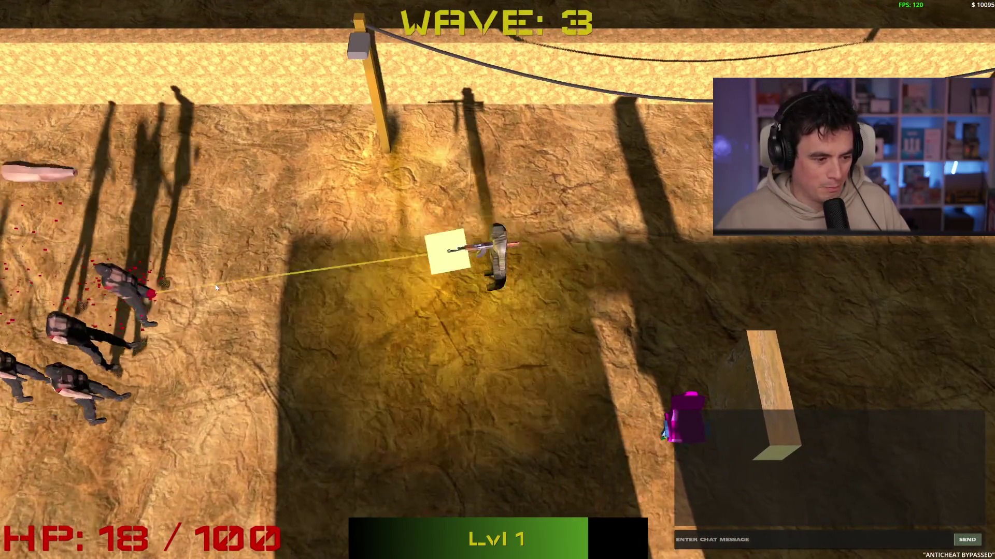
left_click(216, 287)
key("d")
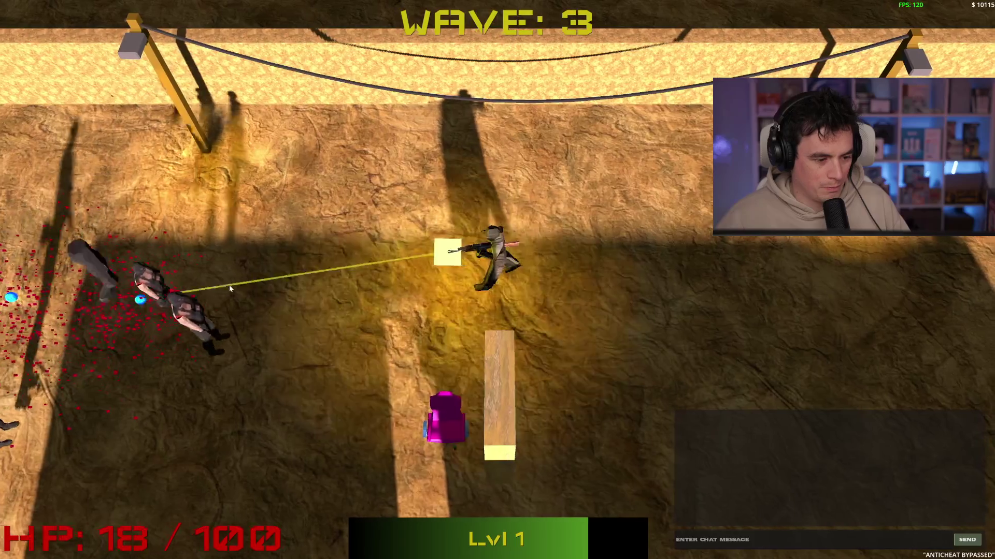
key("d")
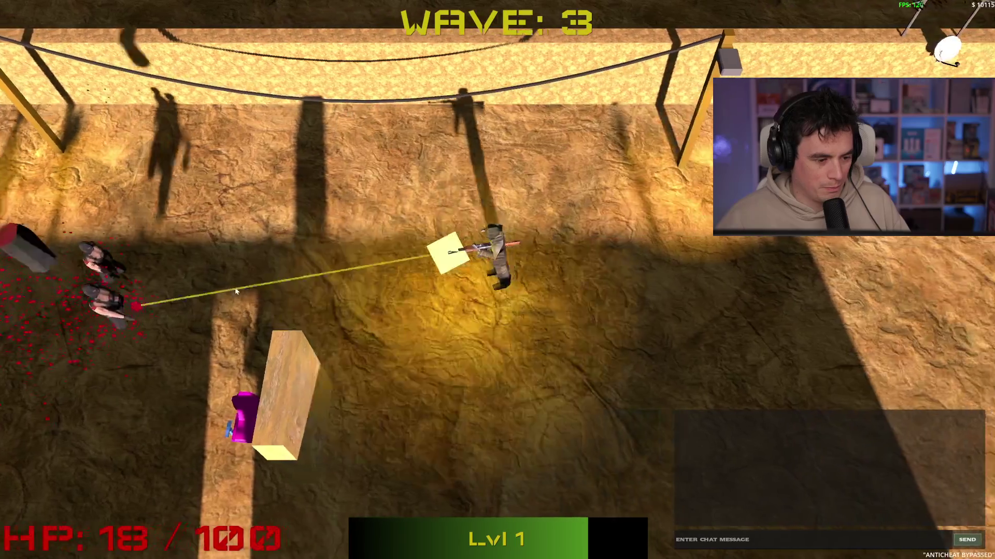
left_click(233, 262)
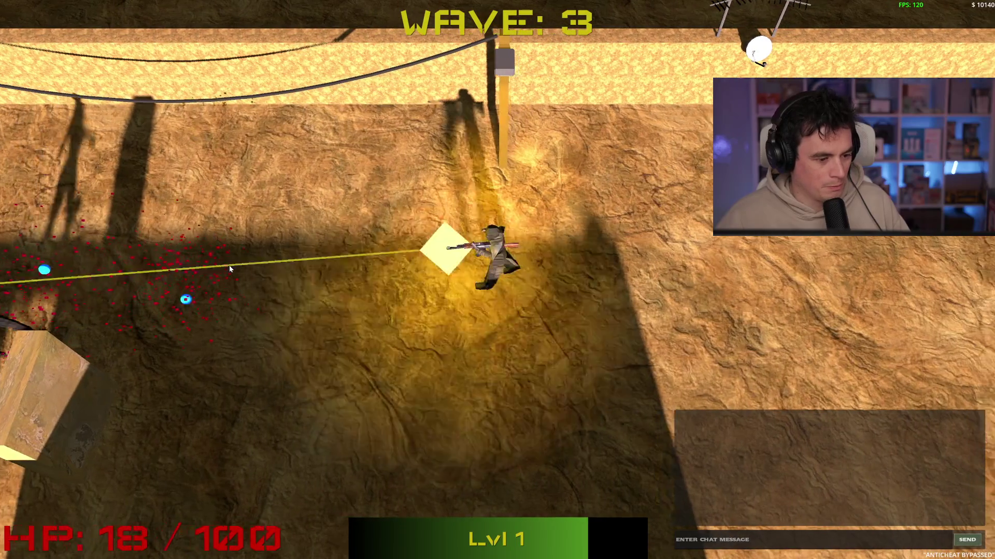
key("d")
left_click(227, 269)
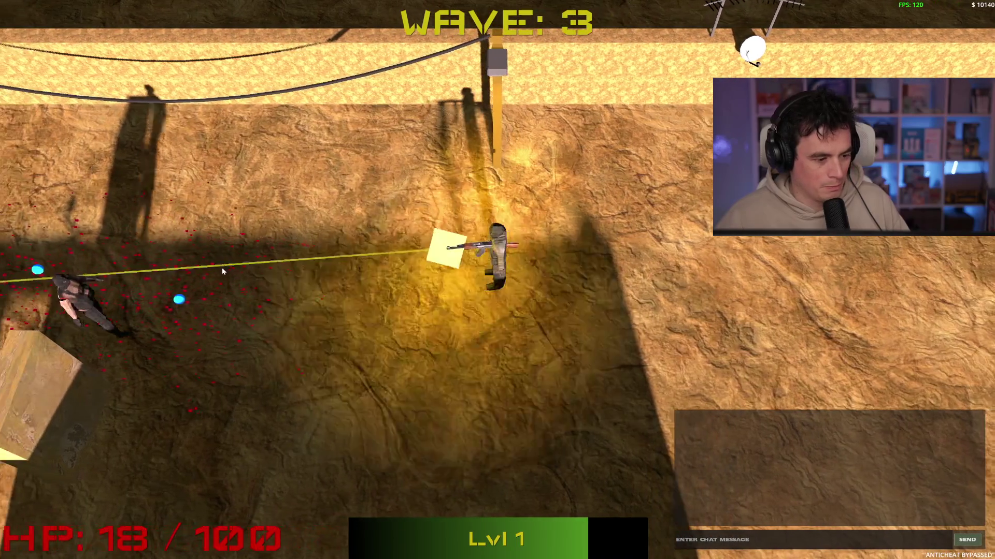
key("d")
left_click(290, 267)
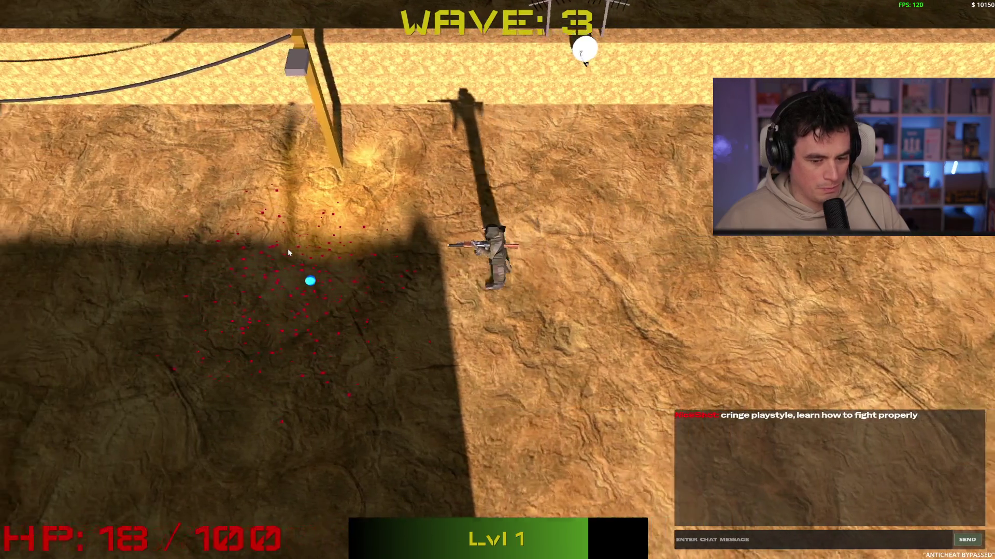
key("a")
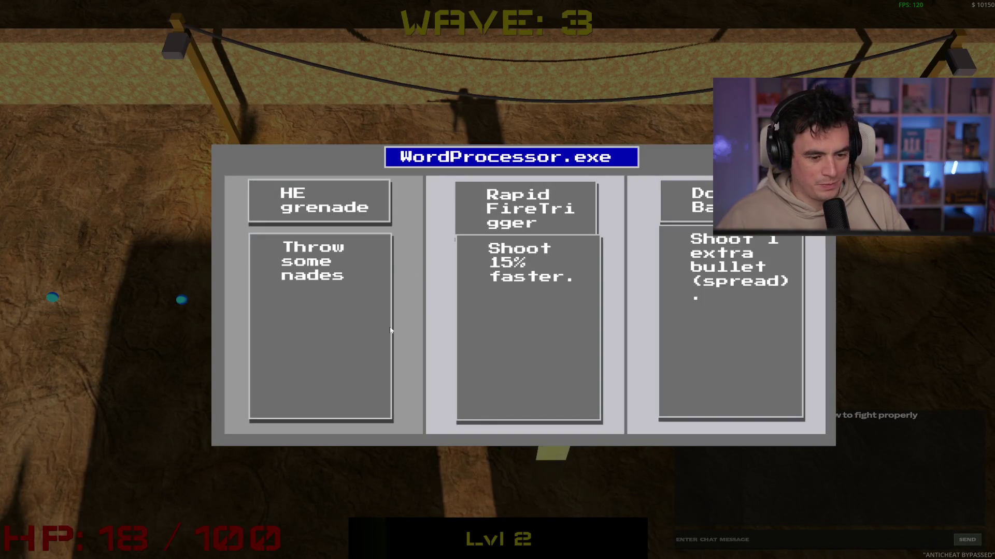
left_click(330, 337)
Move around the lobby with WASD and shoot the enemies approaching from the left and upper left.
key("a")
key("d")
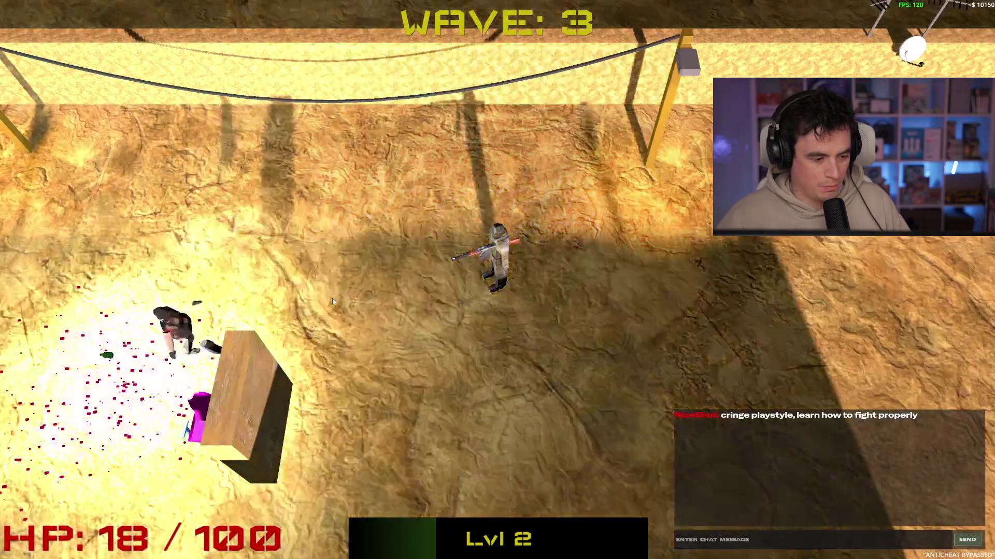
key("d")
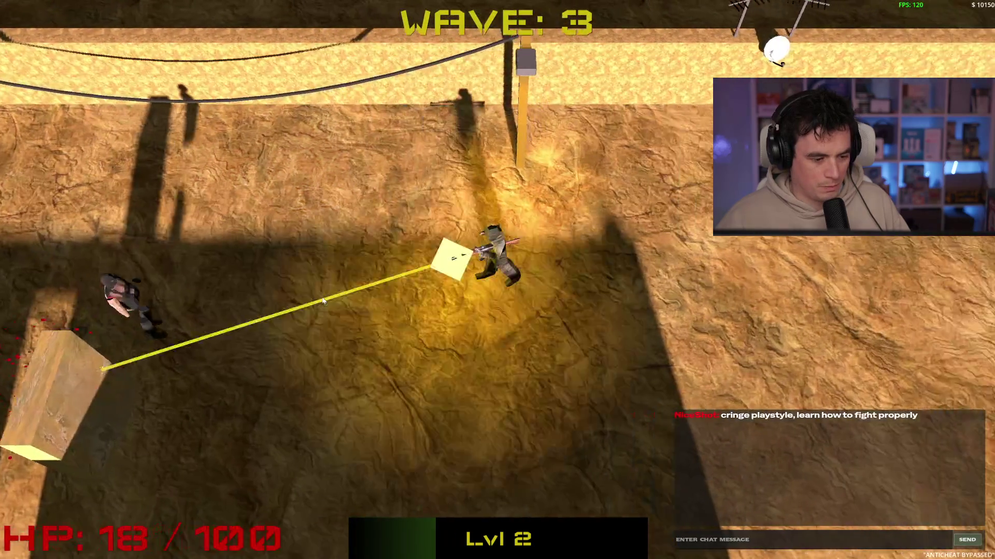
key("a")
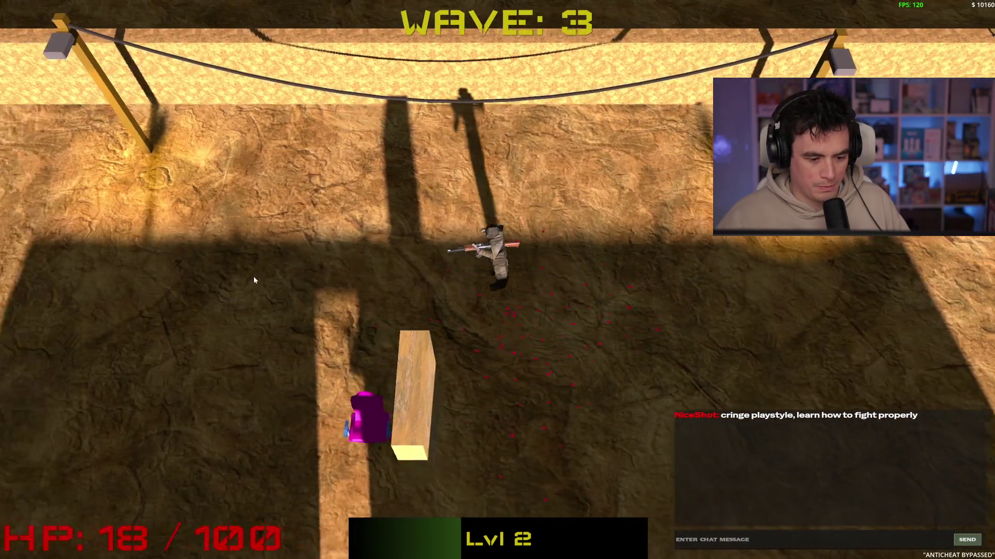
key("s")
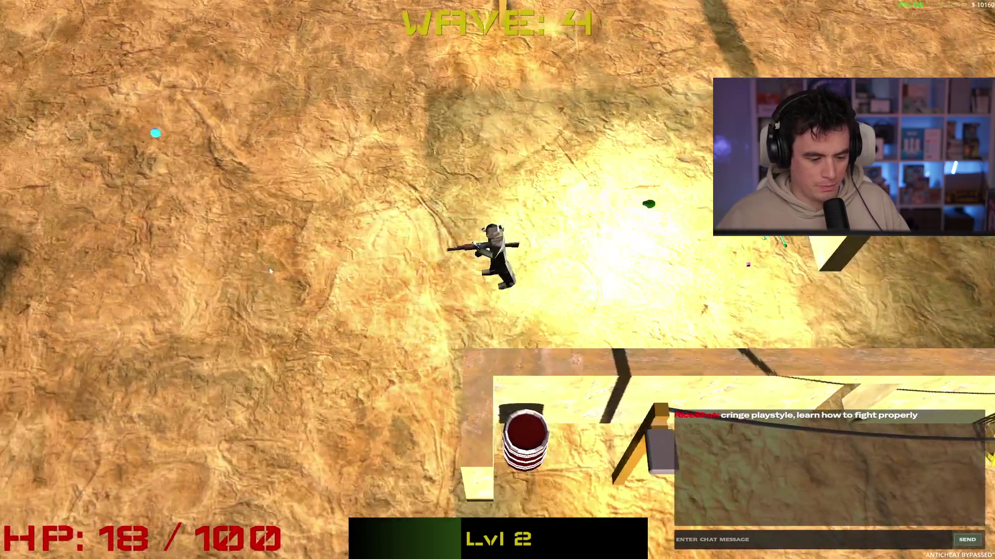
key("a")
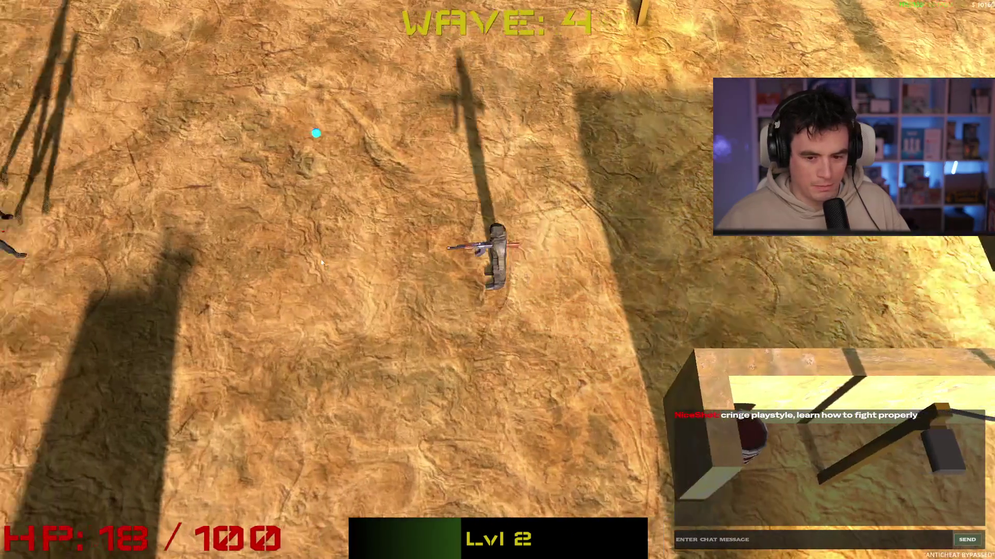
left_click(323, 242)
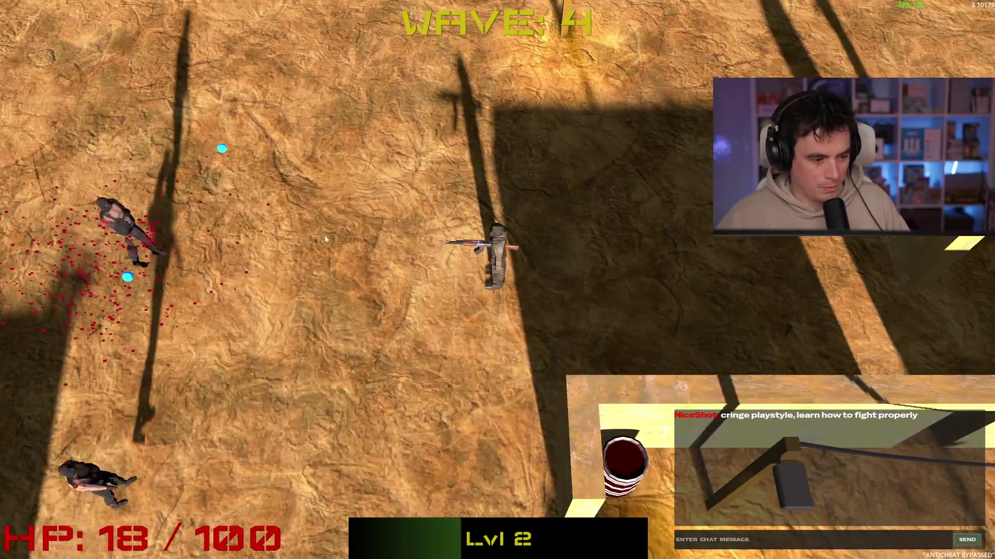
key("w")
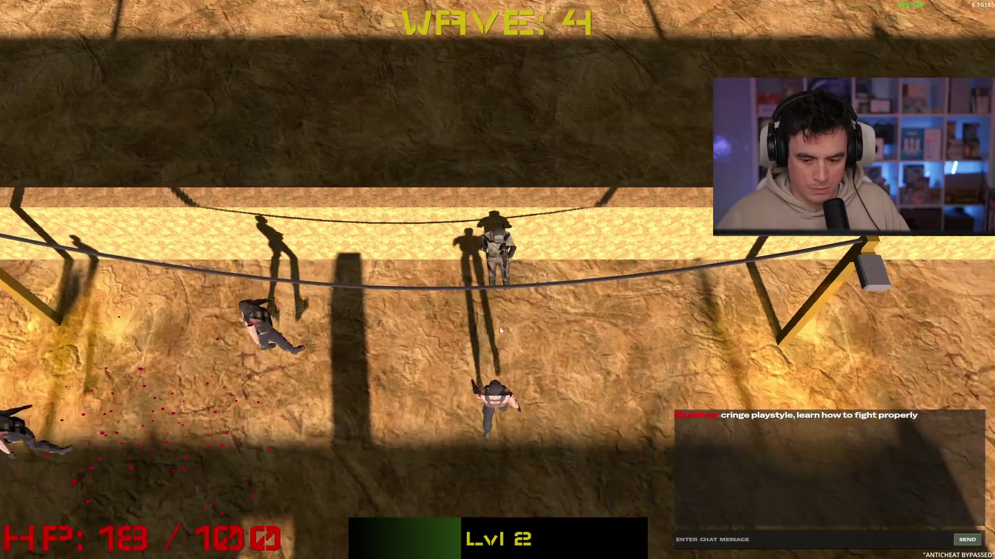
key("s")
left_click(361, 161)
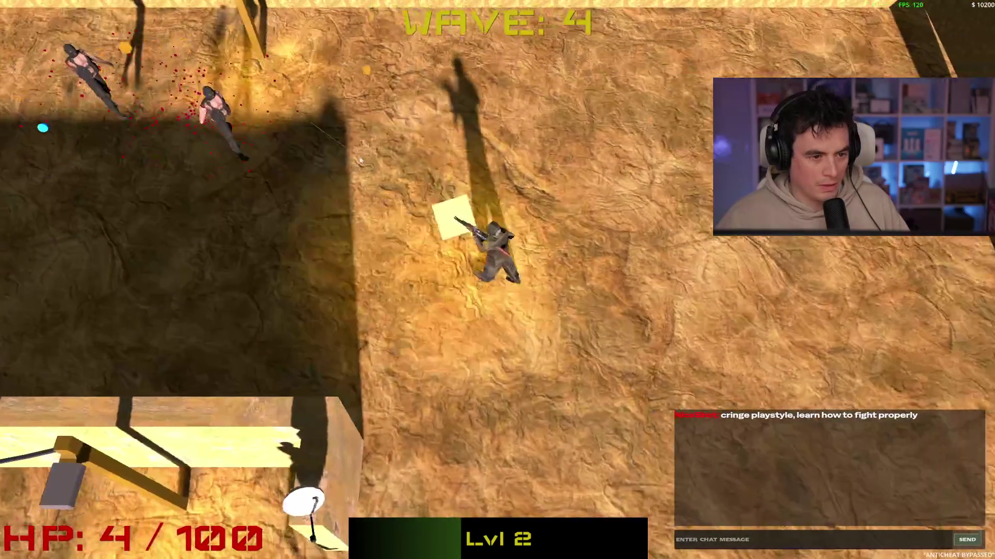
key("d")
left_click(352, 203)
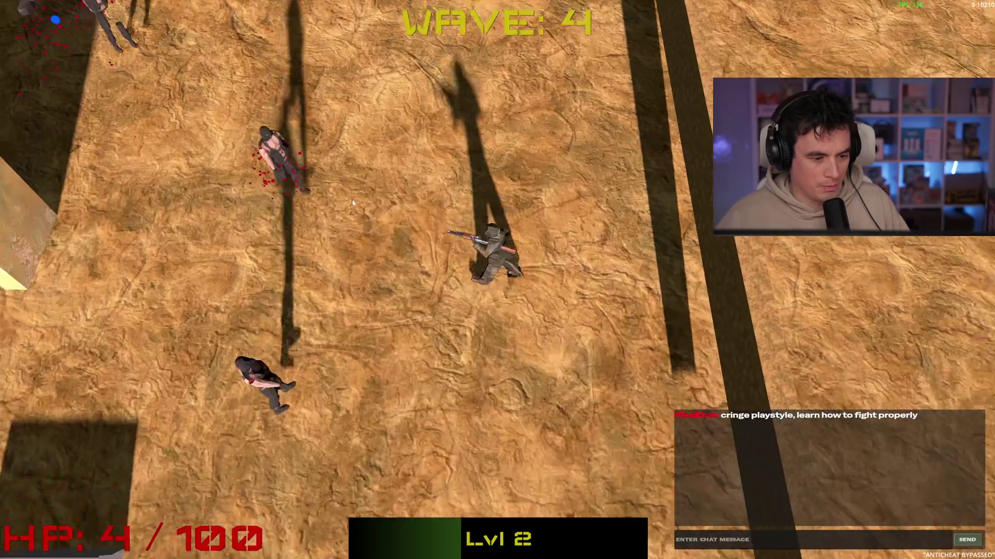
Run up past the walled area and shoot the last enemies at the top to clear the wave.
key("s")
key("a")
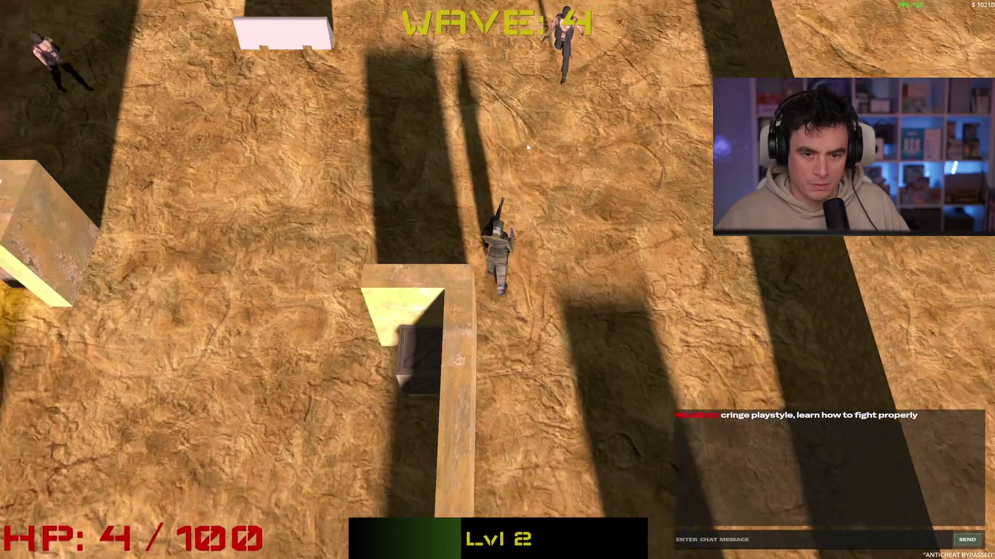
key("w")
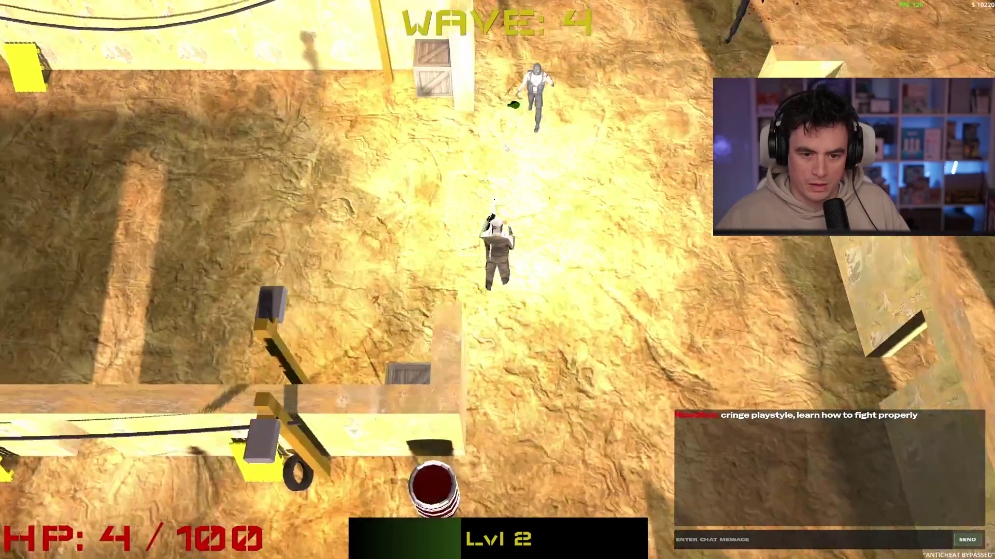
left_click(468, 153)
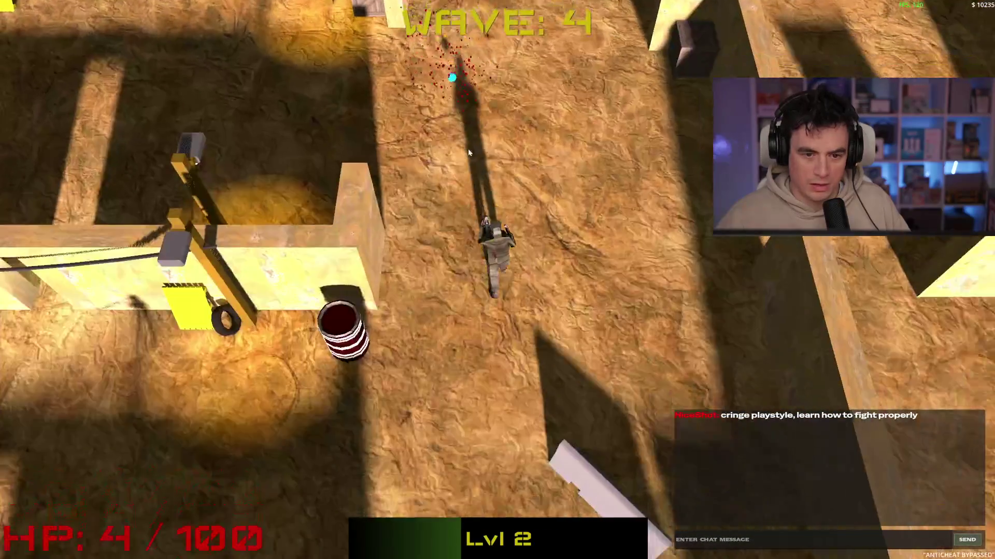
key("w")
left_click(522, 150)
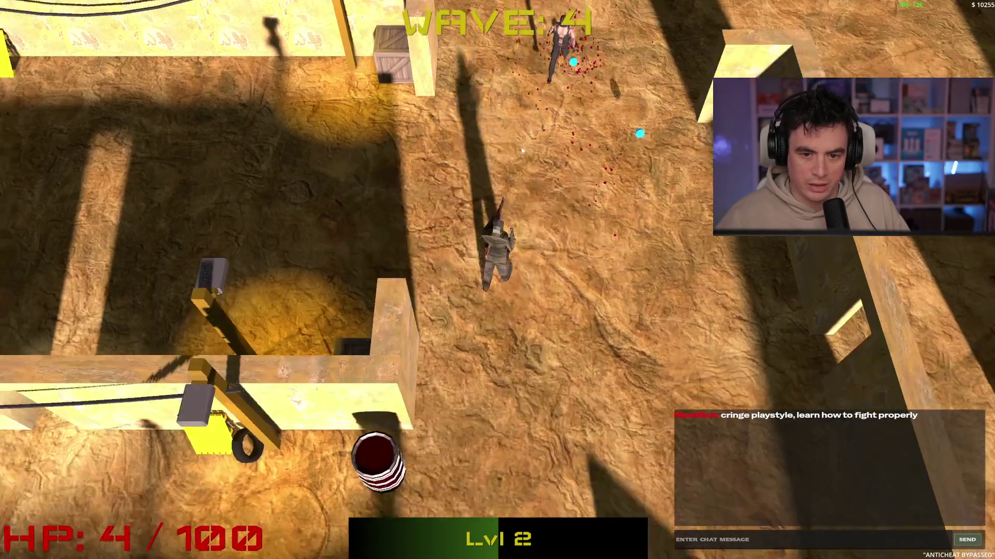
key("w")
left_click(459, 144)
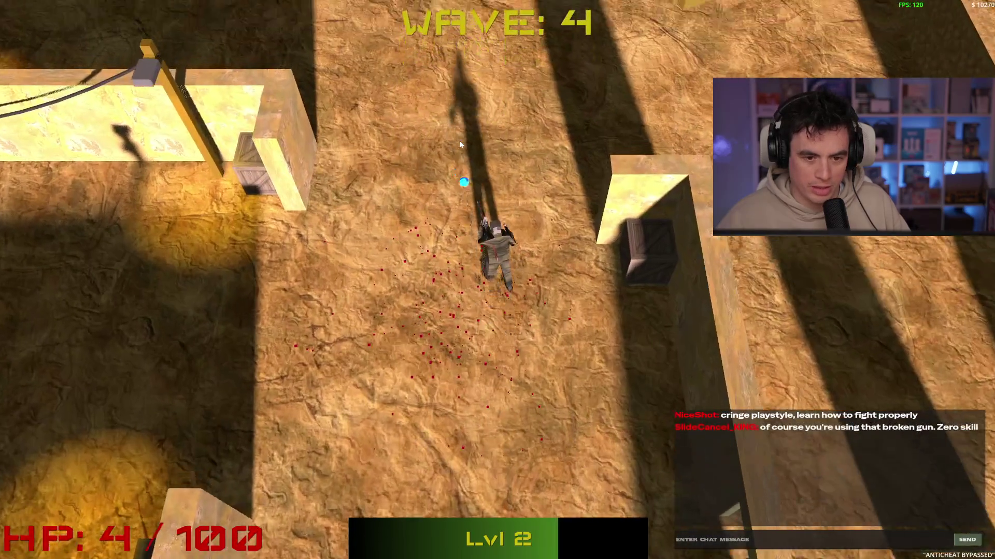
Push into the new walled area, kill the top-right enemy, and take the Double Barrel upgrade.
key("w")
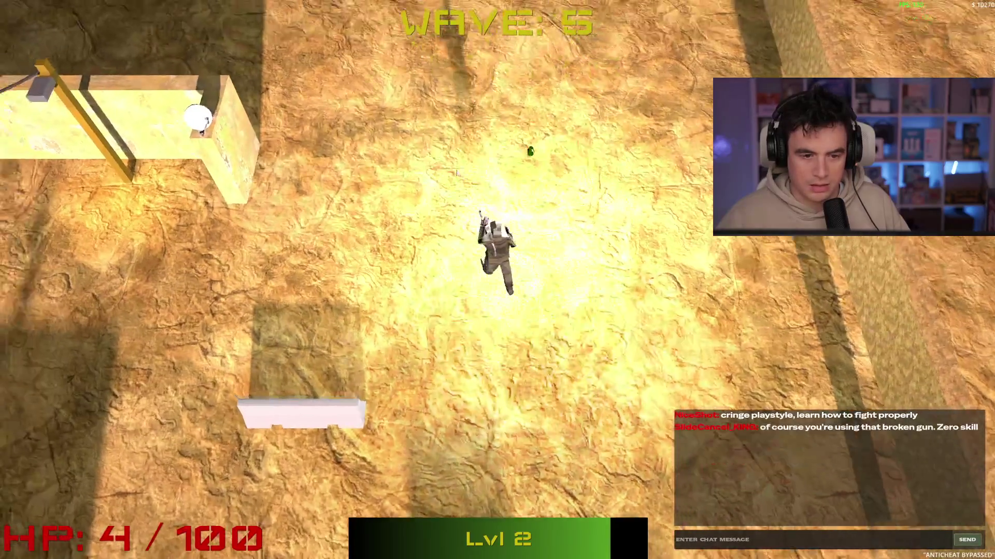
key("w")
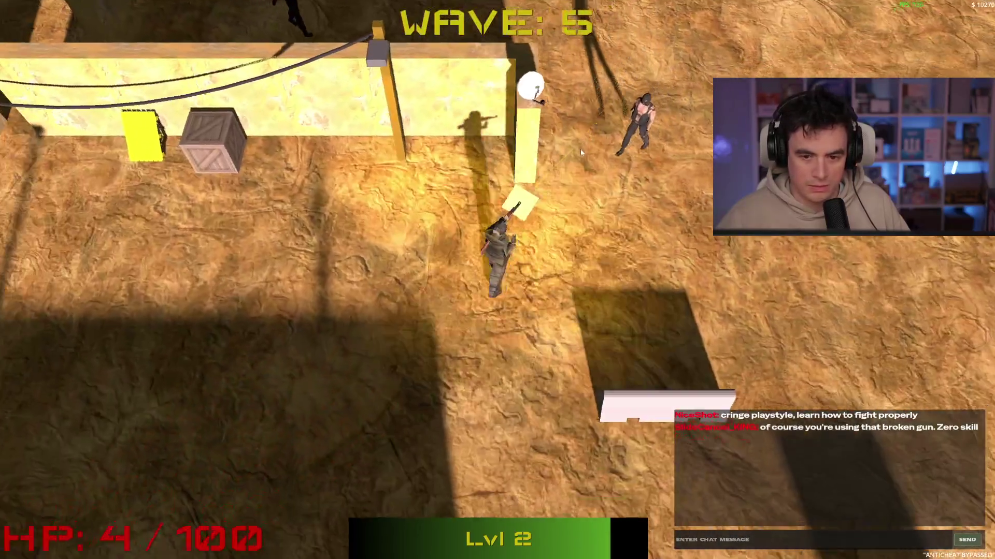
left_click(594, 153)
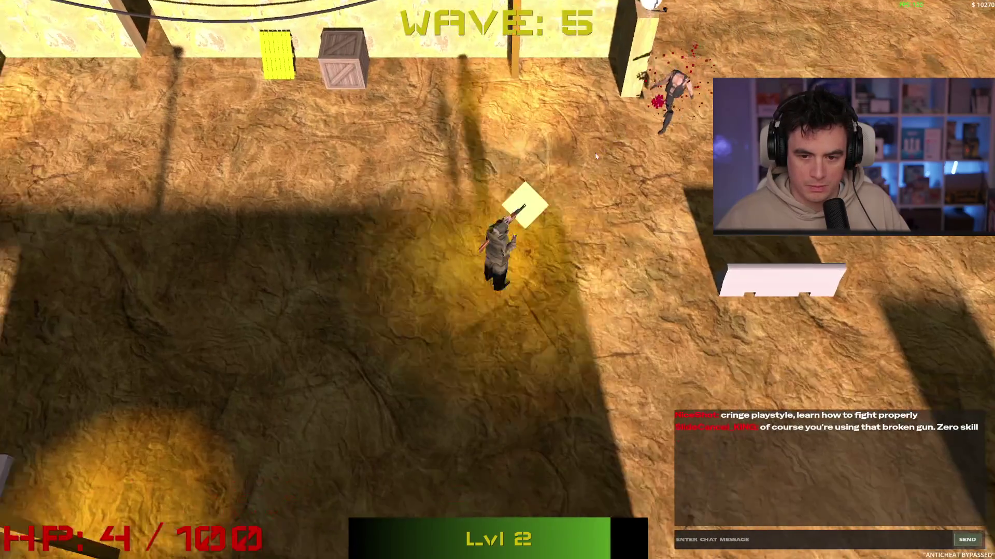
key("w")
left_click(592, 161)
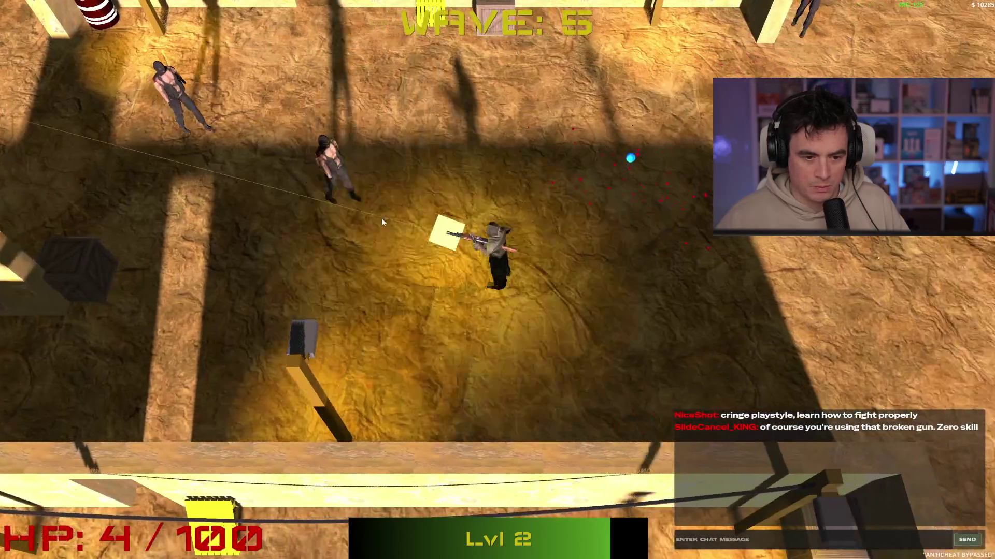
key("w")
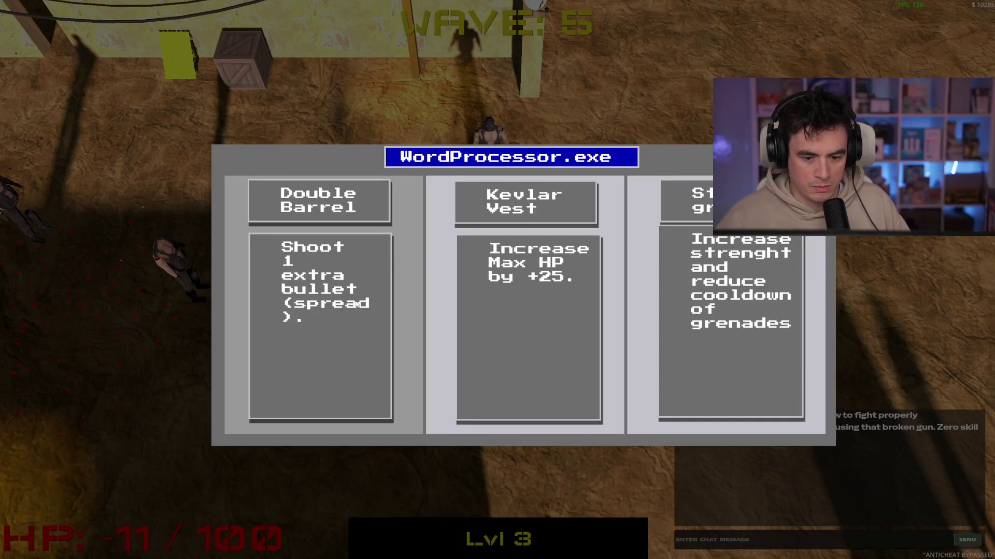
left_click(357, 304)
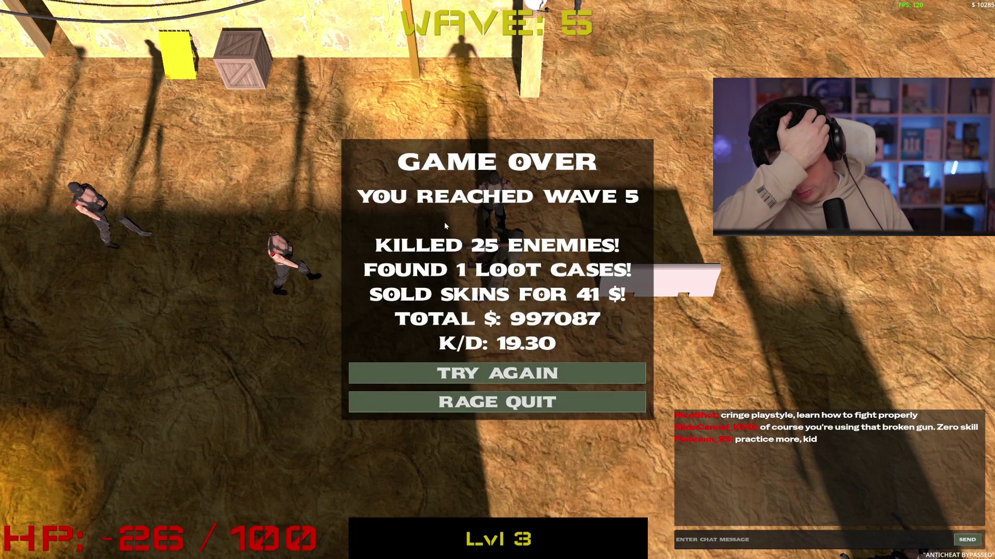
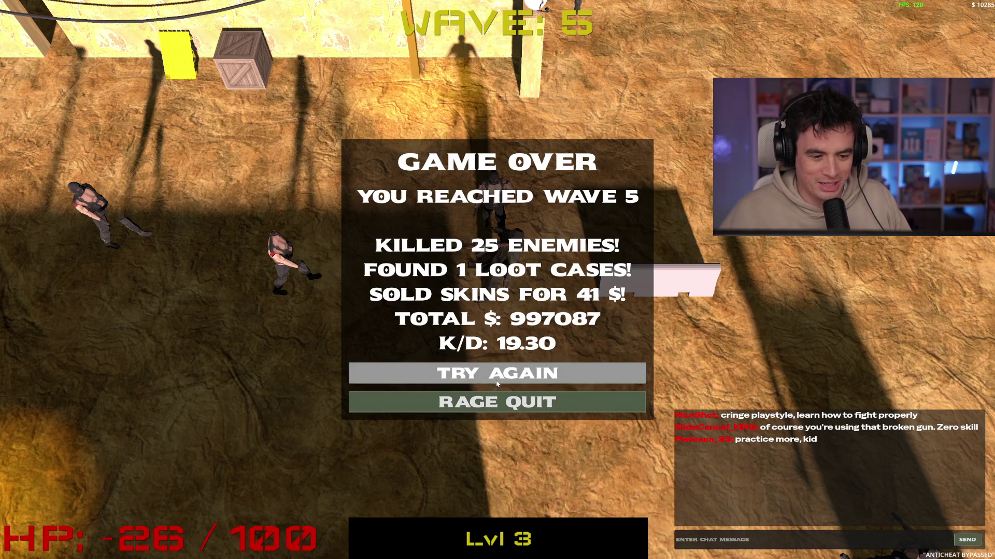
Restart the game after game over and shoot the first wave-1 enemies.
left_click(471, 373)
key("w")
key("d")
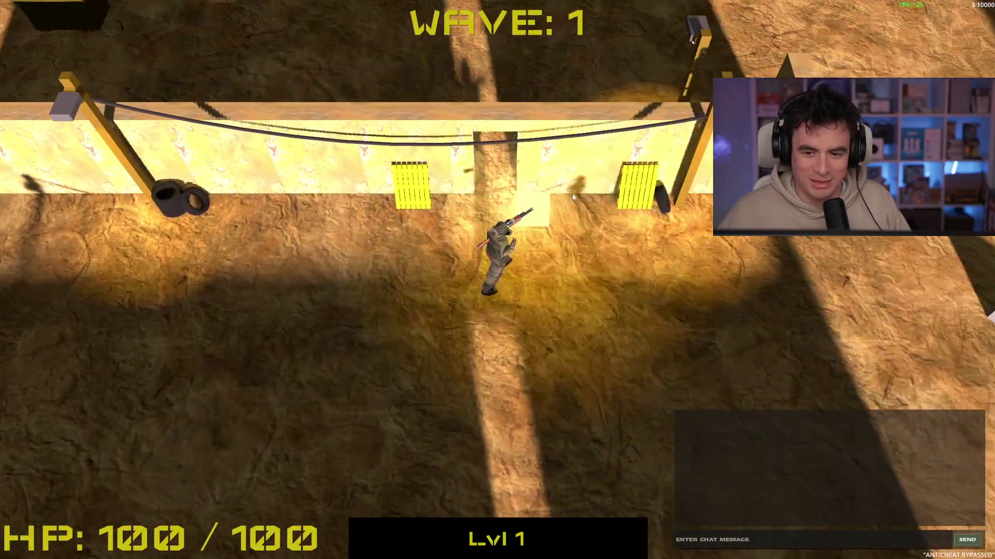
key("w")
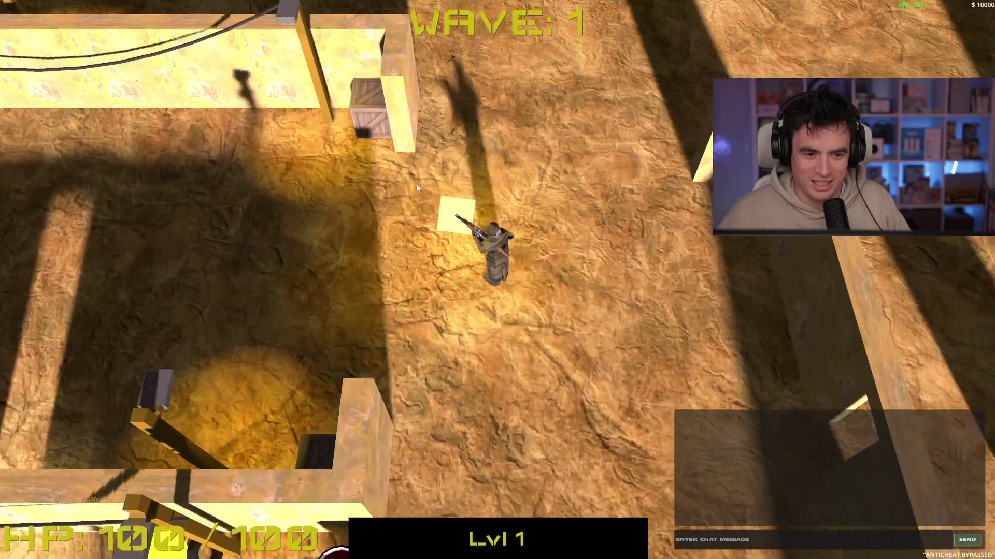
key("w")
key("a")
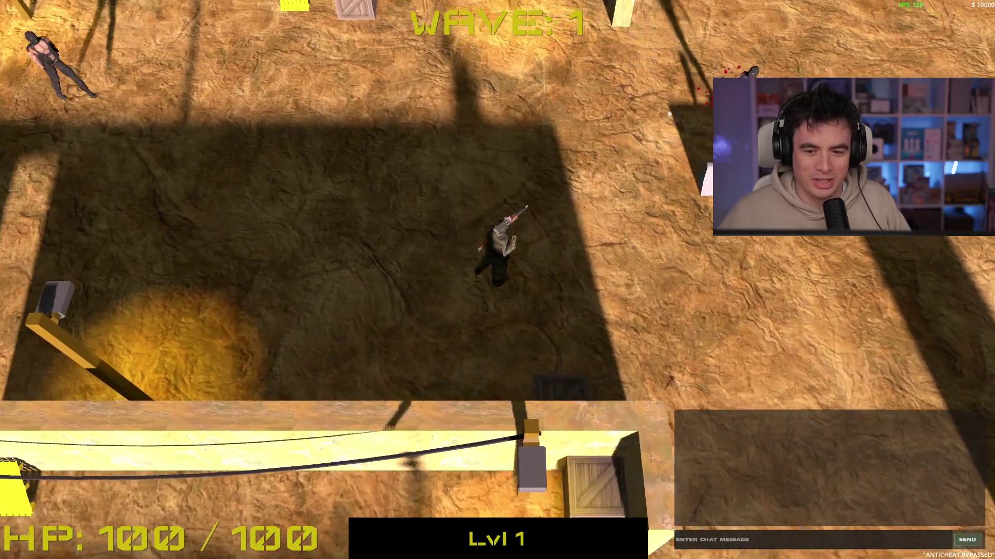
key("s")
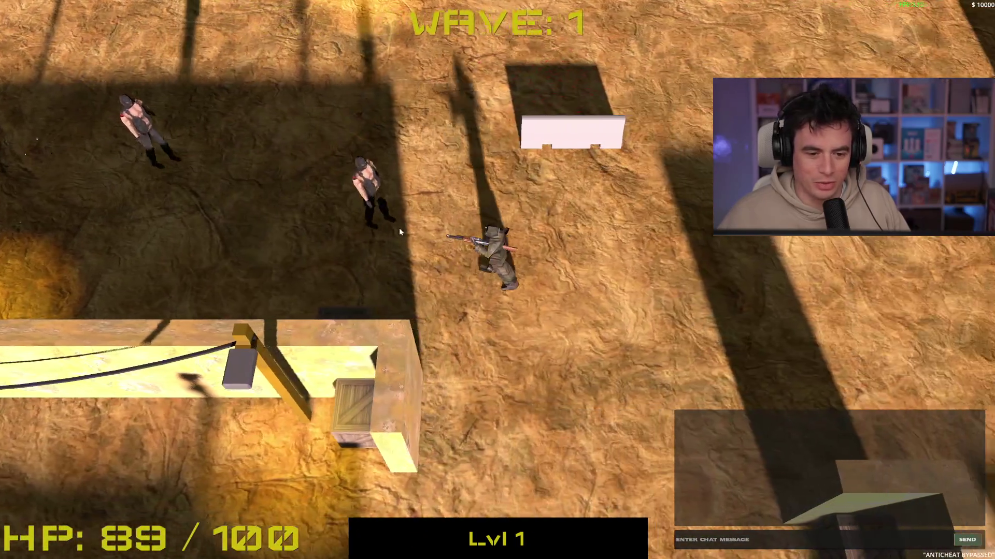
key("d")
left_click(395, 231)
key("d")
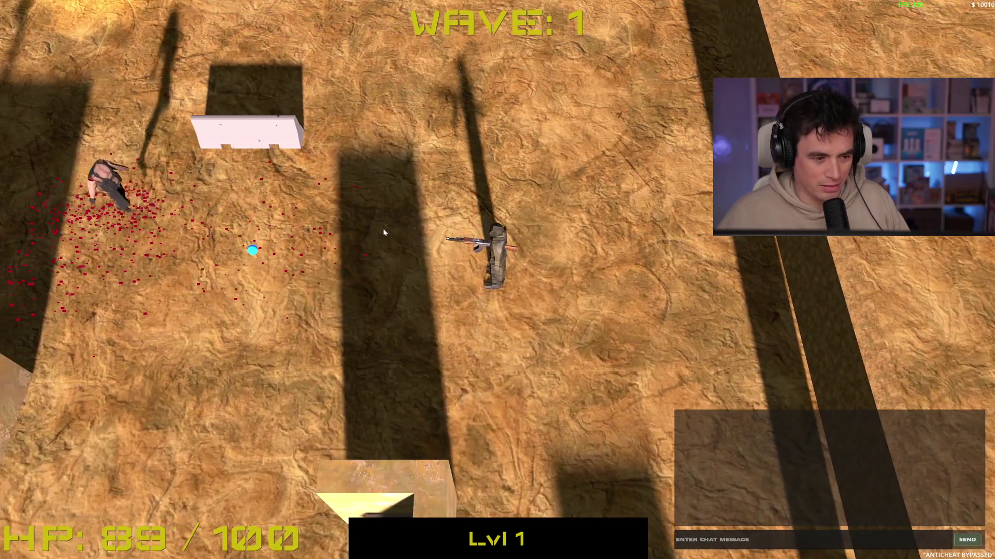
left_click(323, 211)
Collect the cyan pickups and head west past the north wall.
key("a")
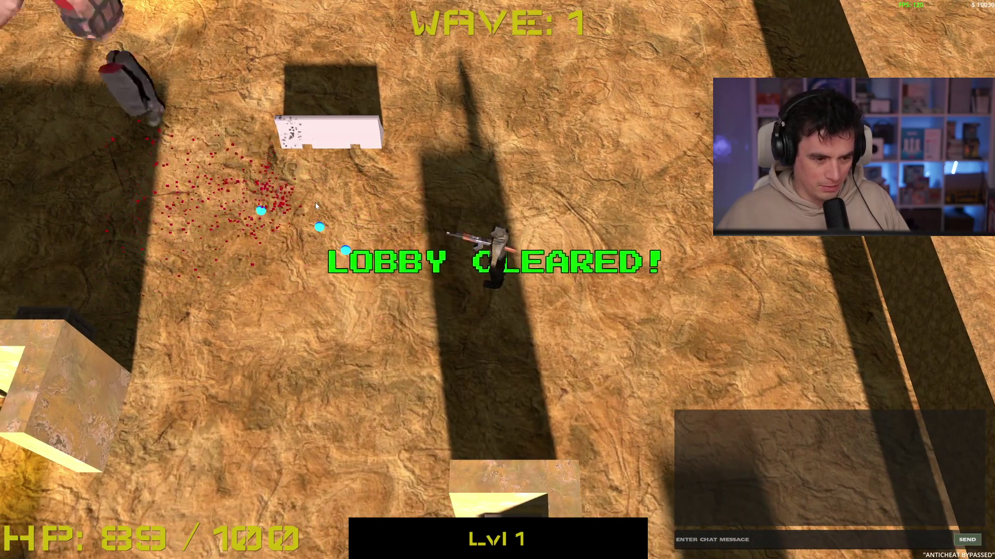
key("a")
key("w")
key("a")
key("w")
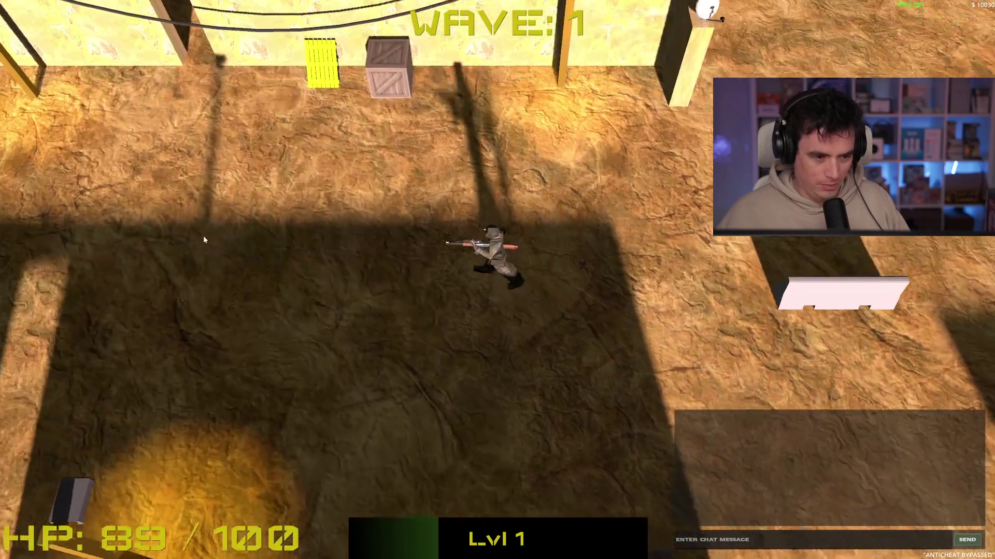
key("a")
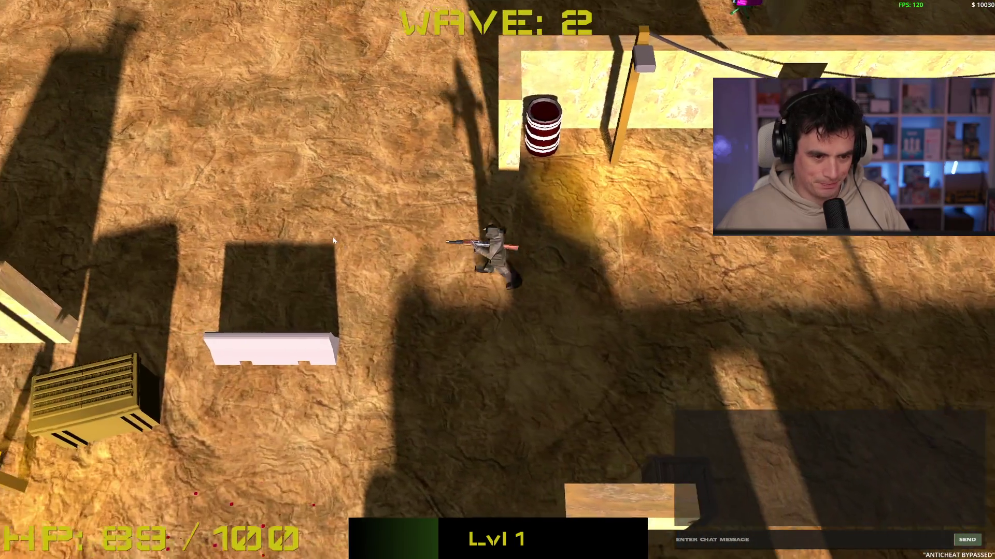
key("w")
key("w")
key("a")
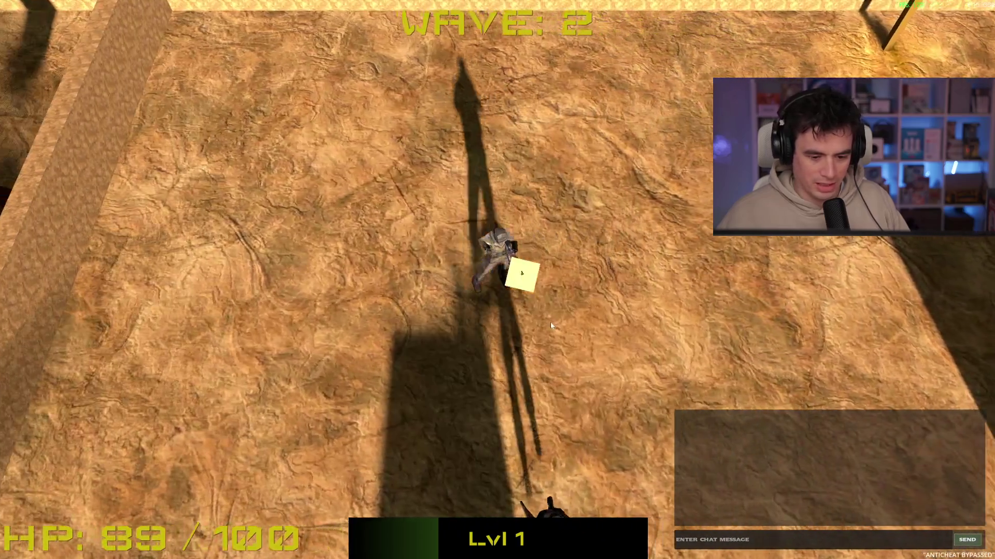
Shoot the remaining wave-1 enemies to the right, top and north.
left_click(672, 210)
key("s")
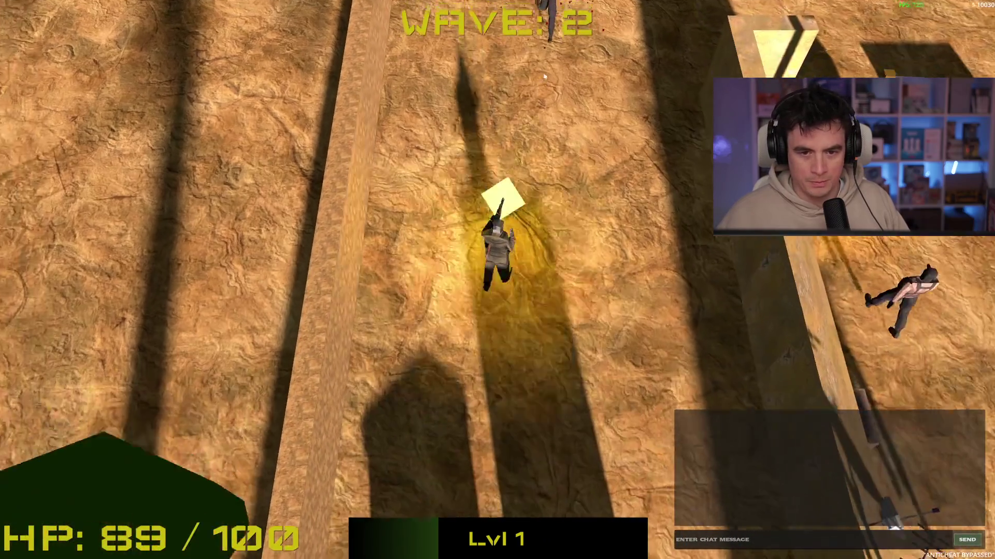
left_click(527, 70)
key("w")
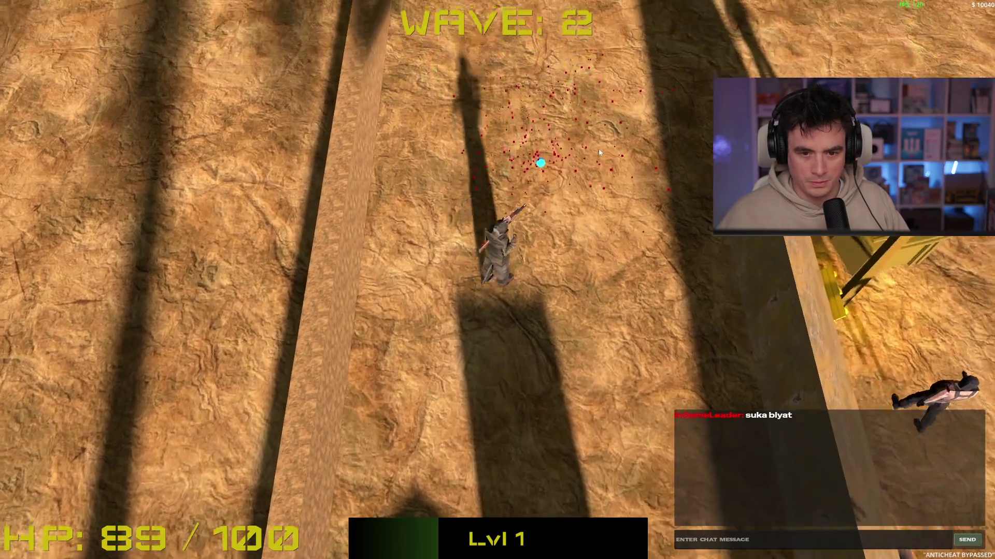
left_click(713, 325)
key("w")
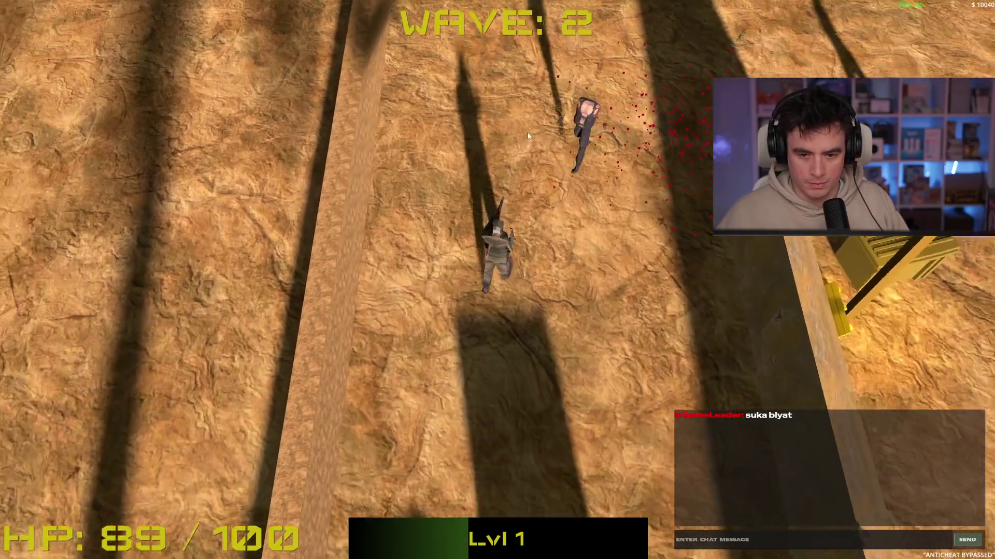
left_click(567, 137)
key("s")
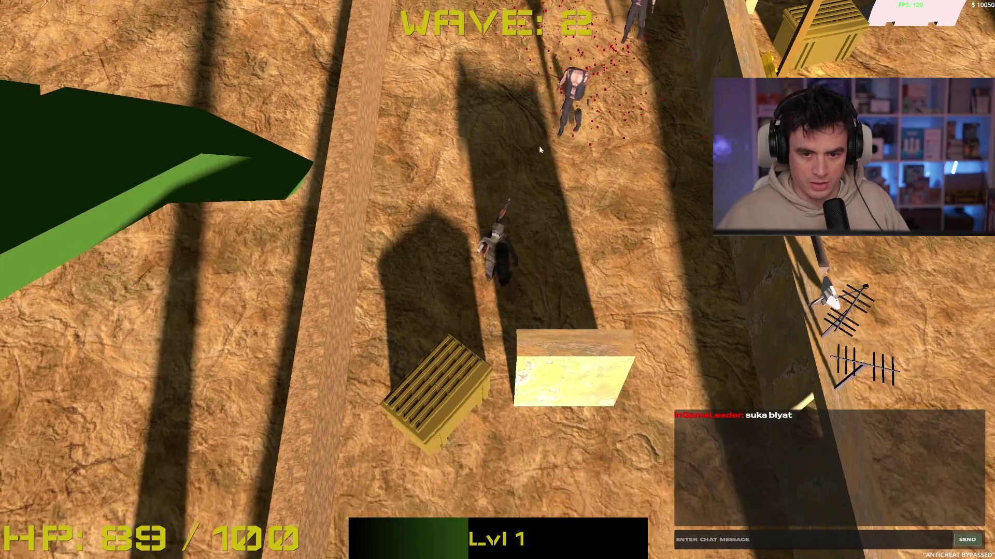
left_click(531, 166)
Dismiss the loot notice and clear wave 2 around the walled yard, ending at HP 89.
key("space")
key("w")
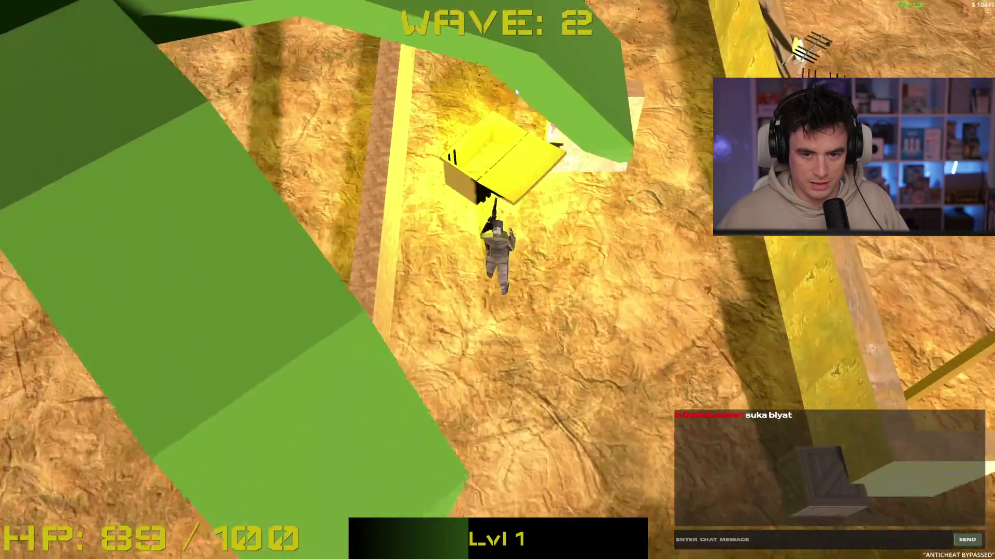
key("s")
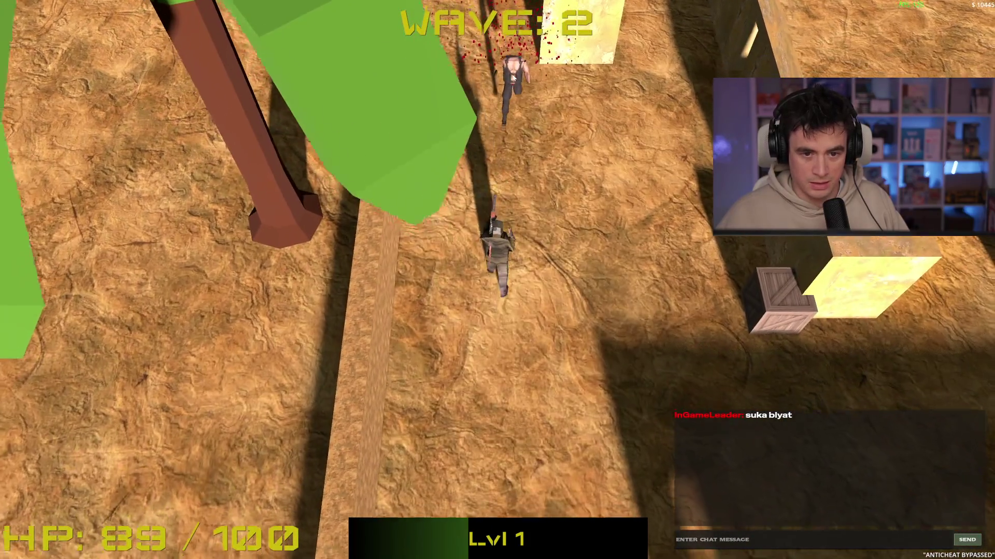
left_click(517, 79)
key("d")
left_click(478, 88)
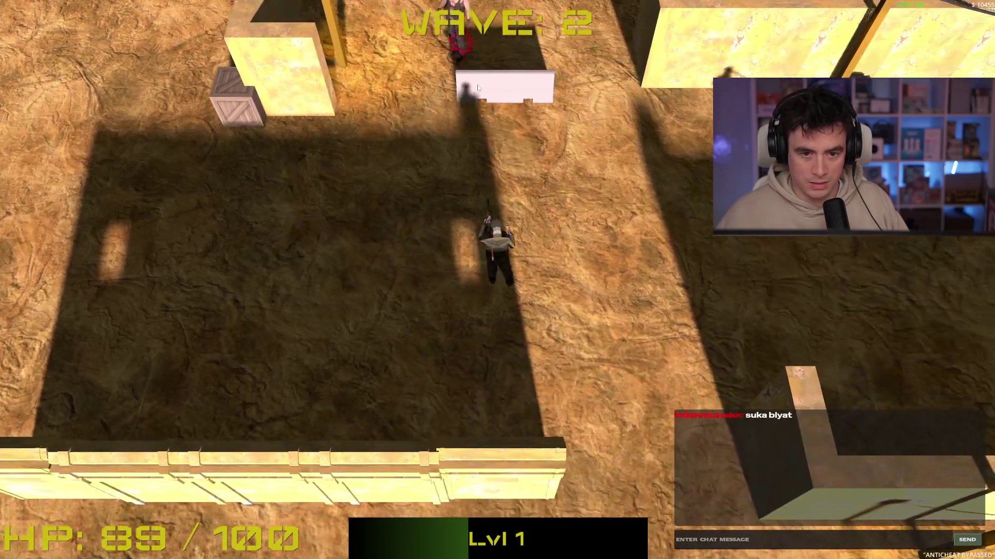
key("a")
left_click(311, 156)
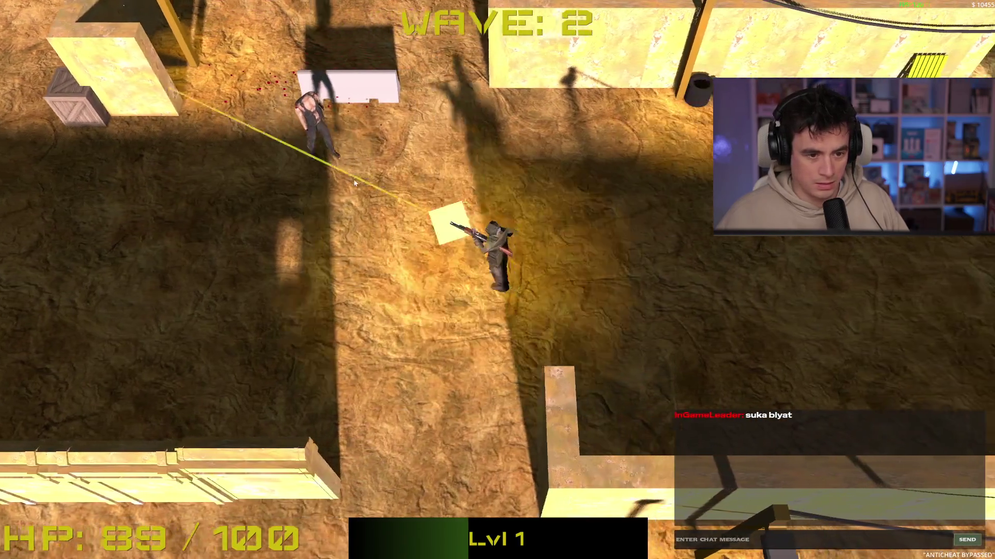
key("w")
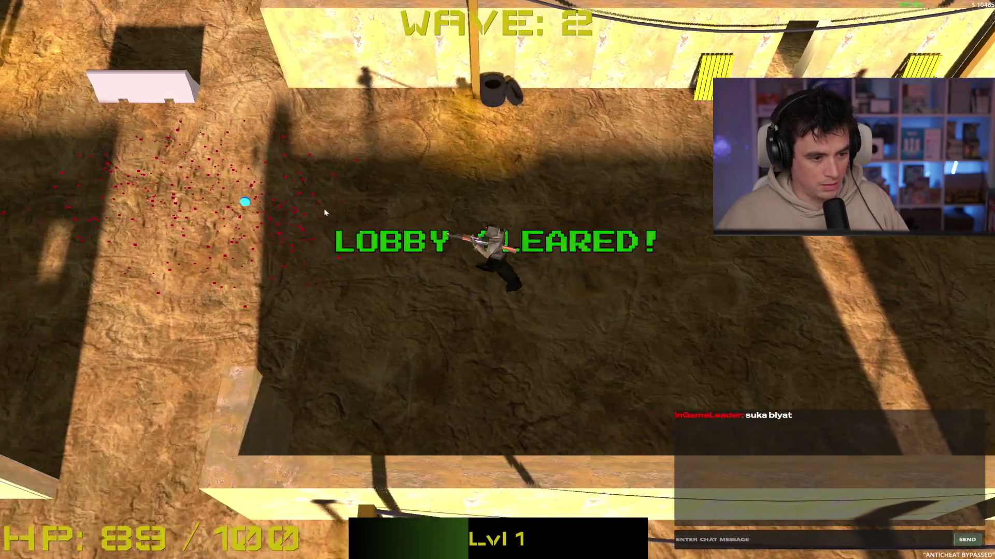
key("d")
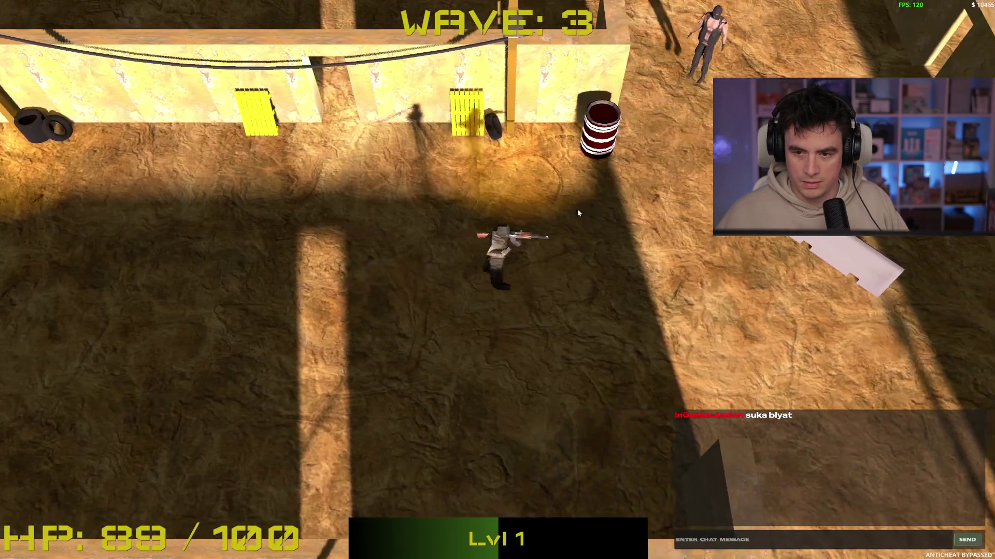
left_click(562, 170)
Fight wave 3 along the wall, shooting the closing enemies and those on the right.
key("a")
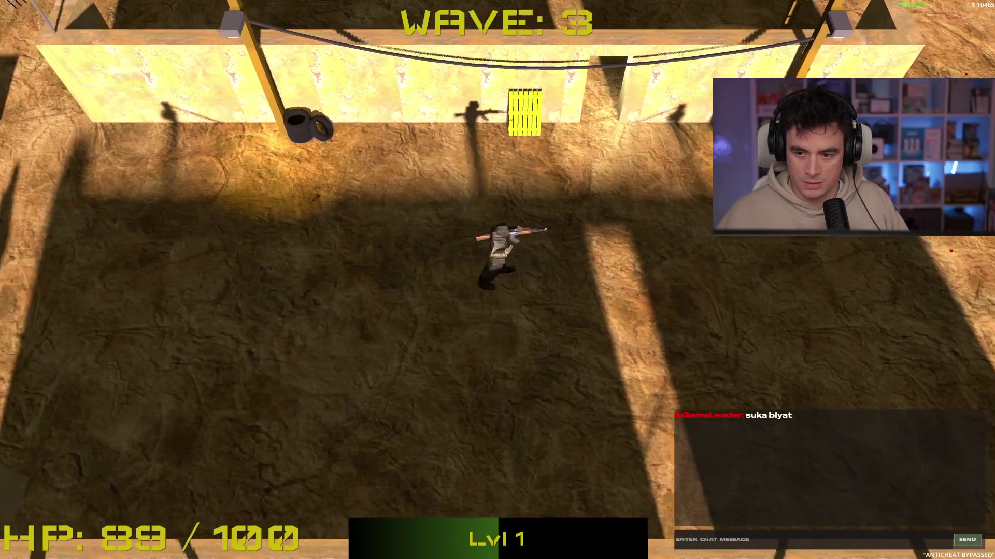
key("d")
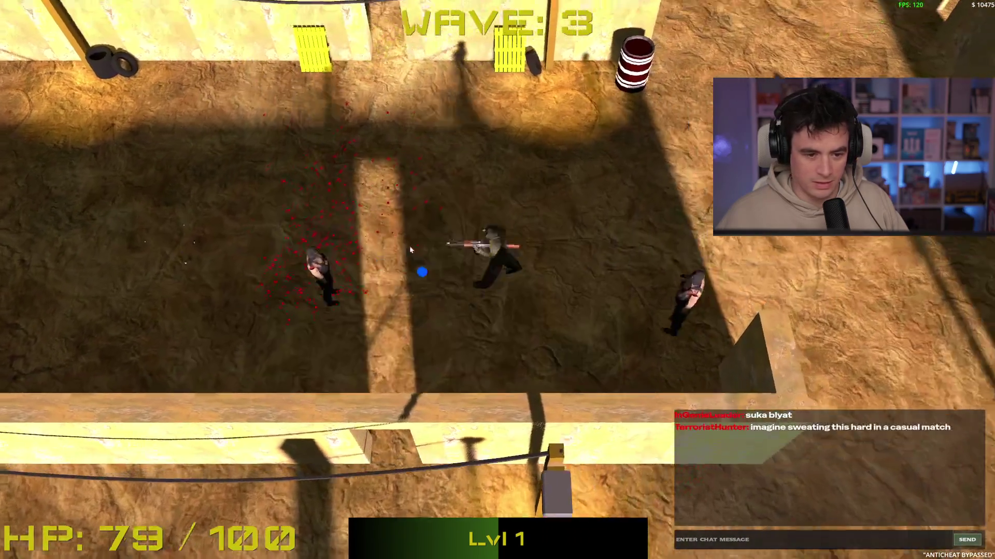
left_click(409, 245)
key("w")
key("a")
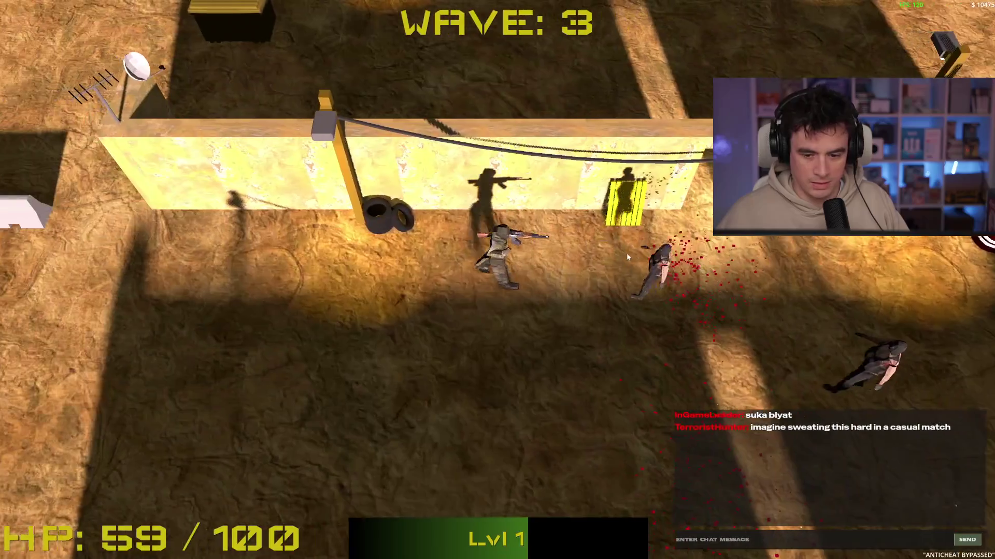
key("a")
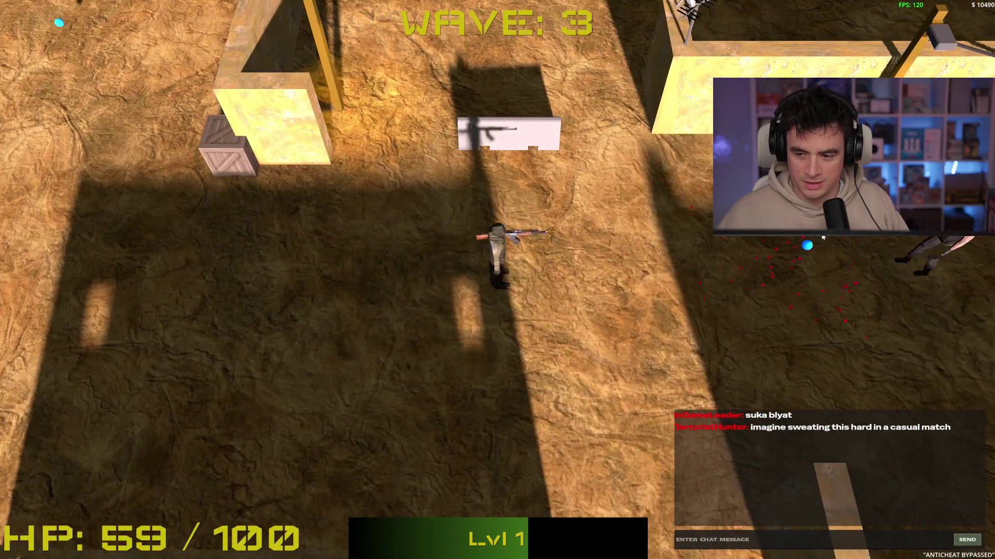
left_click(822, 238)
key("a")
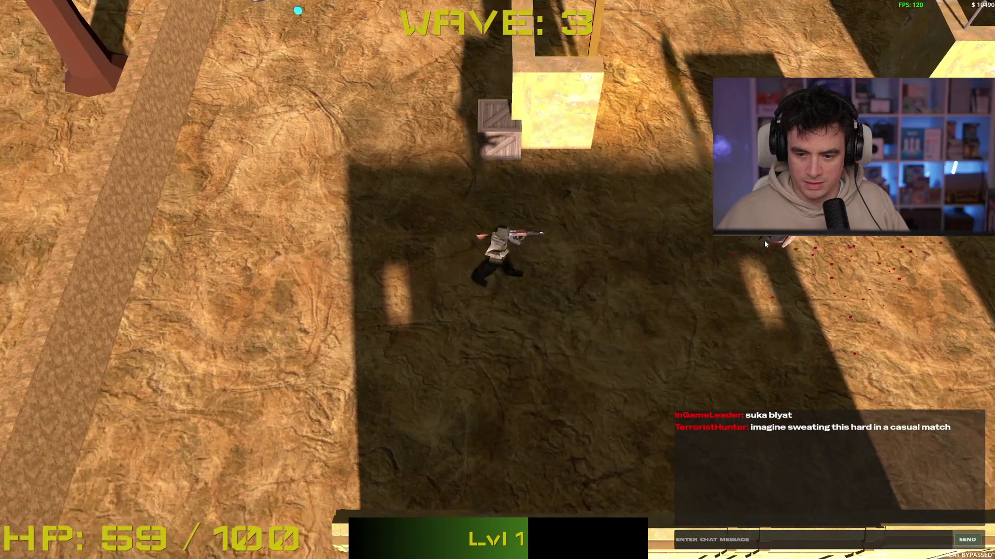
key("a")
left_click(762, 239)
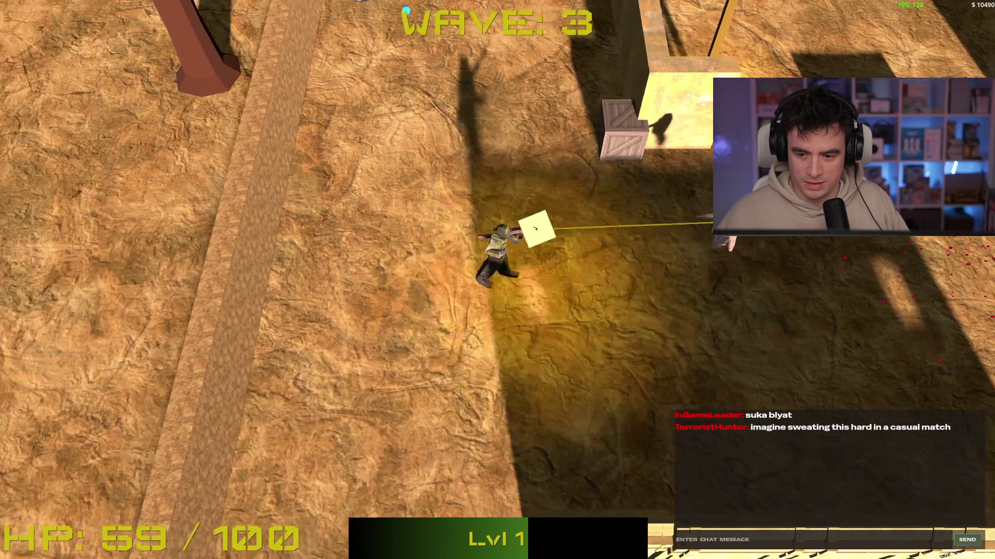
Dodge around the map and shoot the enemy standing at the top.
key("s")
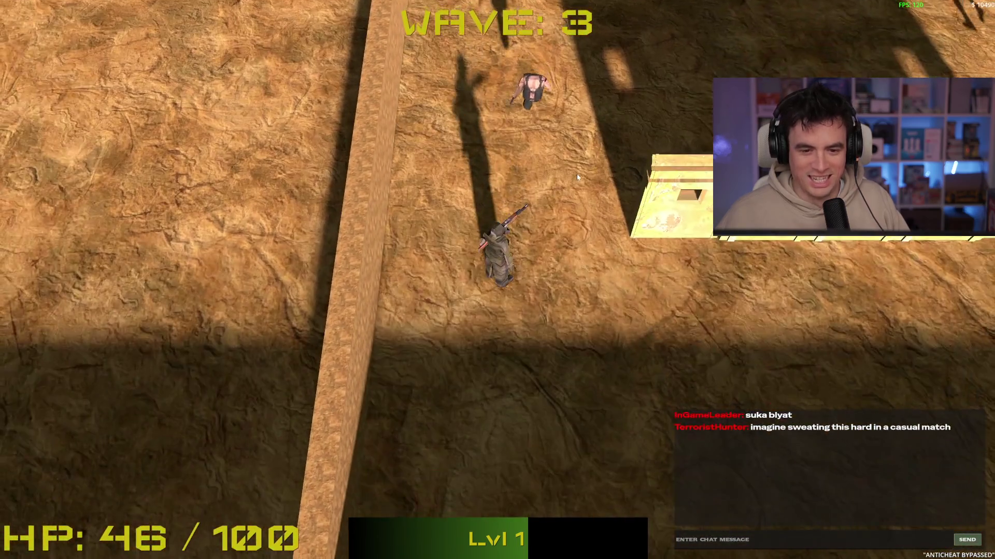
key("d")
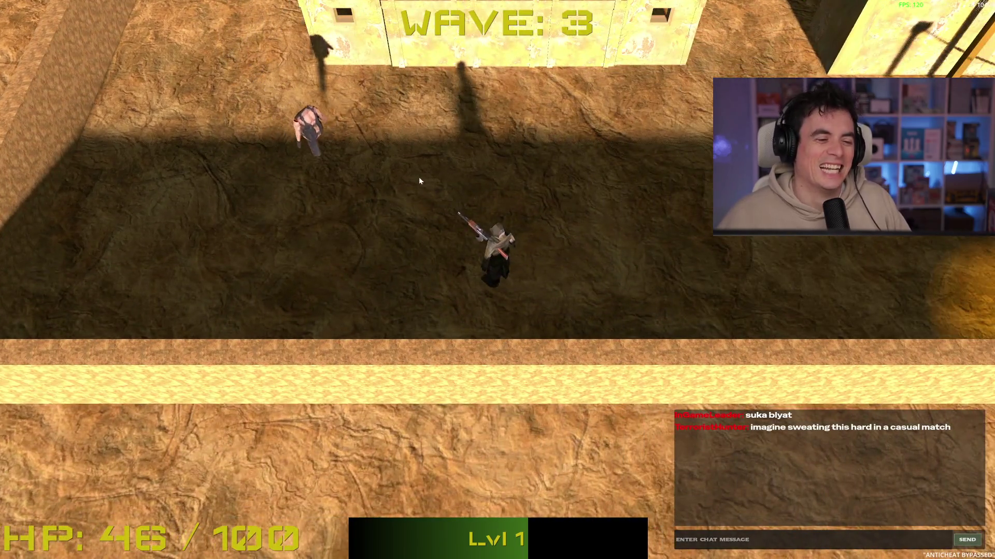
key("w")
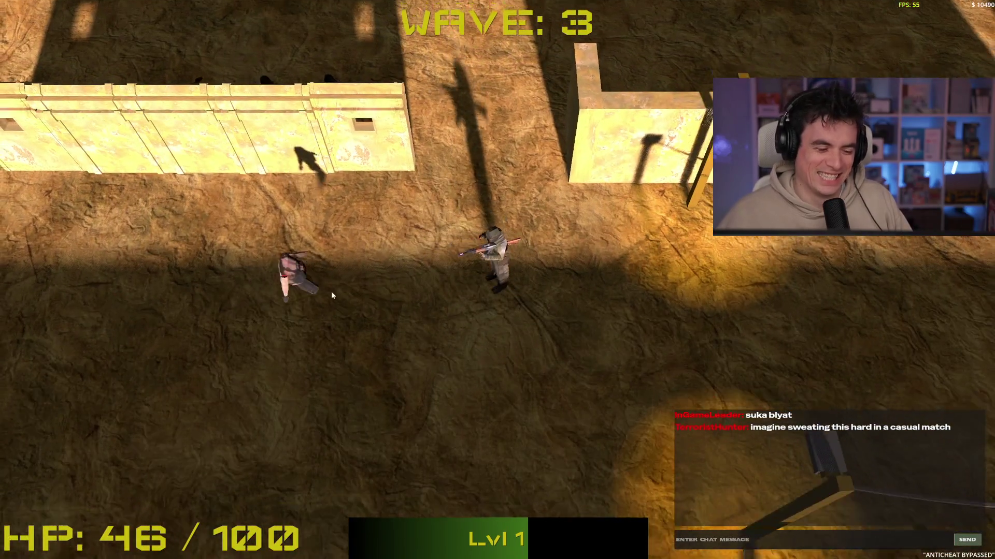
key("s")
key("d")
key("d")
key("w")
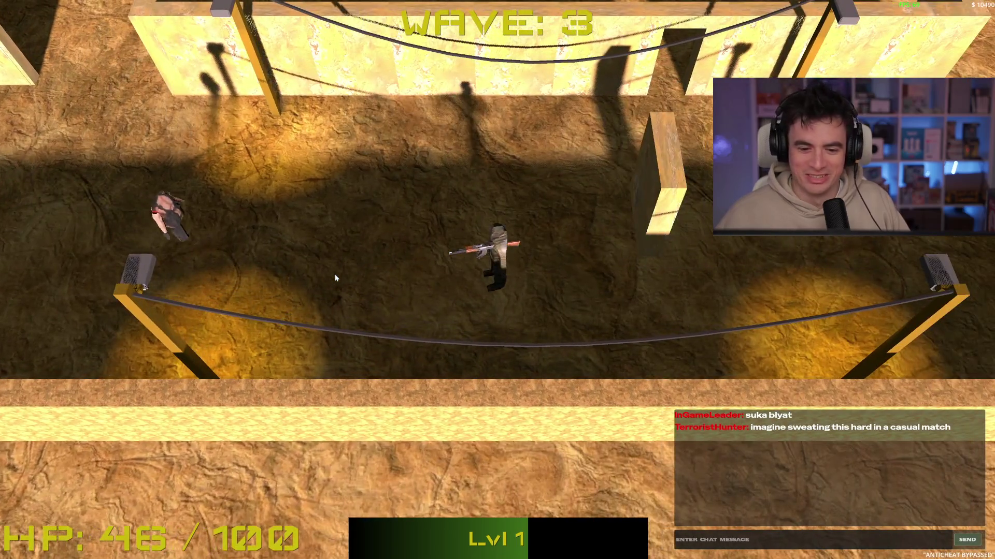
key("d")
key("w")
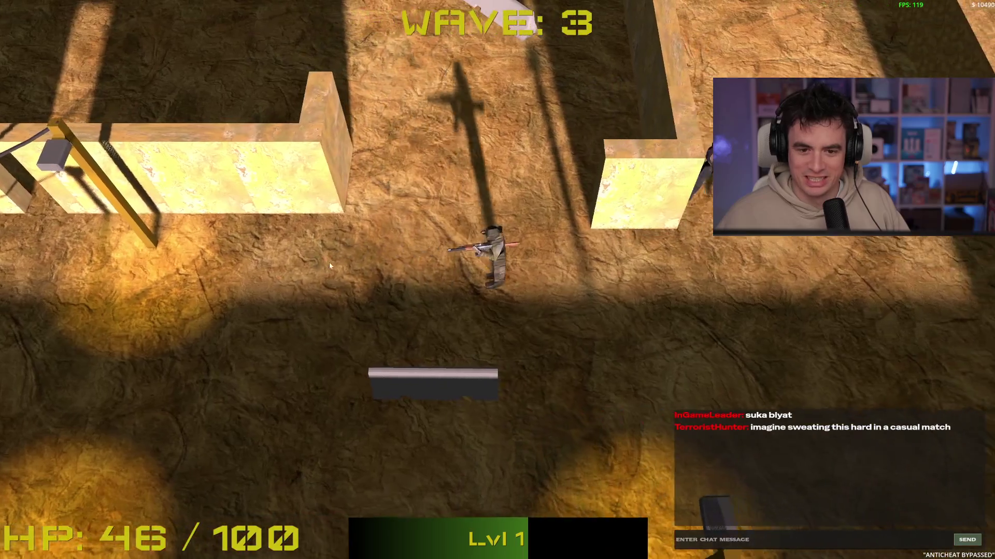
key("d")
key("s")
left_click(443, 150)
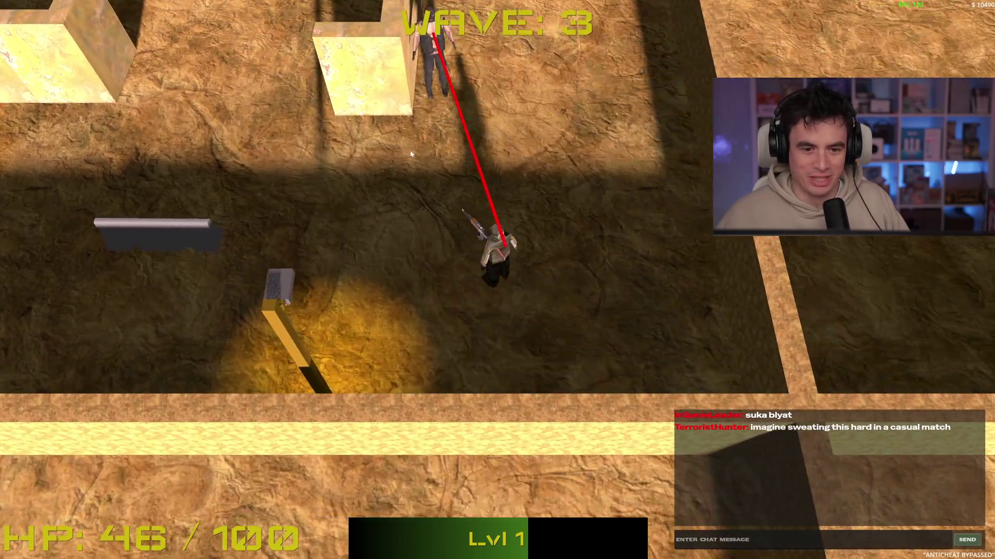
Shoot the enemy from the left, walk north through the doorway until HP hits -6, then stop with F8.
key("a")
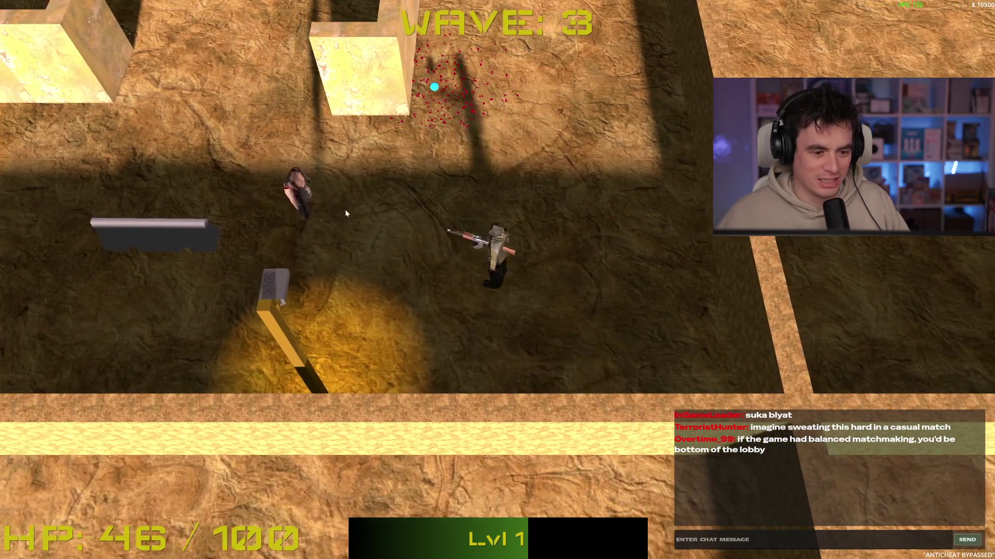
left_click(345, 209)
key("w")
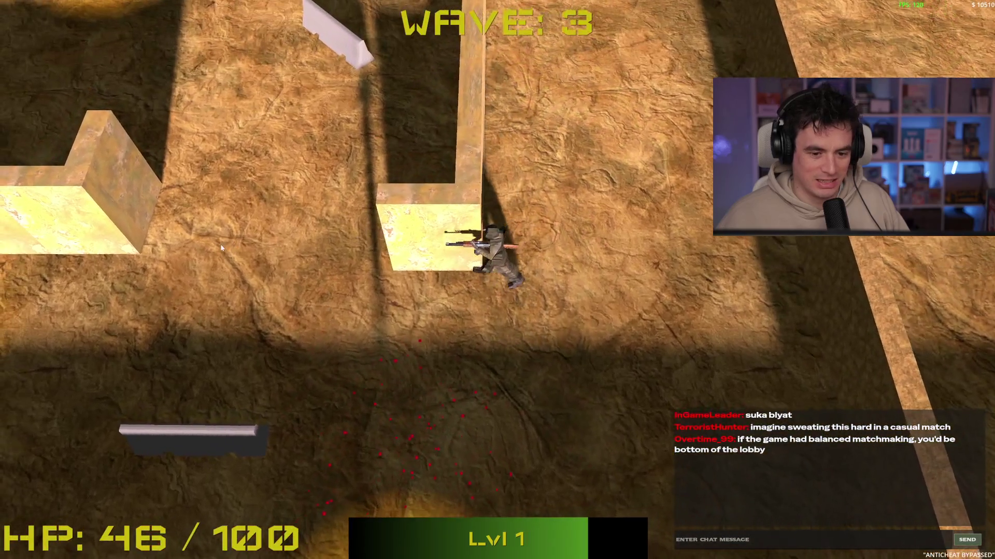
key("w")
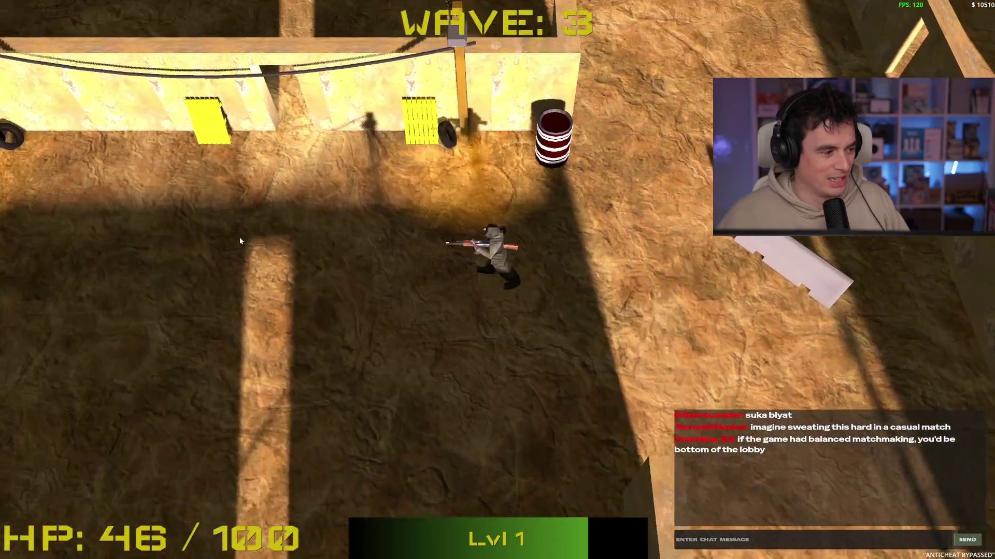
key("w")
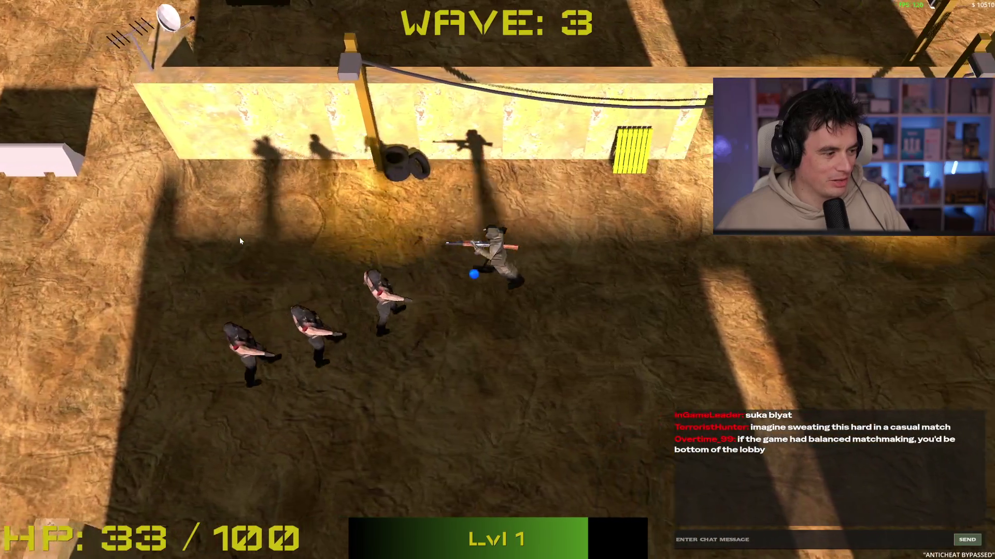
key("w")
key("d")
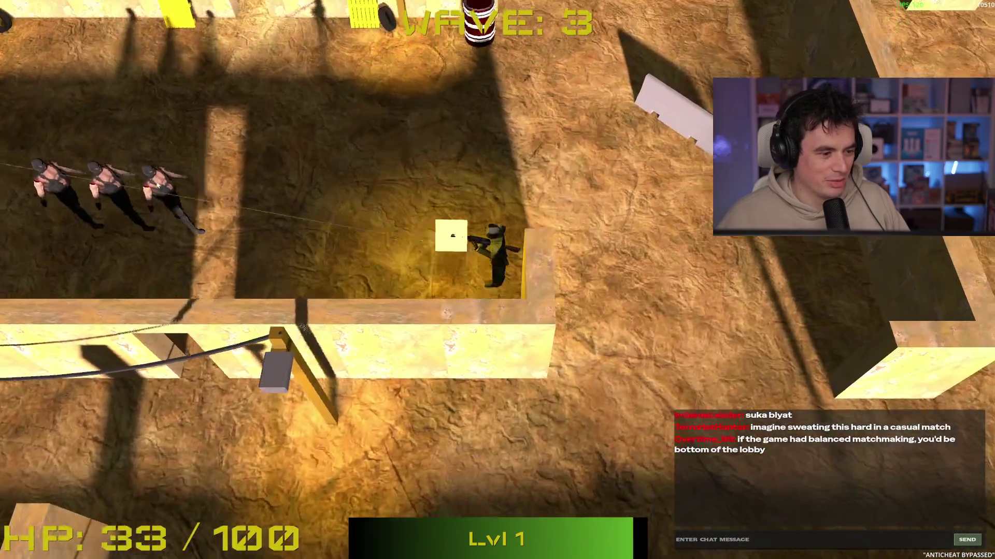
key("a")
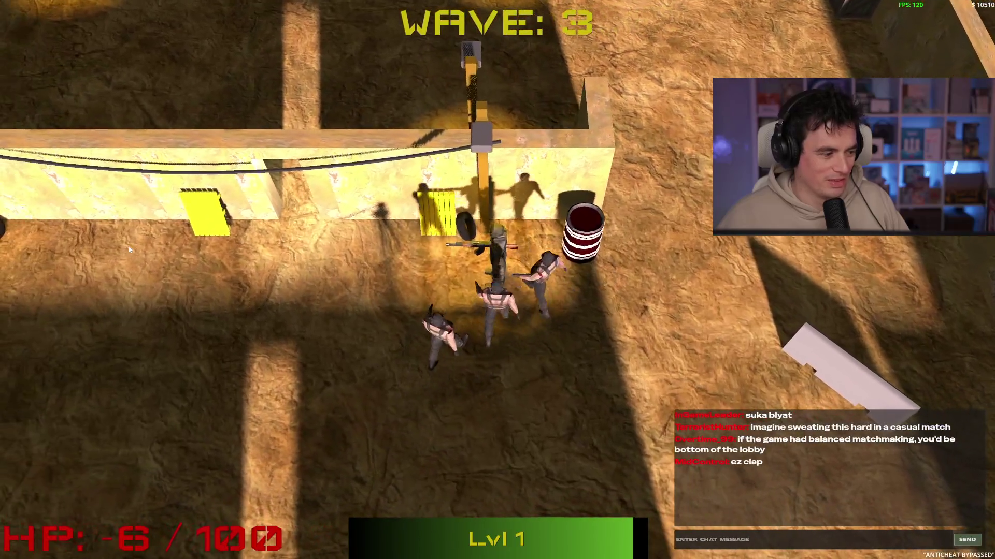
key("F8")
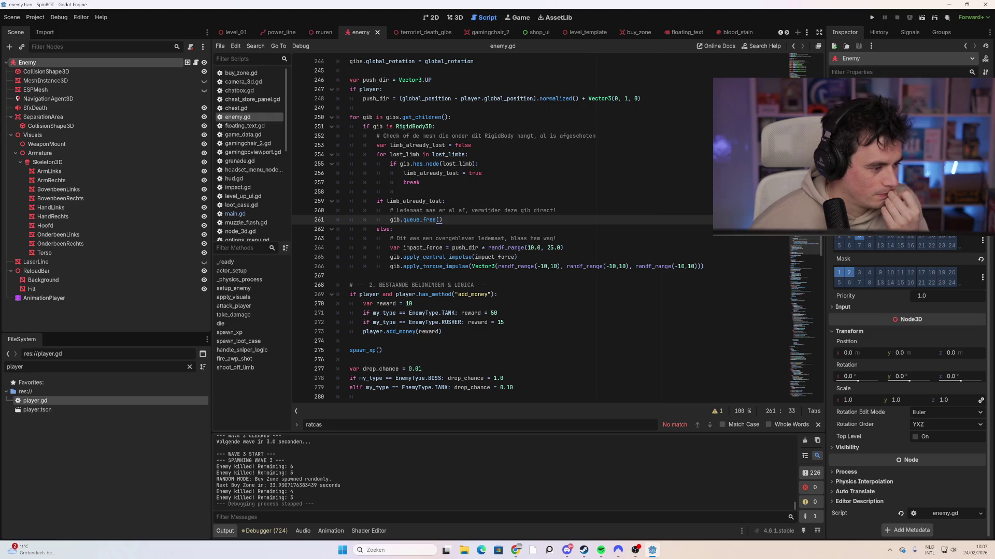
Place the caret in the die function and scroll to the available_limbs list in enemy.gd.
left_click(484, 248)
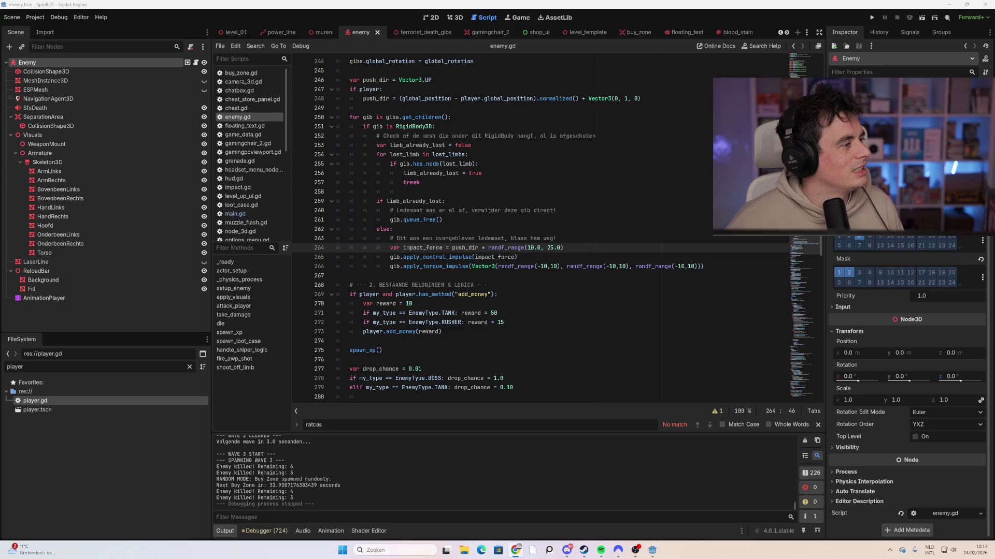
scroll(518, 233, "up", 5)
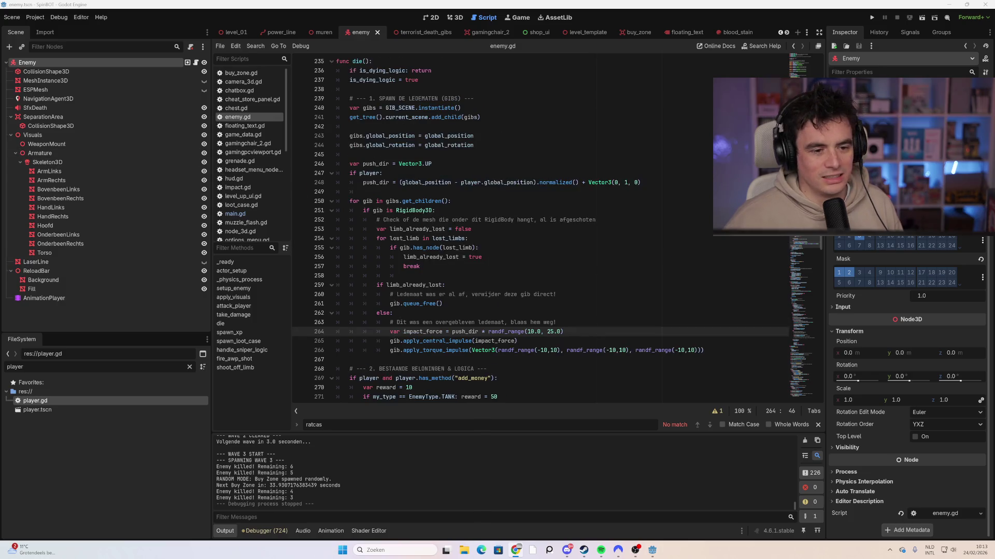
left_click(381, 298)
scroll(538, 228, "up", 20)
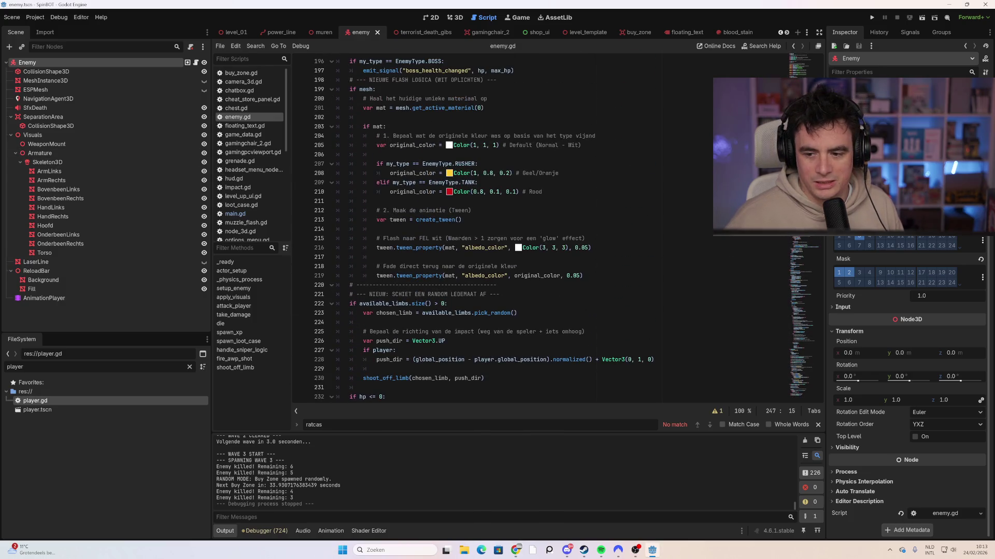
scroll(538, 228, "up", 6)
scroll(538, 228, "down", 5)
scroll(539, 228, "down", 4)
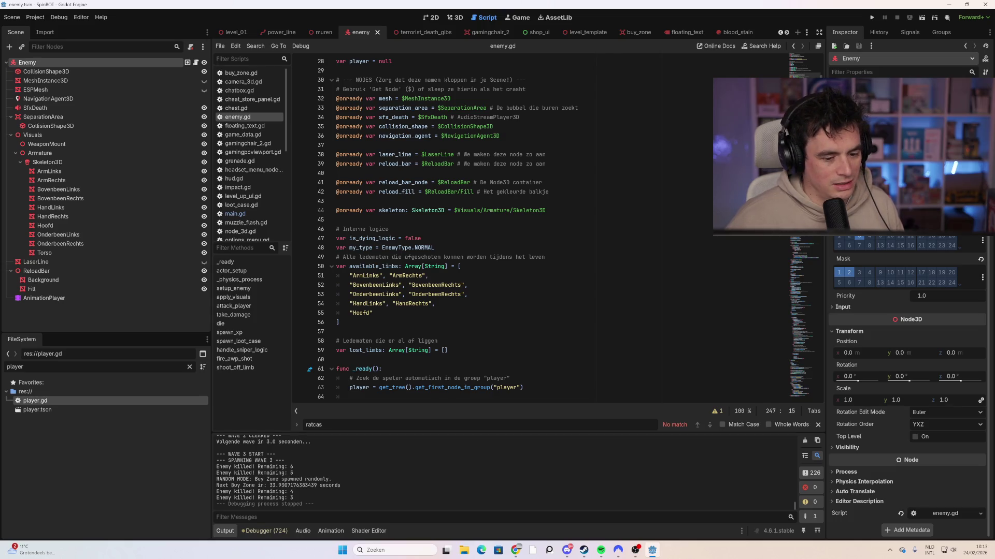
Delete the "Hoofd" entry, fix the trailing comma after "HandRechts", and save enemy.gd.
left_click_drag(372, 313, 353, 313)
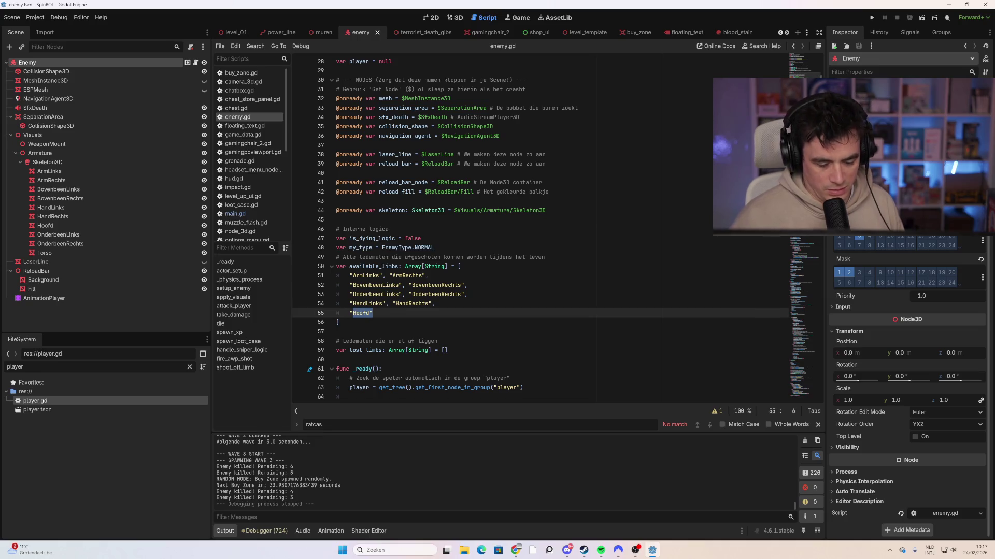
key("BackSpace")
key("BackSpace")
key("BackSpace")
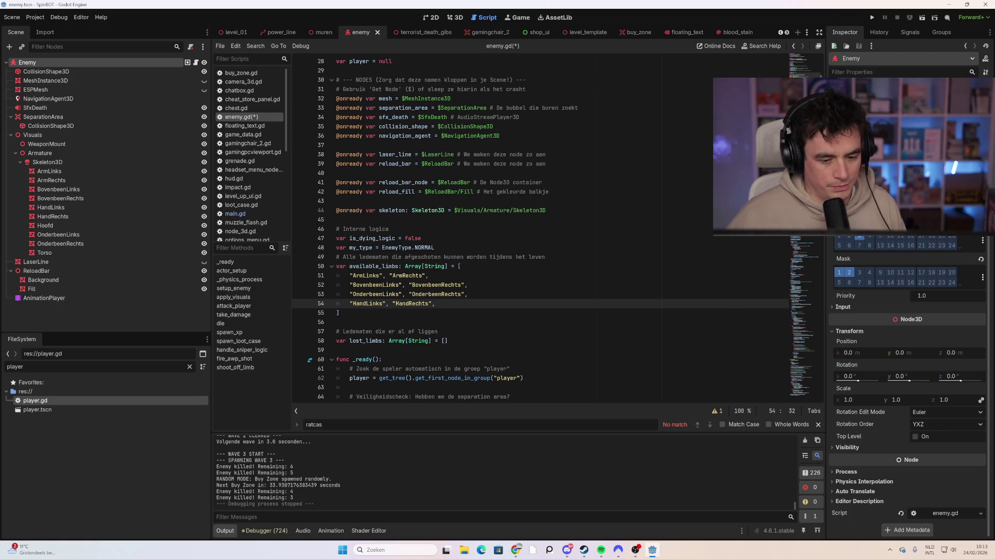
key("BackSpace")
key("BackSpace")
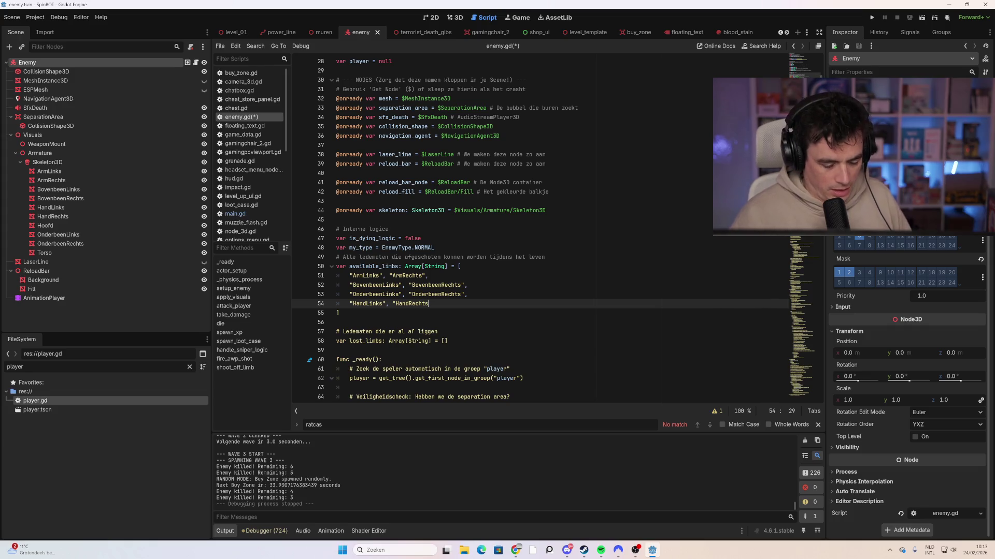
type("\"")
left_click(336, 322)
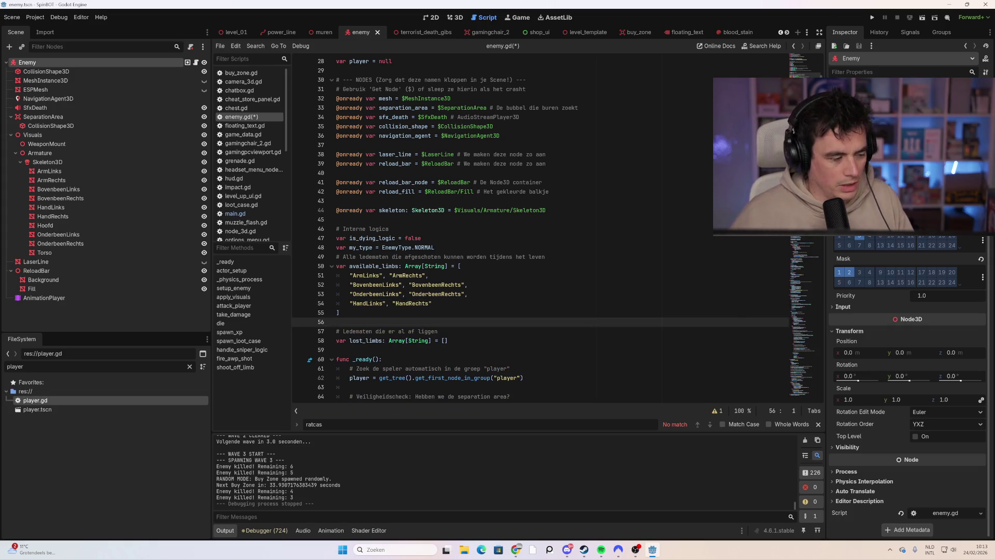
key("ctrl+s")
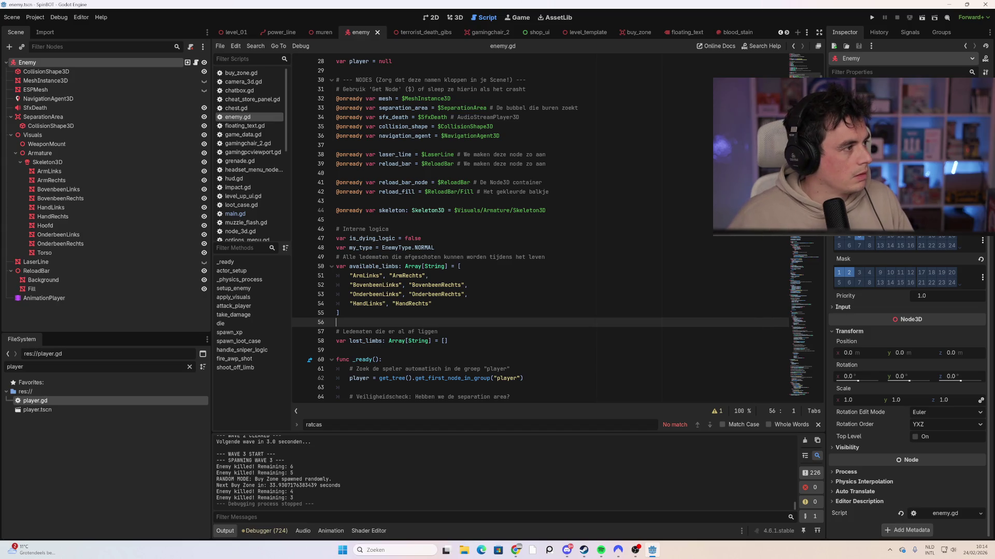
key("Down")
key("Down")
key("Down")
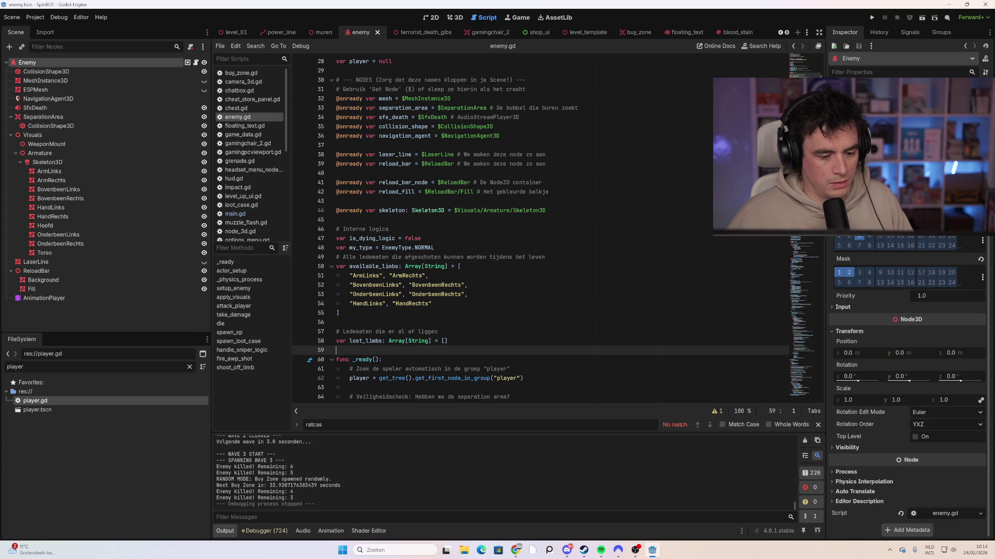
Paste the LIMB_DEPENDENCIES dictionary below lost_limbs with a blank line before it.
type("# Dit vertelt het script wat er NOG MEER af moet vallen als een bepaald bot geraakt wordt. const LIMB_DEPENDENCIES = { \t\"ArmLinks\": [\"HandLinks\"], \t\"ArmRechts\": [\"HandRechts\"], \t\"BovenbeenLinks\": [\"OnderbeenLinks\"], \t\"BovenbeenRechts\": [\"OnderbeenRechts\"] }")
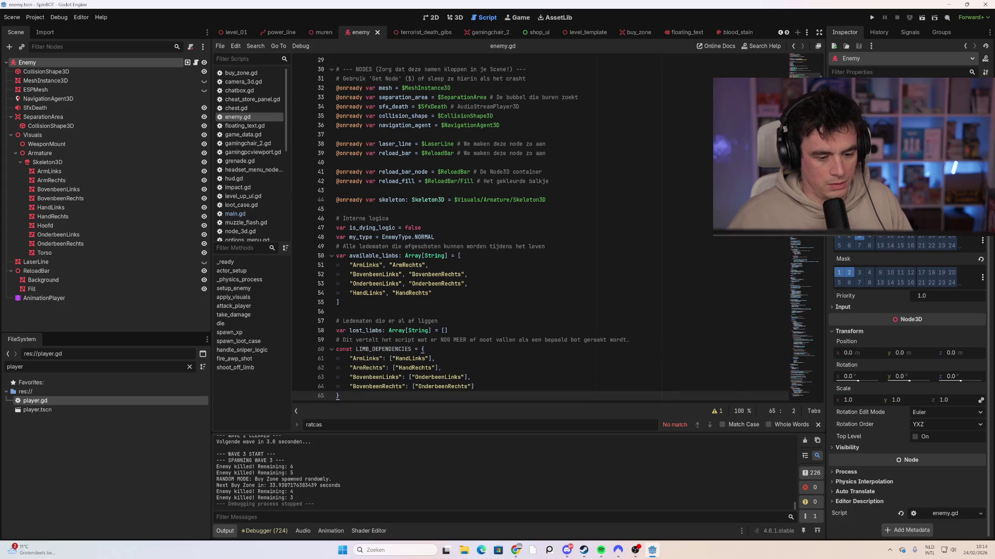
scroll(538, 228, "down", 2)
left_click(449, 275)
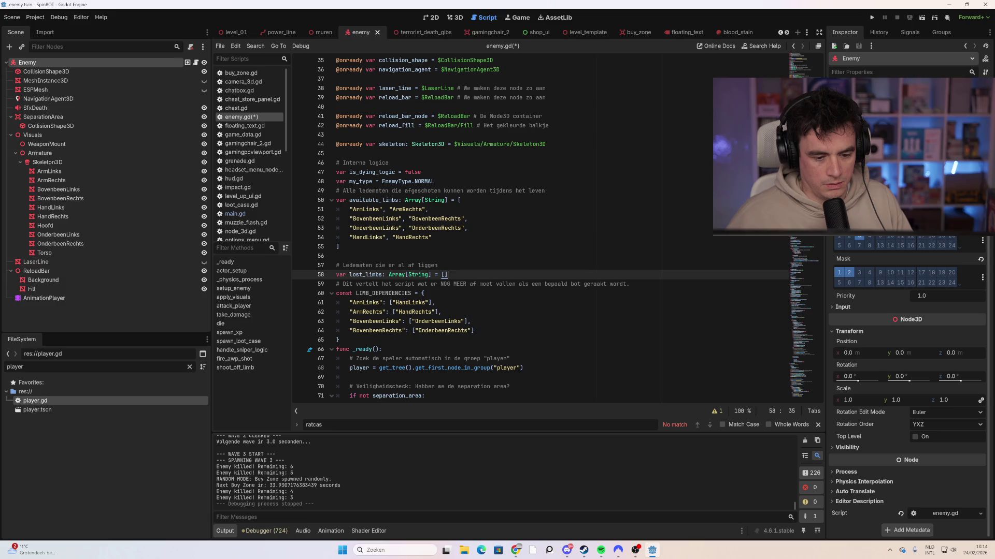
key("Return")
left_click(430, 303)
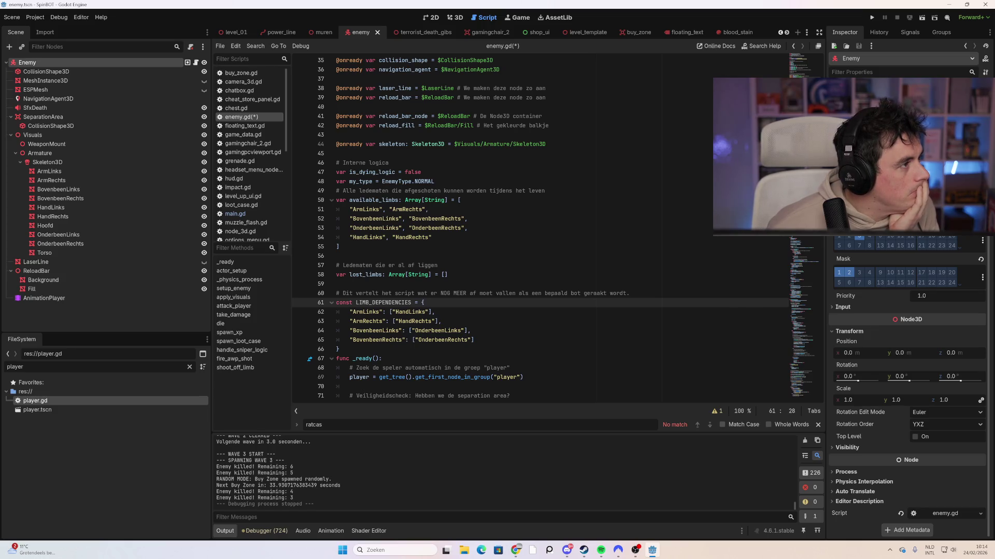
Replace the shoot_off_limb block with the _spawn_and_hide_limb helper, save, and run the game with F5.
scroll(518, 228, "down", 11)
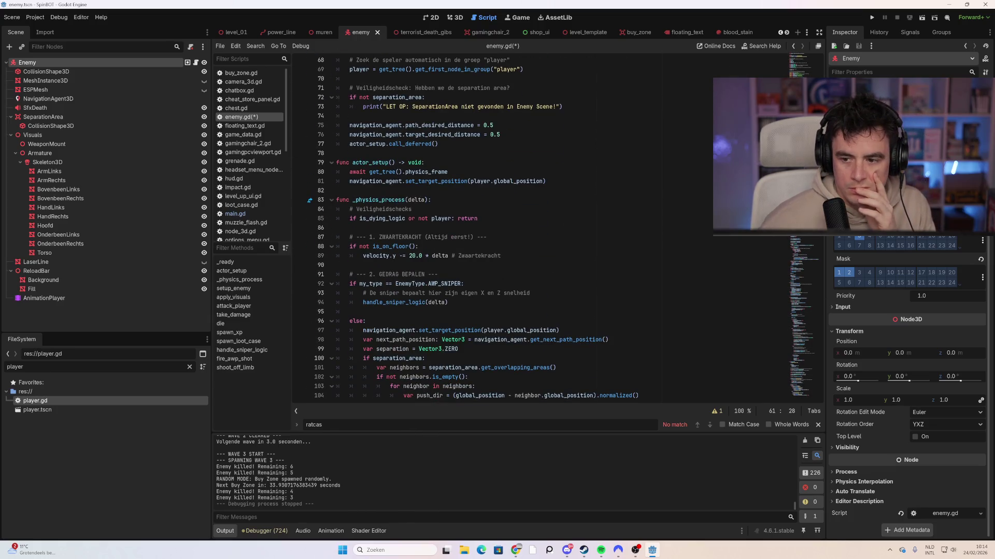
scroll(518, 228, "down", 20)
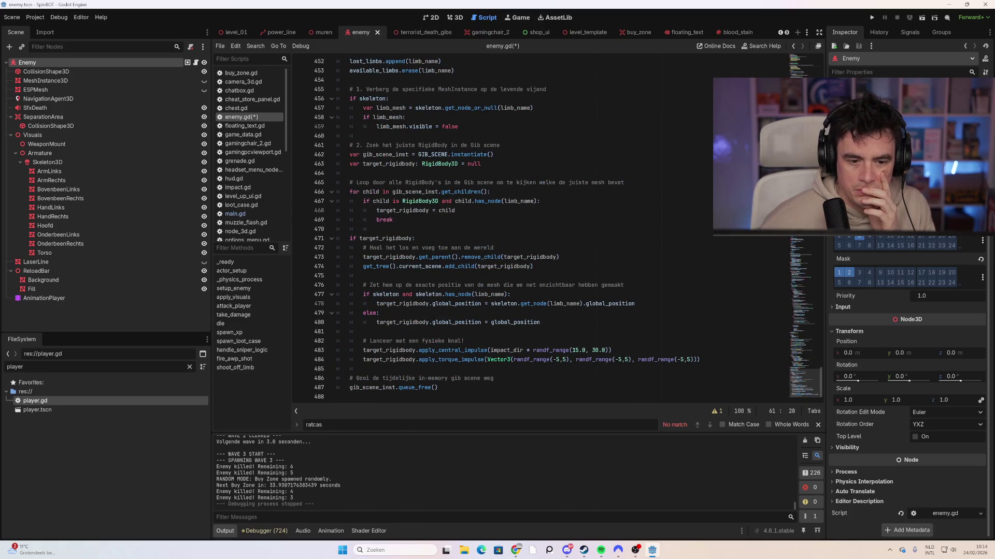
scroll(518, 228, "up", 1)
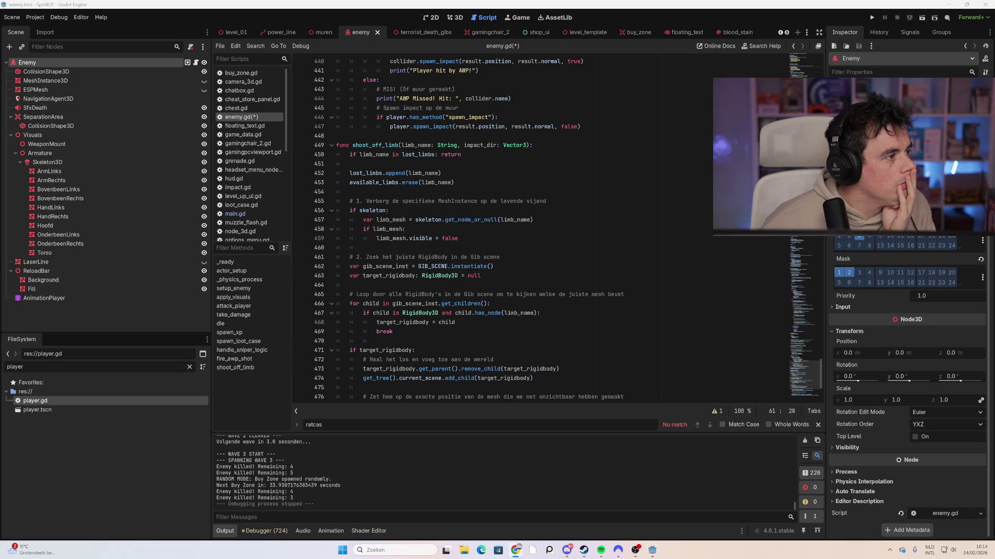
scroll(518, 228, "down", 4)
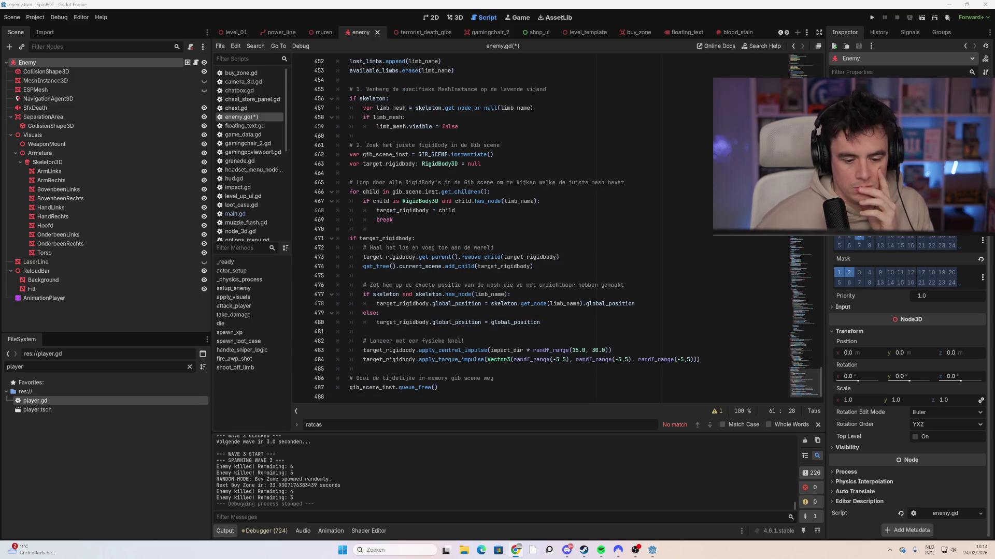
mouse_move(342, 387)
left_mouse_down()
mouse_move(362, 285)
mouse_move(377, 283)
mouse_move(346, 285)
left_mouse_up()
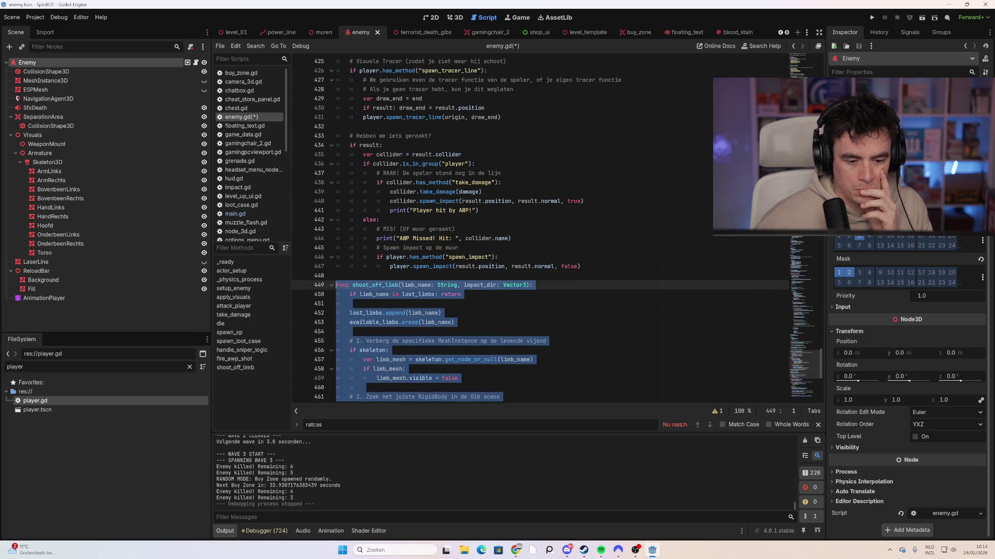
key("ctrl+v")
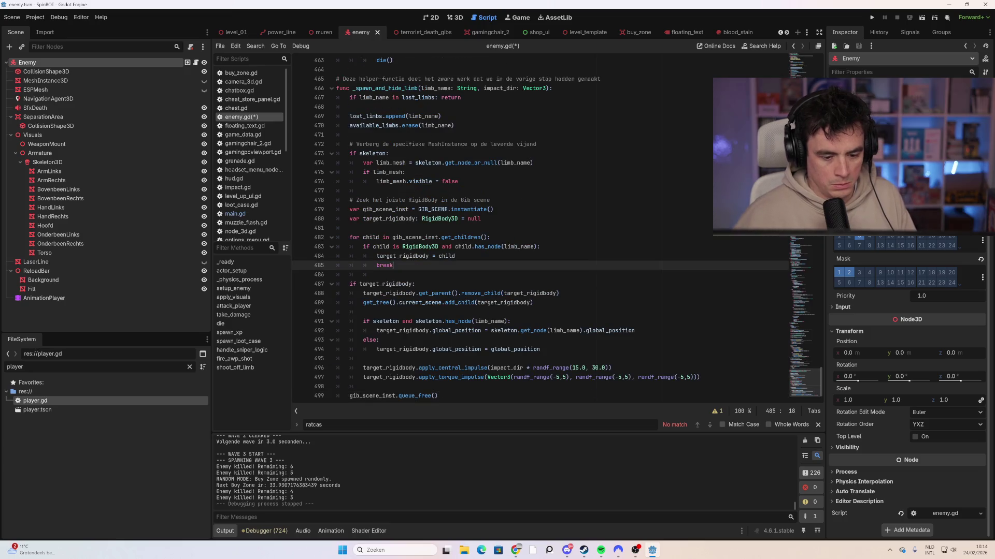
key("ctrl+s")
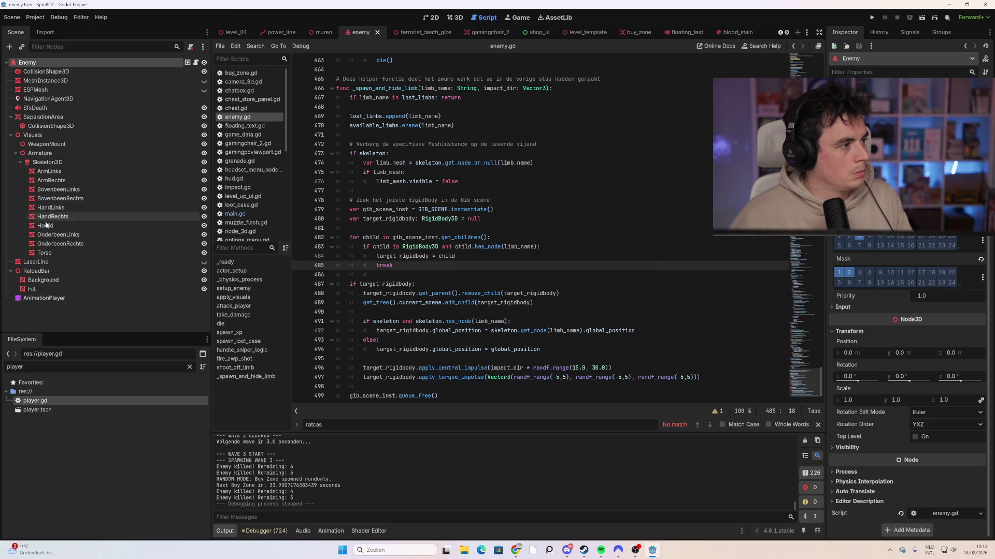
left_click(415, 284)
key("F5")
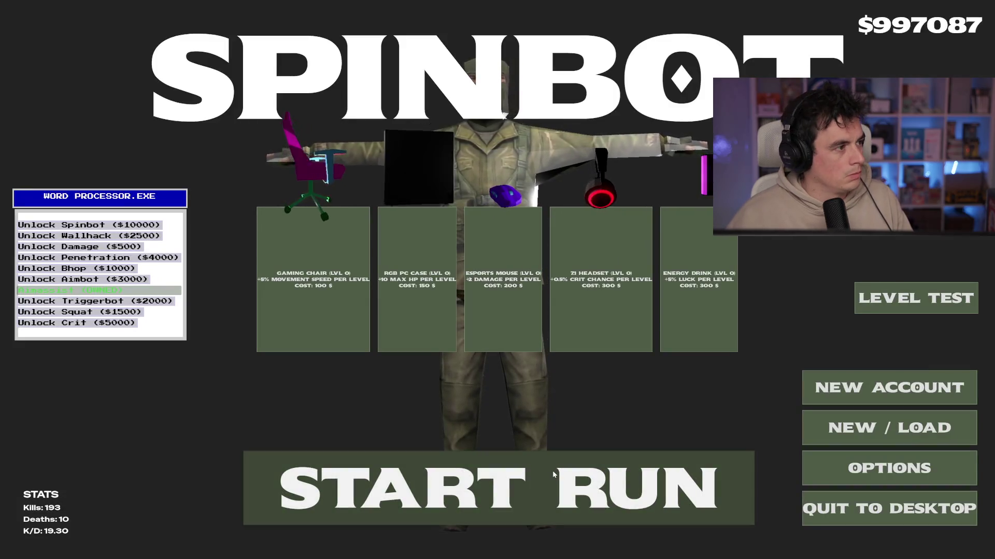
Start a new run and push north, shooting the first enemy ahead.
left_click(552, 470)
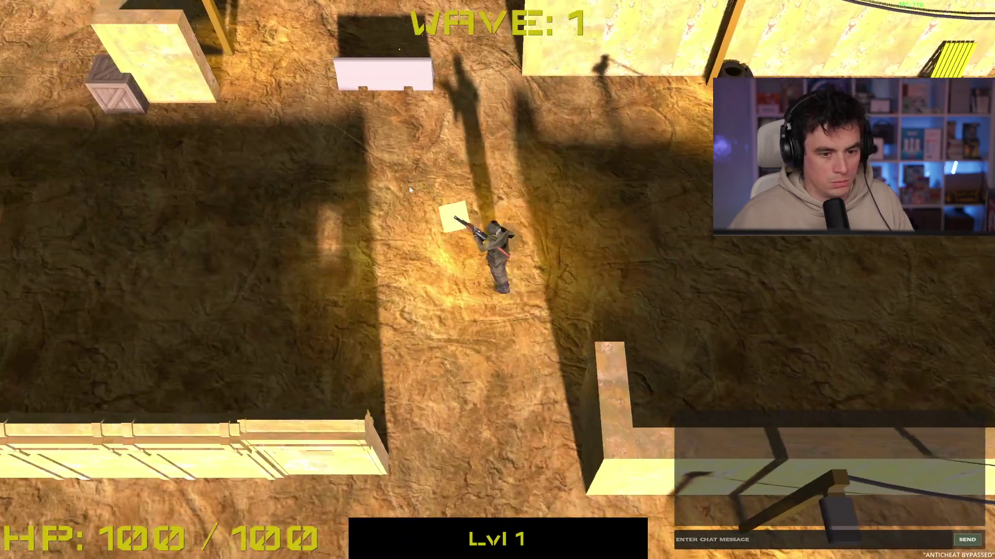
key("w")
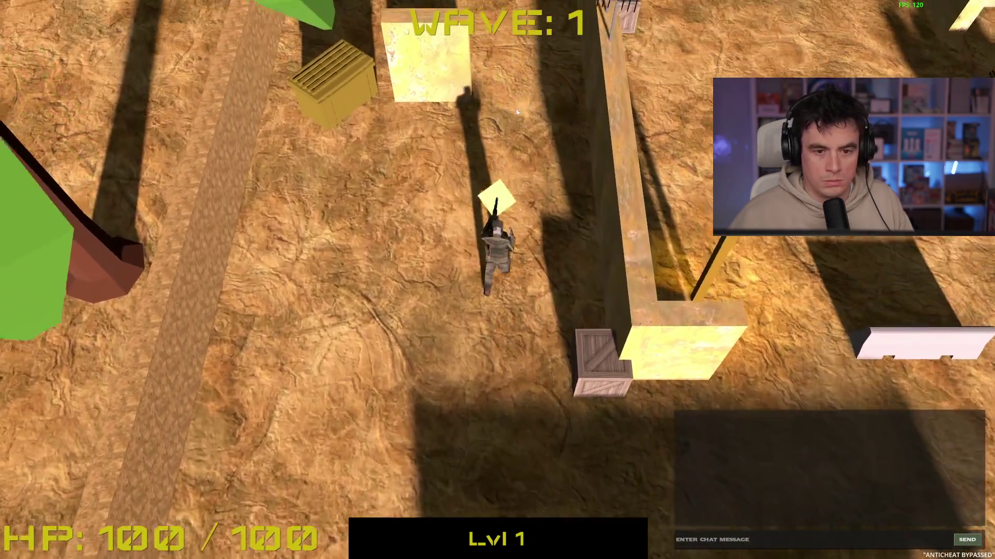
key("w")
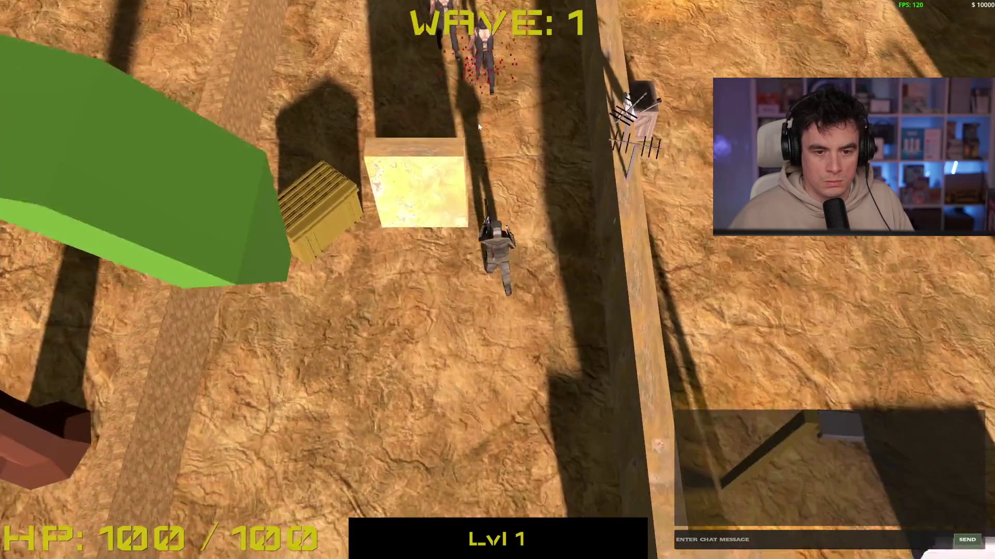
key("w")
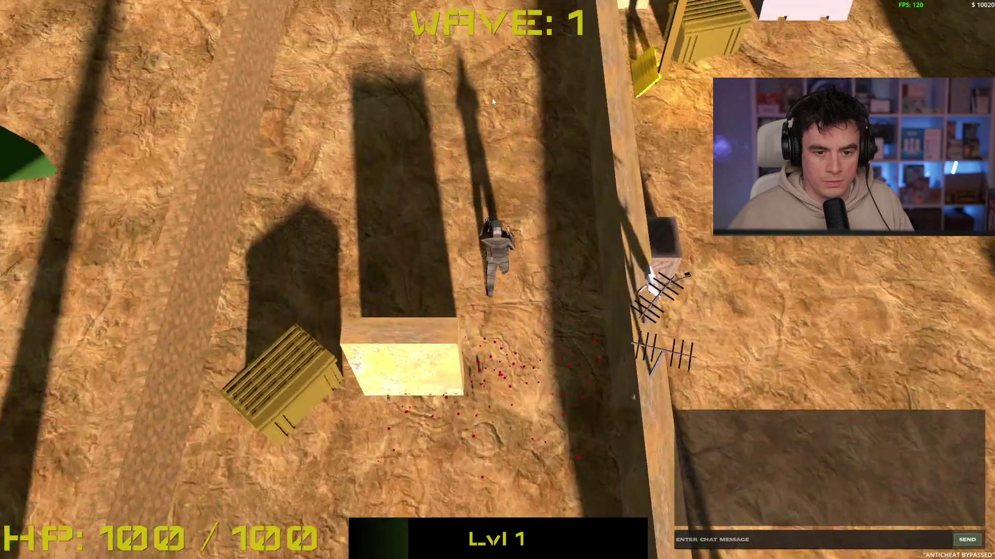
key("w")
left_click(505, 102)
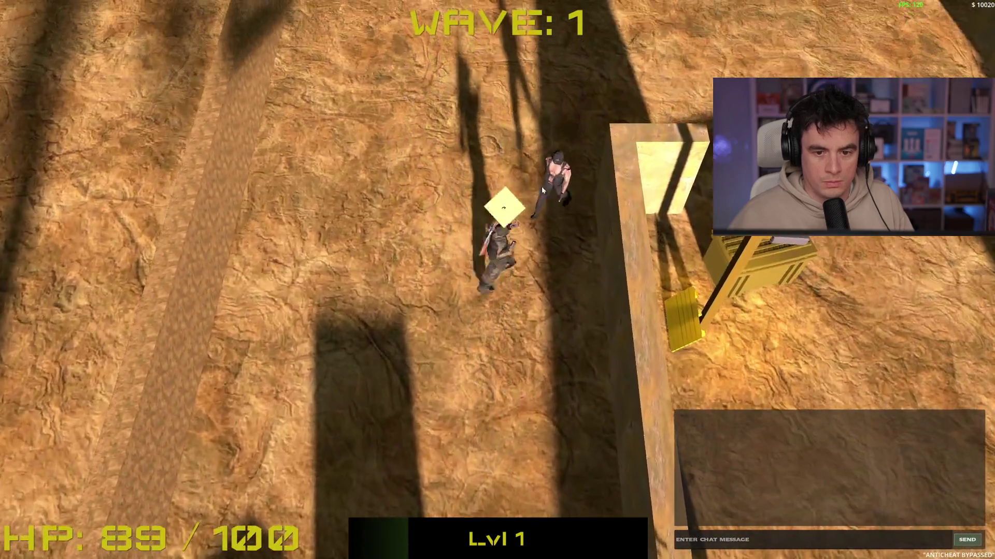
key("w")
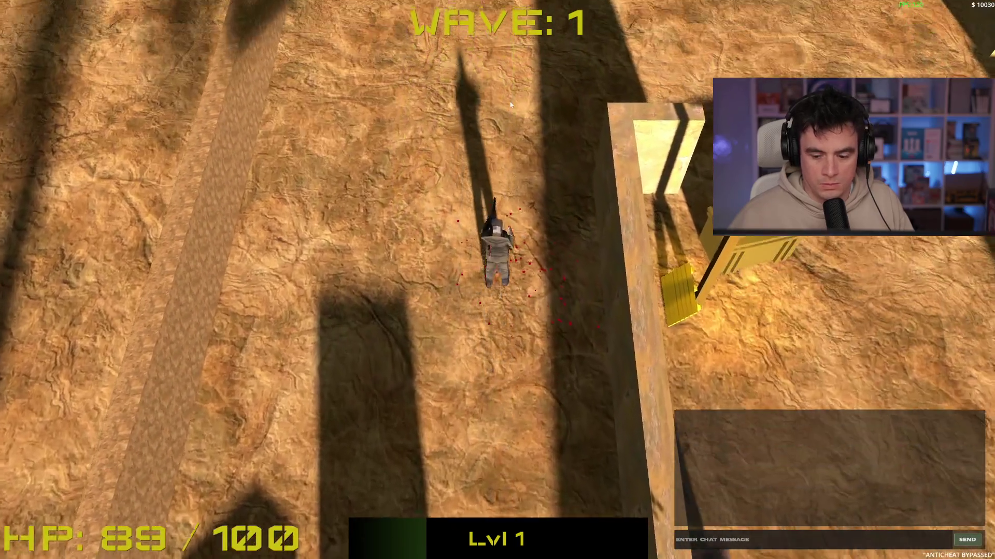
key("w")
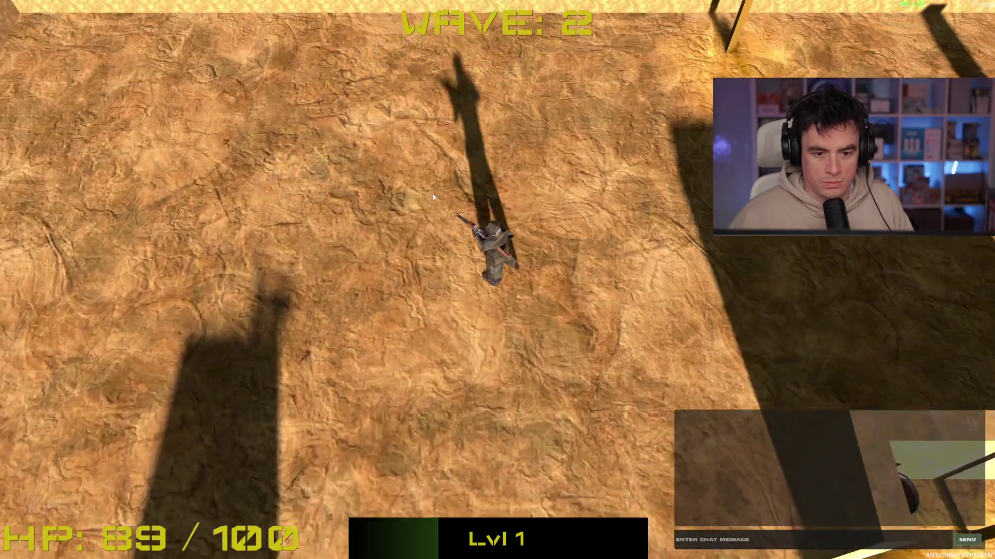
Strafe across the sand, shooting the enemies to the right and nearby.
key("d")
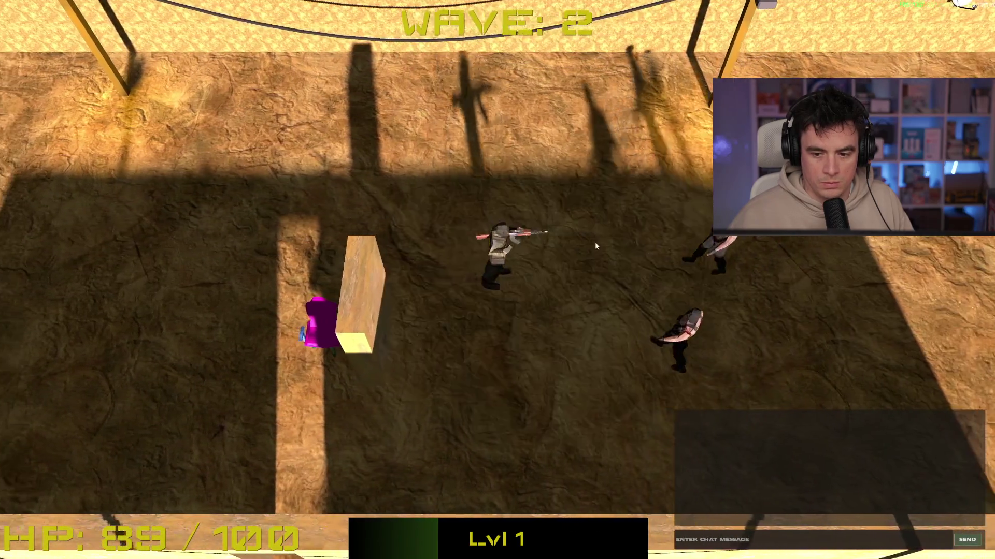
key("a")
key("a")
left_click(707, 255)
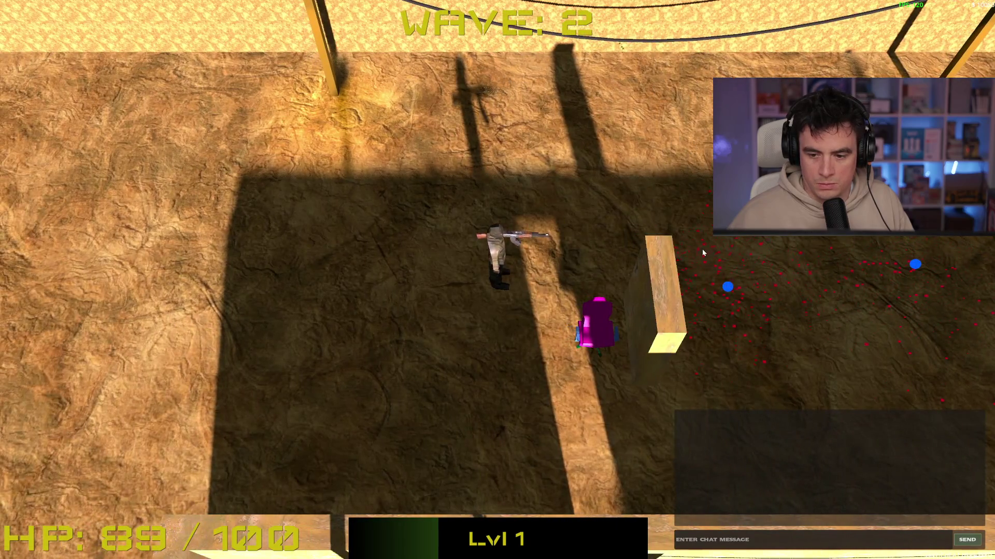
key("d")
key("d")
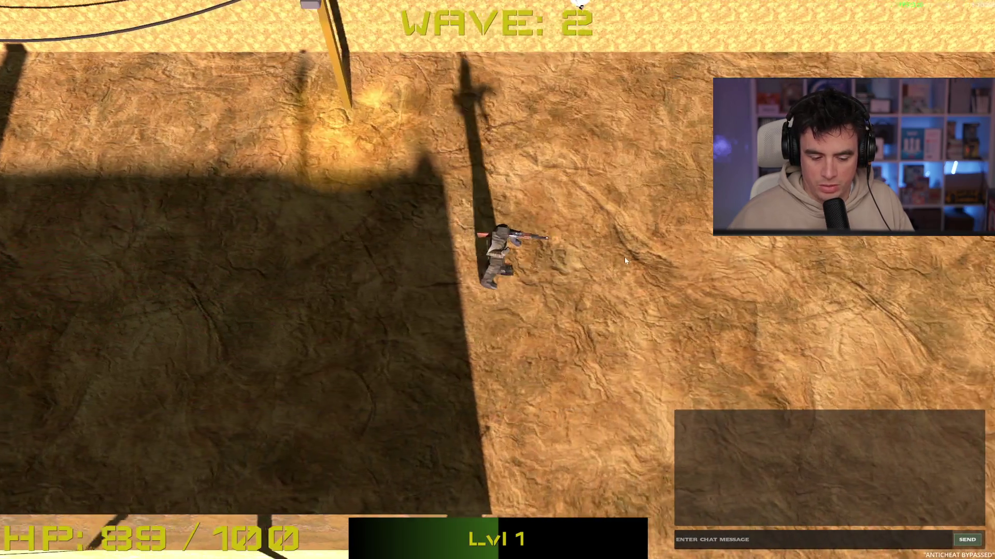
key("s")
key("s")
key("d")
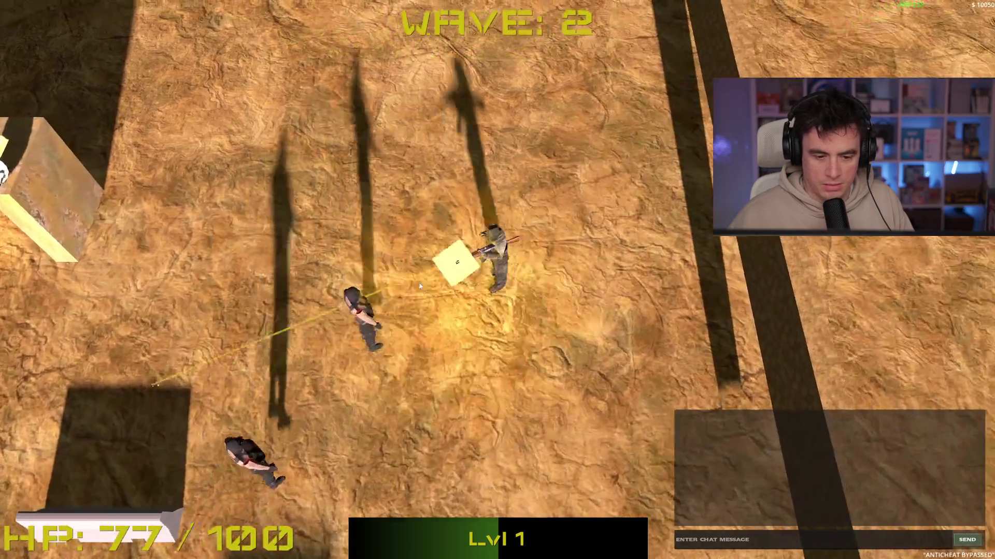
left_click(412, 216)
key("s")
key("a")
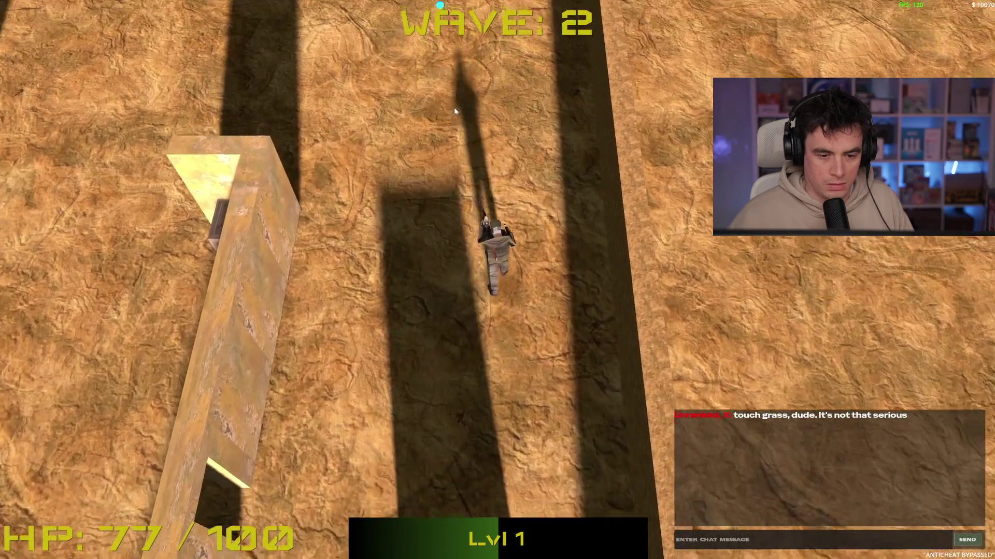
Head west shooting enemies to the north and left, entering the wave 3 arena.
key("w")
left_click(450, 108)
key("a")
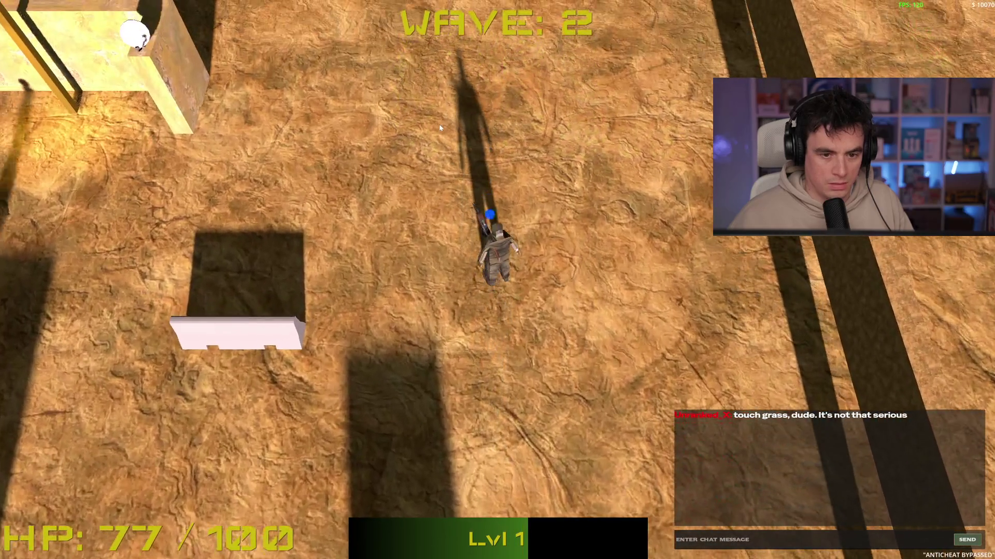
key("s")
key("a")
left_click(304, 239)
key("a")
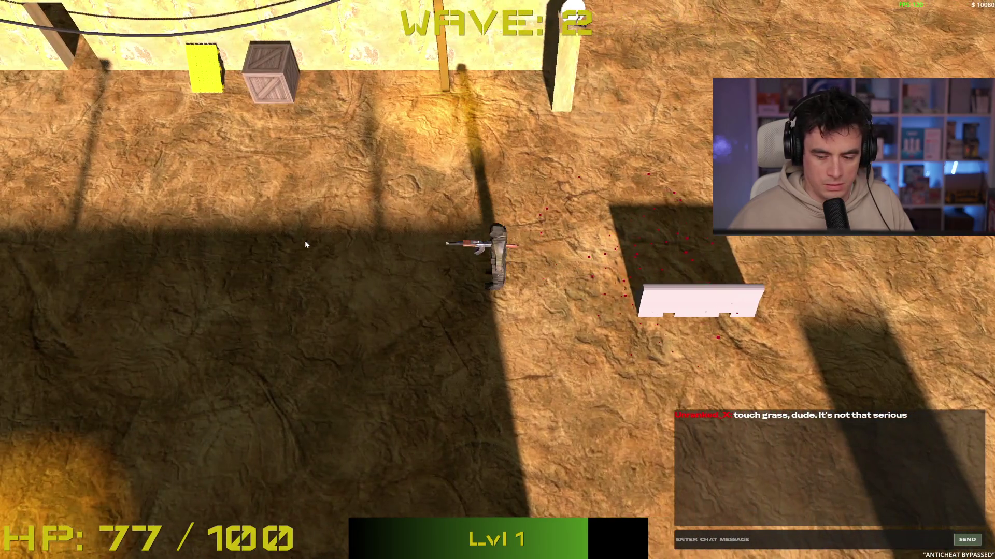
key("a")
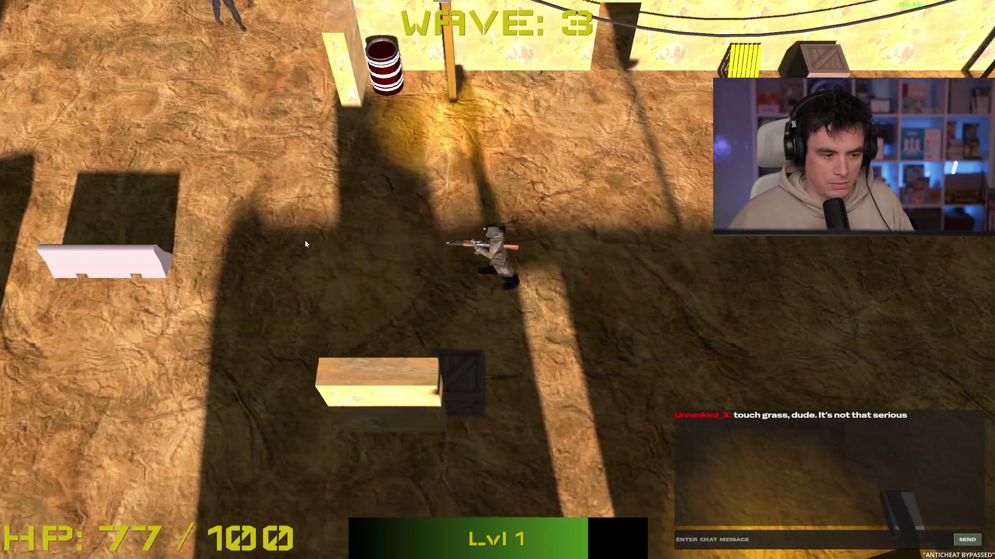
Fight through wave 3, dodging and shooting enemies, then collect the blue XP pickups.
key("d")
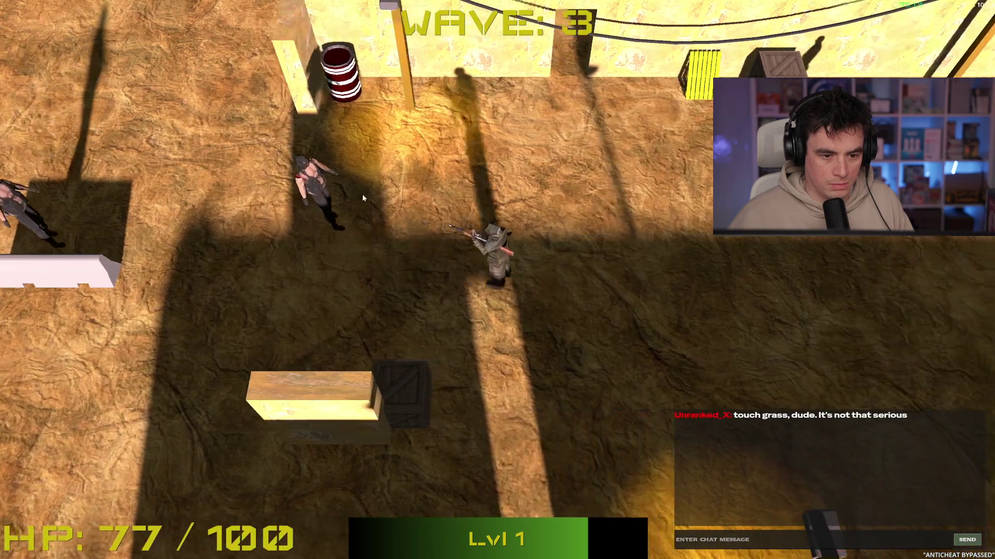
left_click(353, 200)
key("a")
key("w")
key("d")
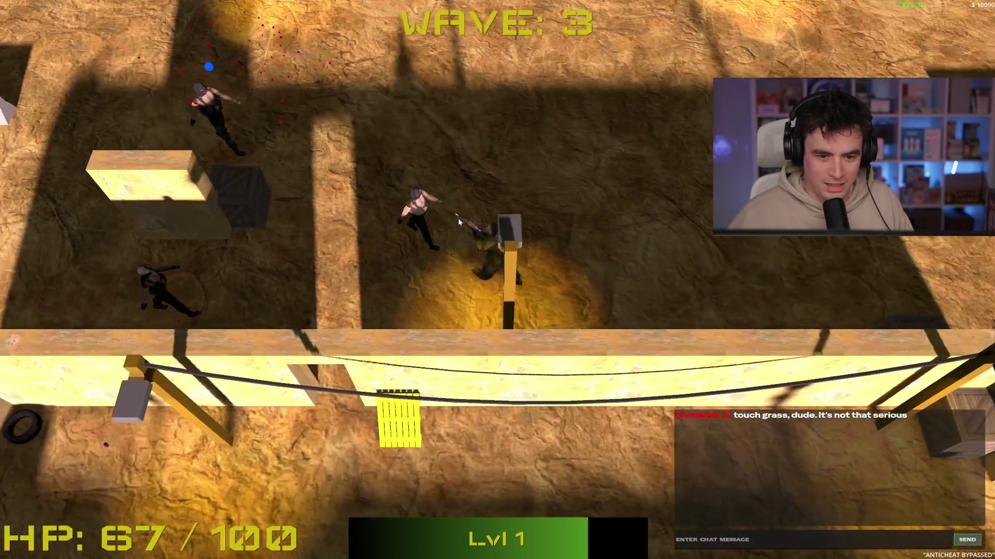
left_click(442, 261)
key("w")
key("d")
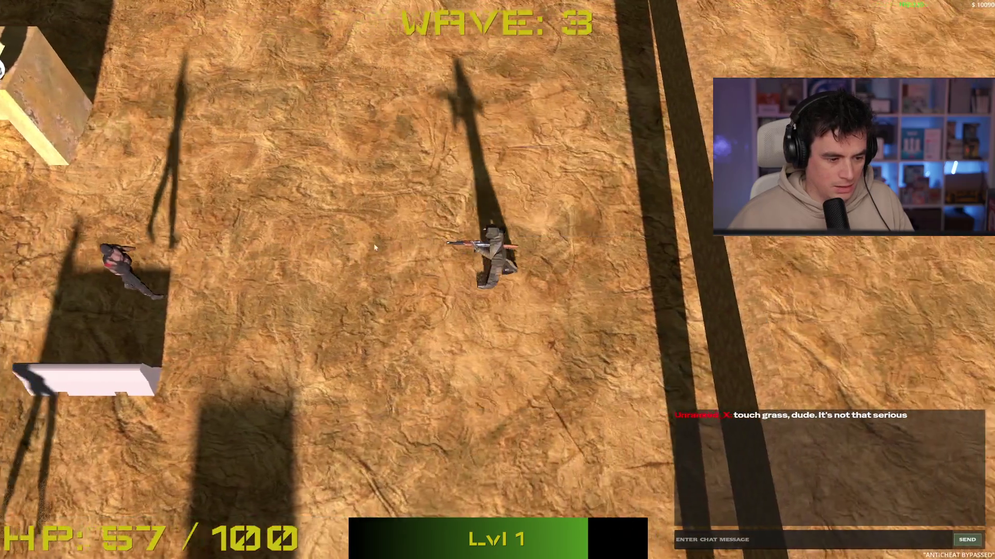
key("d")
left_click(365, 249)
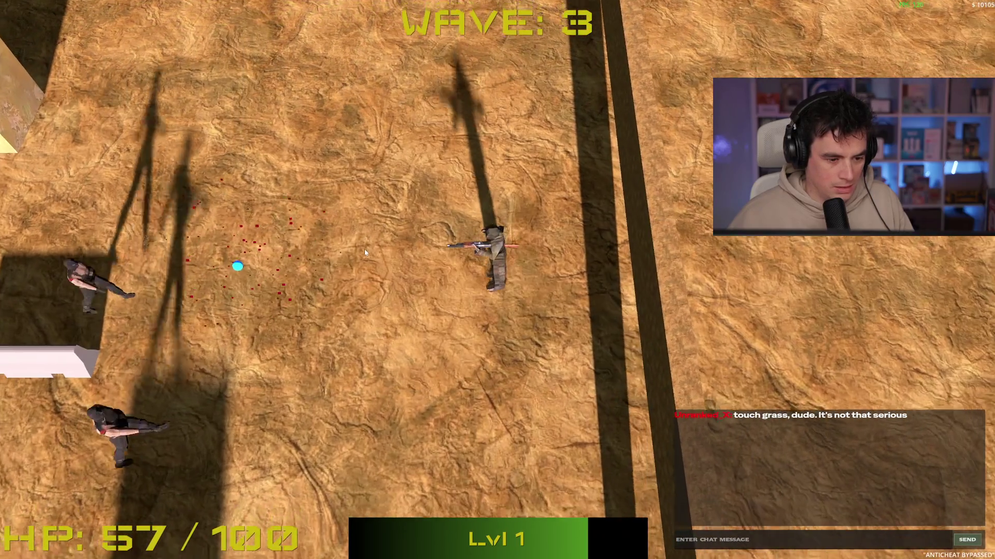
key("w")
key("a")
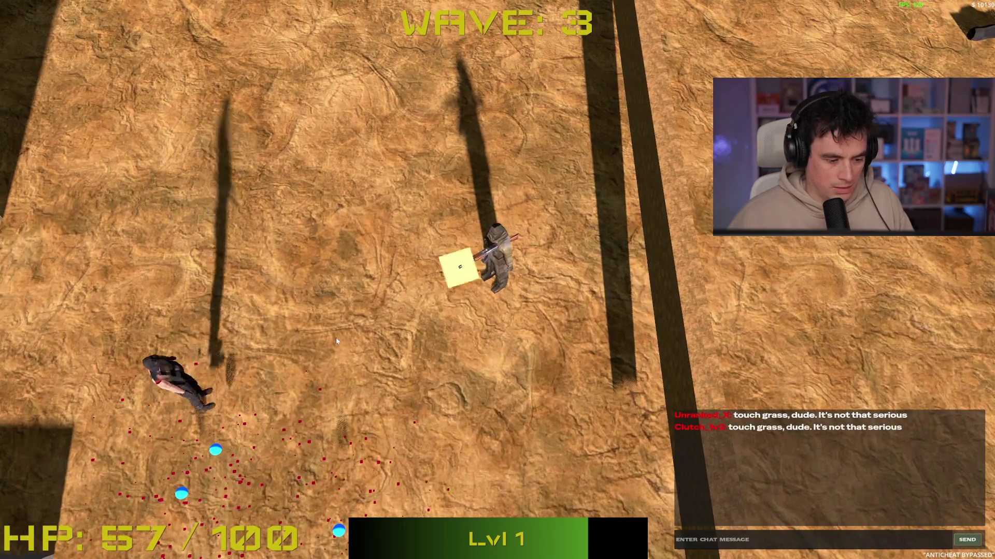
key("a")
key("s")
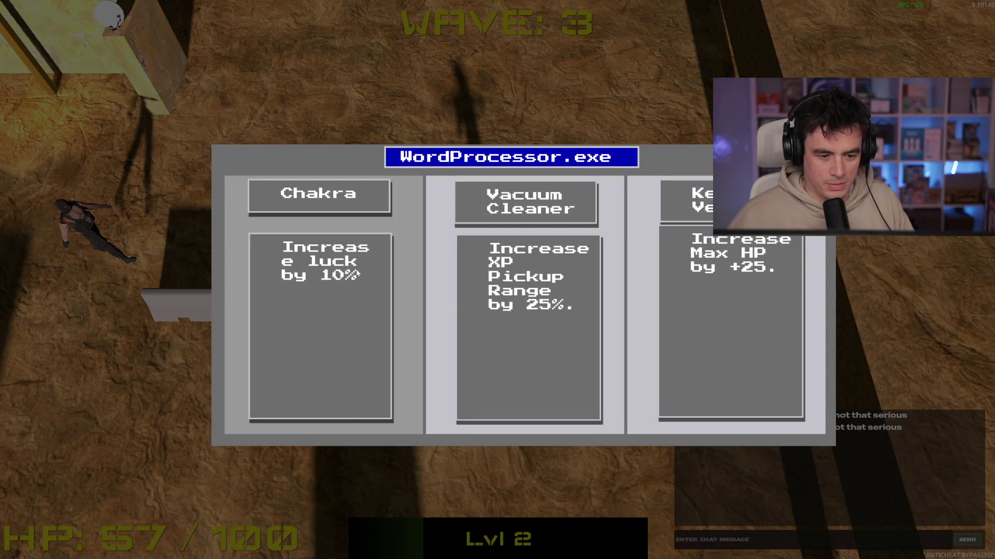
Take the Chakra luck upgrade and shoot the enemy near the walled buildings.
left_click(292, 225)
key("s")
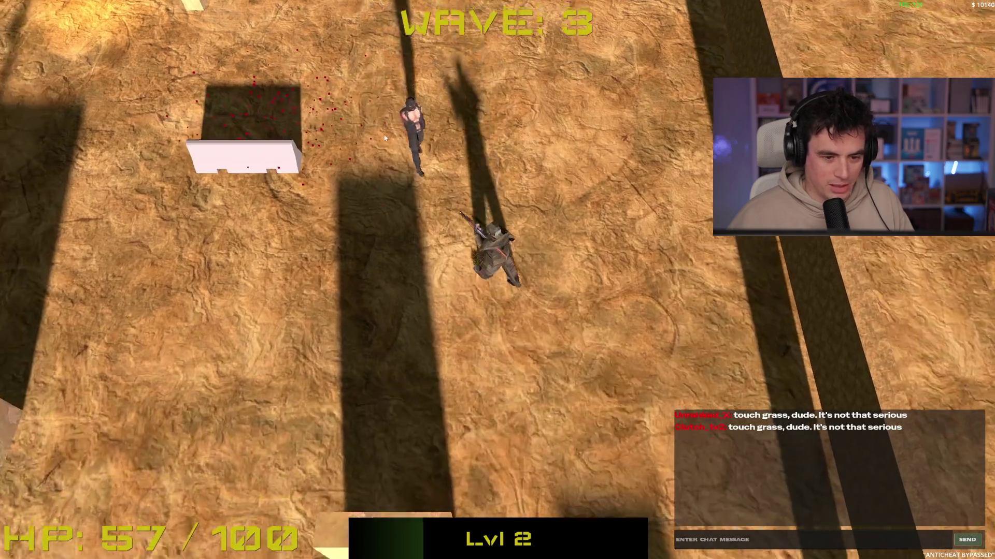
key("w")
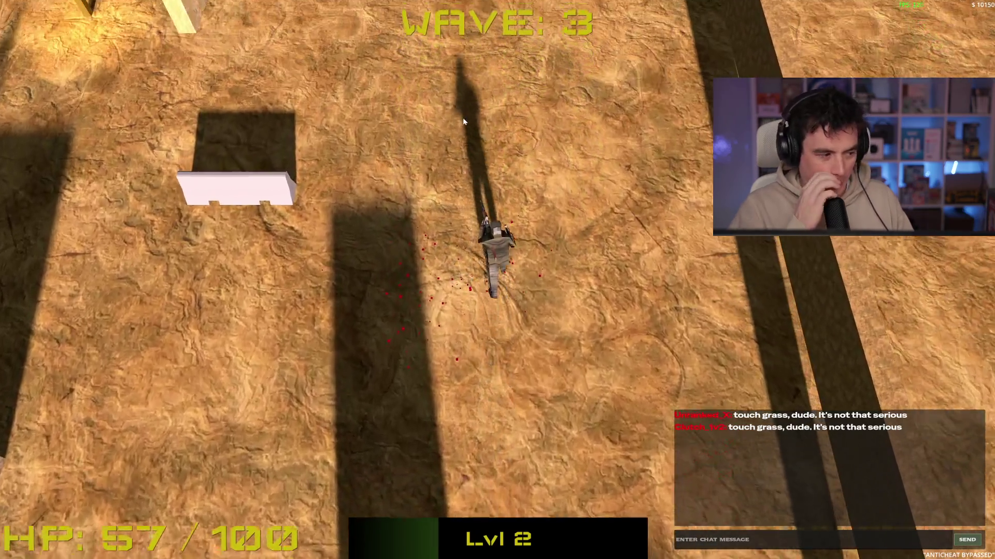
key("s")
key("s")
key("a")
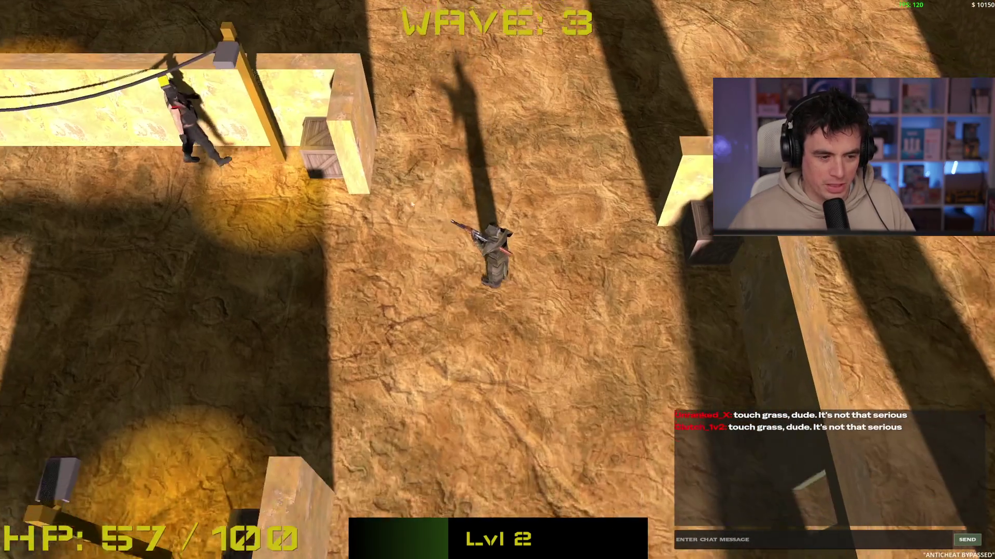
left_click(381, 165)
Move through the level past the long wall and crates toward the yellow wall.
key("a")
key("w")
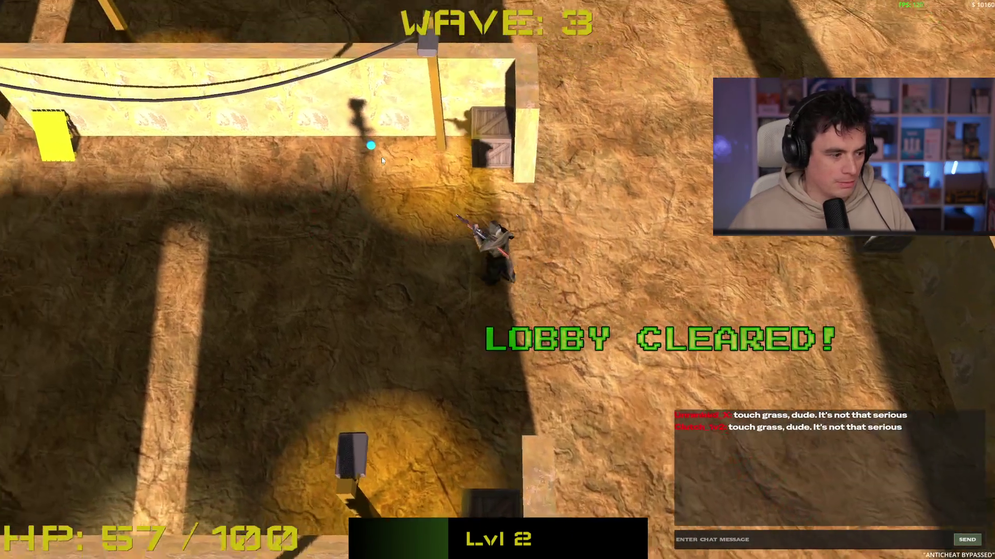
key("s")
key("a")
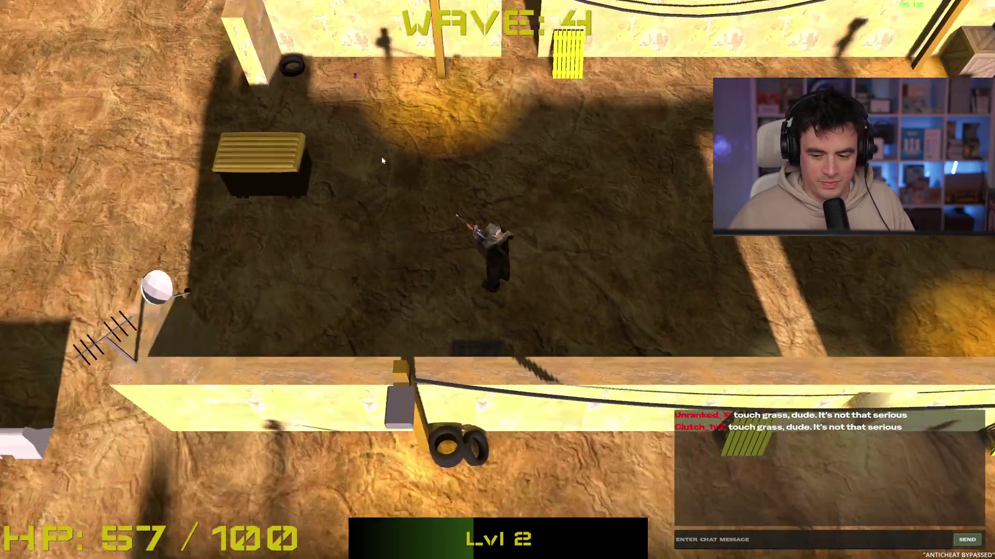
key("w")
key("a")
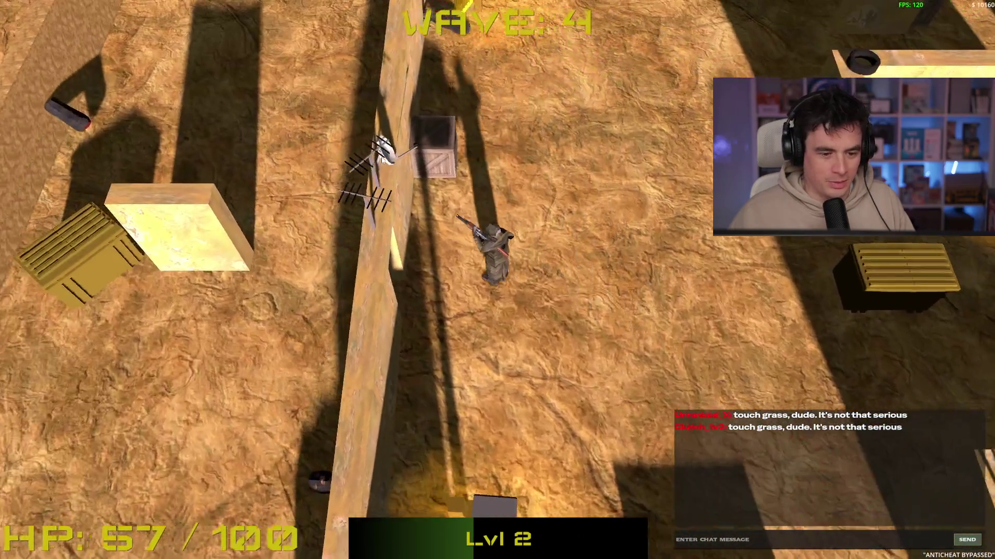
key("w")
key("a")
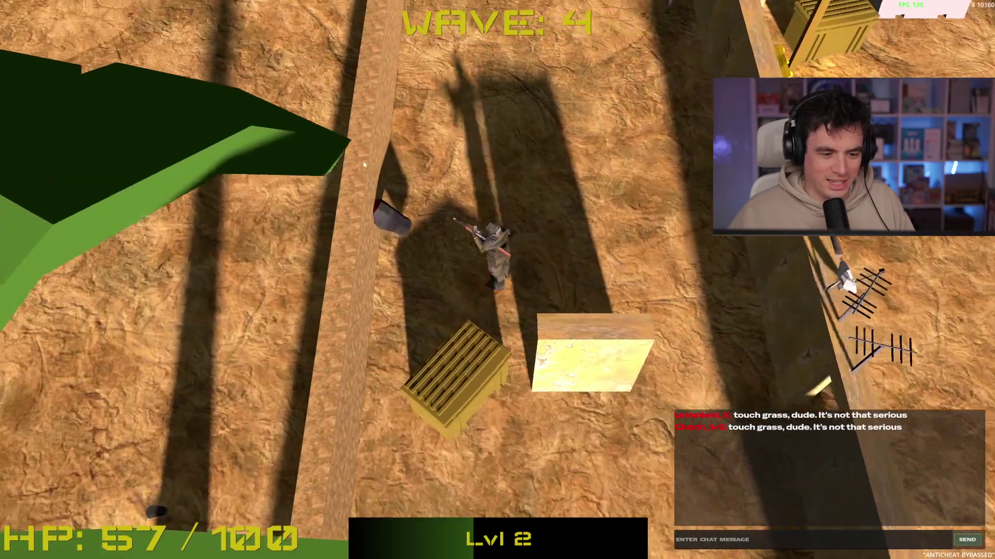
key("w")
key("s")
key("d")
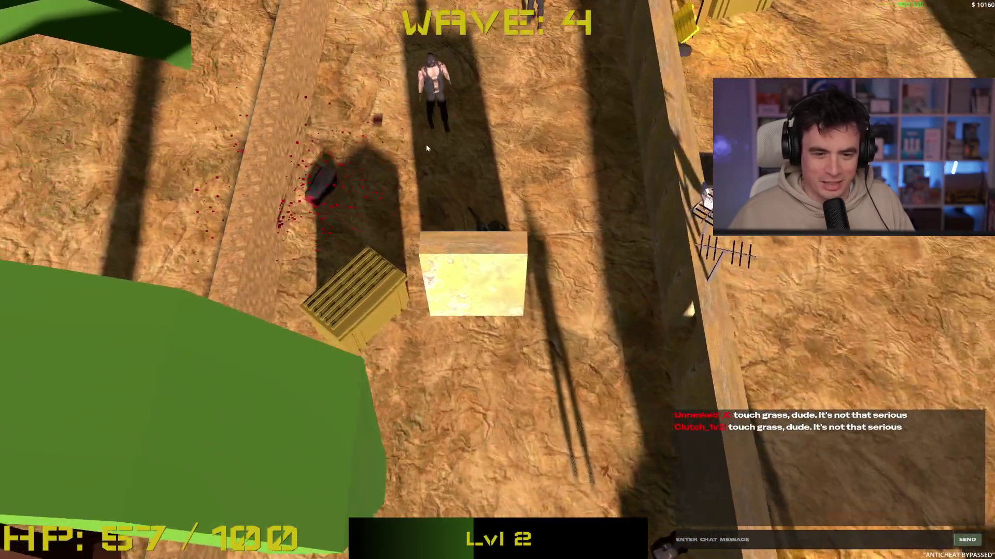
key("s")
key("w")
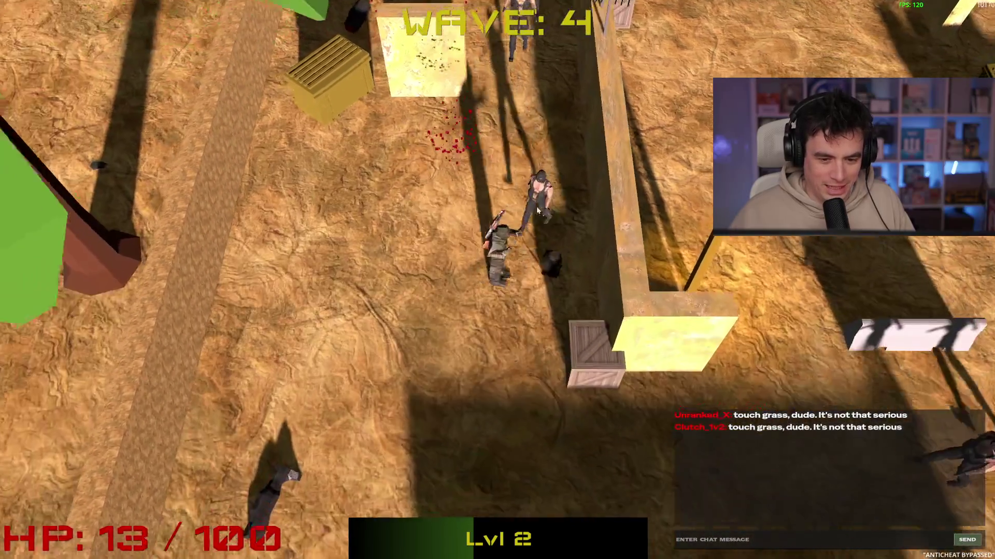
key("a")
key("s")
key("w")
Shoot the remaining enemies, including a headshot, until the lobby is cleared.
left_click(666, 105)
key("s")
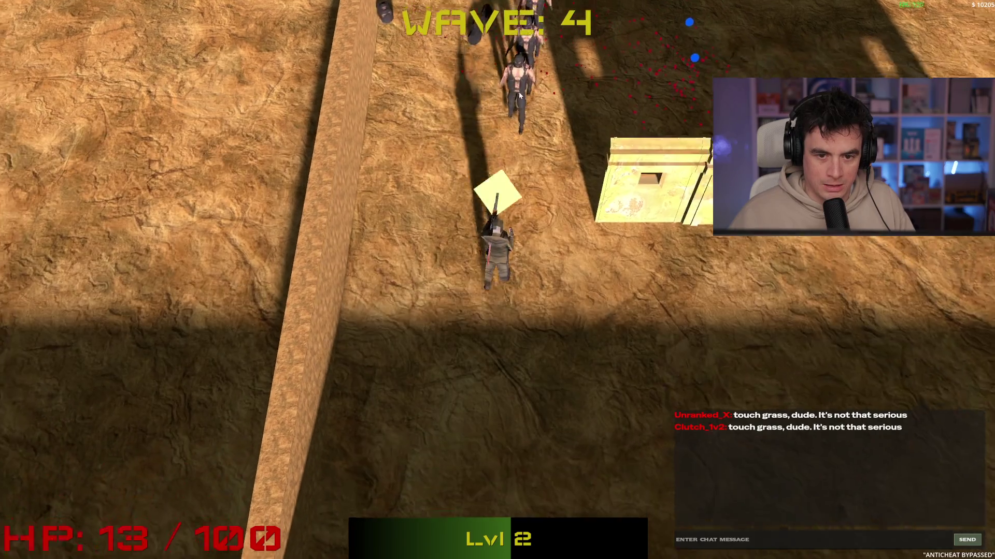
left_click(499, 97)
key("w")
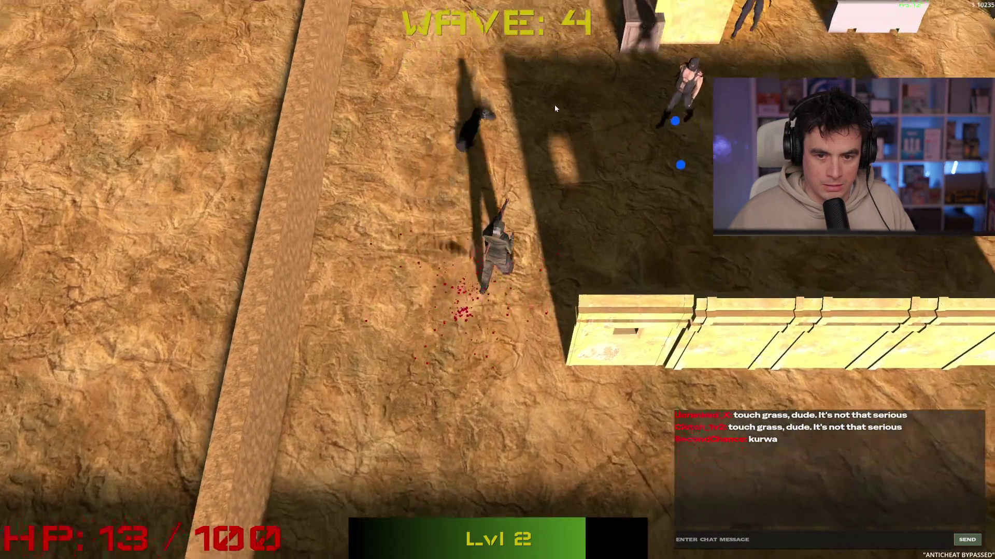
left_click(599, 133)
key("s")
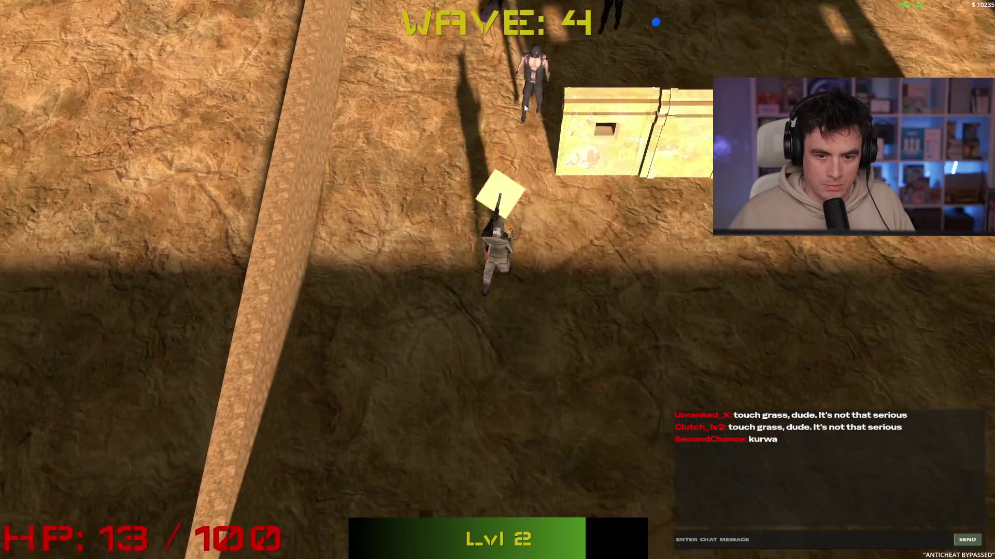
left_click(520, 98)
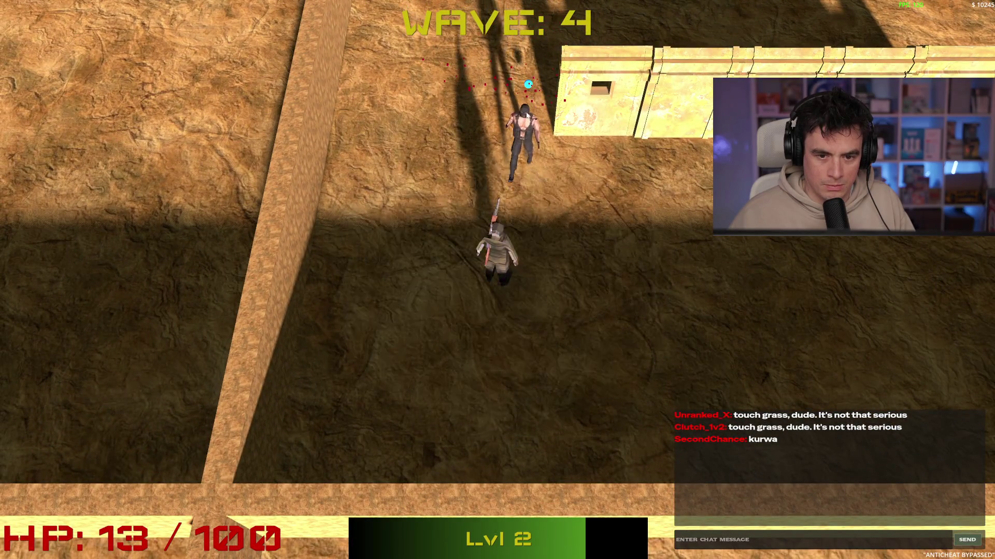
key("d")
left_click(383, 204)
key("d")
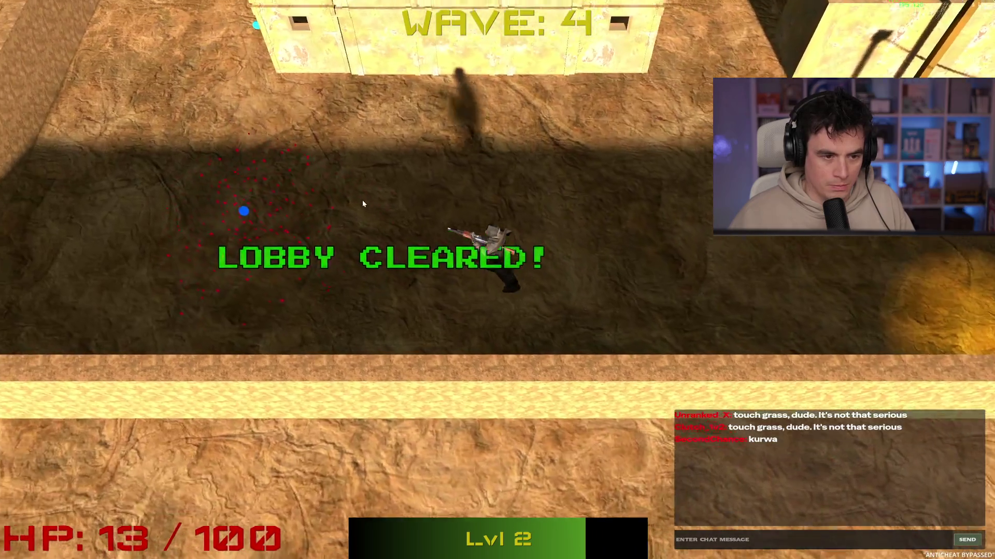
key("w")
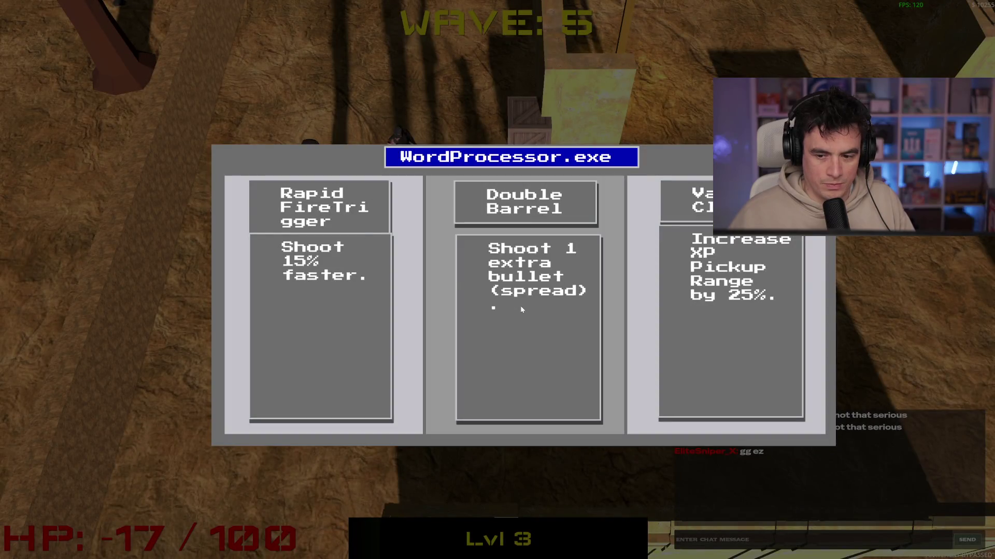
Pick the Double Barrel upgrade, Rage Quit from Game Over, and quit to the editor.
left_click(520, 306)
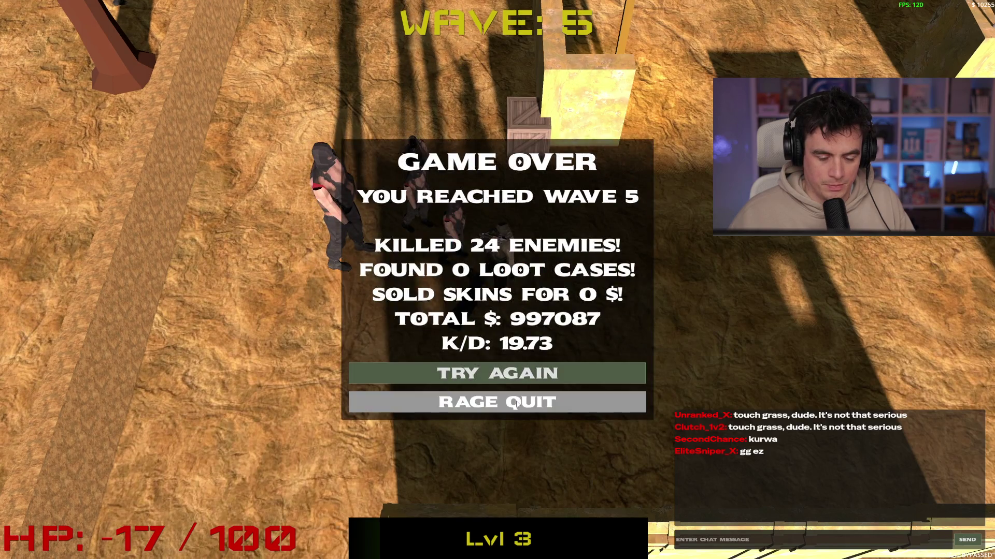
left_click(517, 403)
left_click(838, 502)
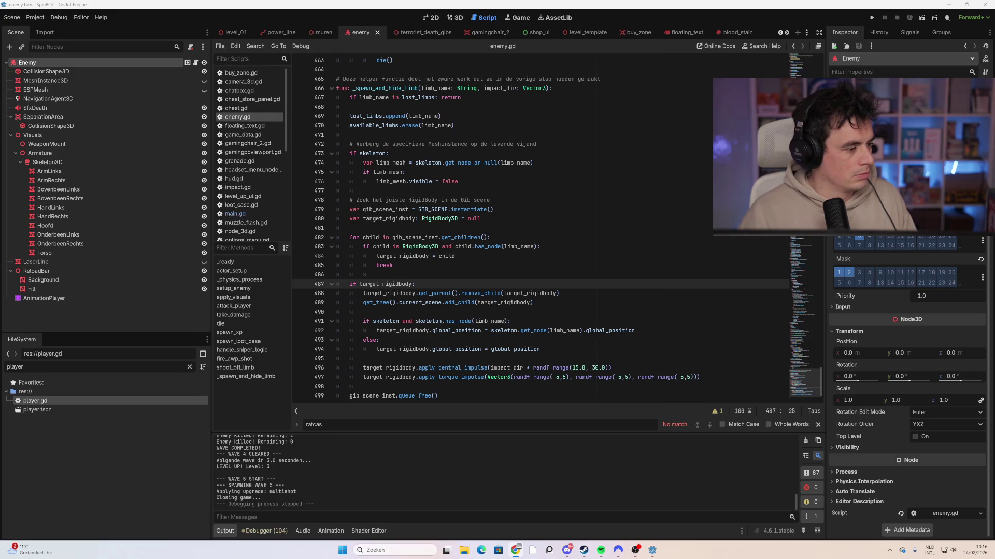
Place the caret on line 491 of enemy.gd and relaunch the game with F5.
left_click(428, 321)
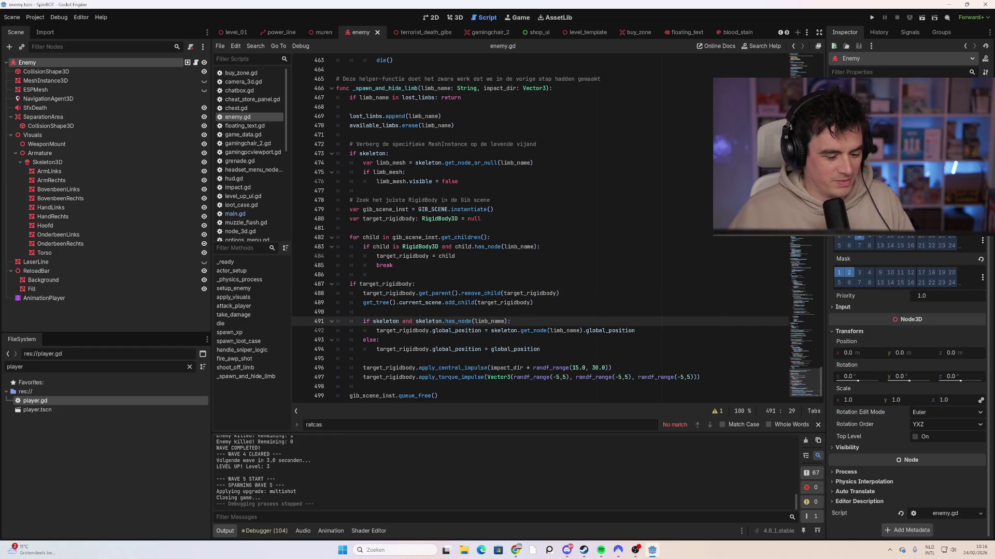
key("F5")
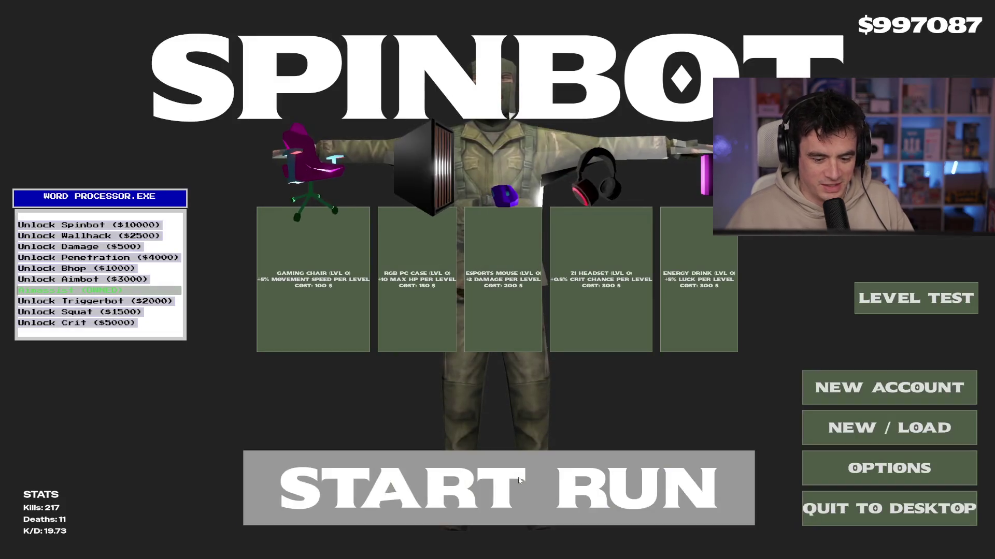
Start a new run, collect the $80 loot crate, and shoot the nearby and magenta enemies.
left_click(508, 485)
key("w")
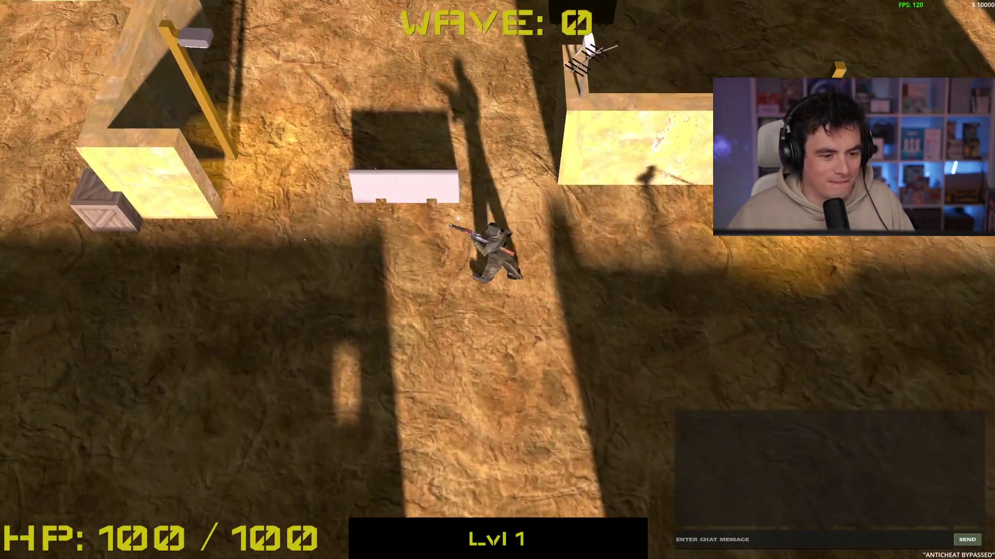
key("w")
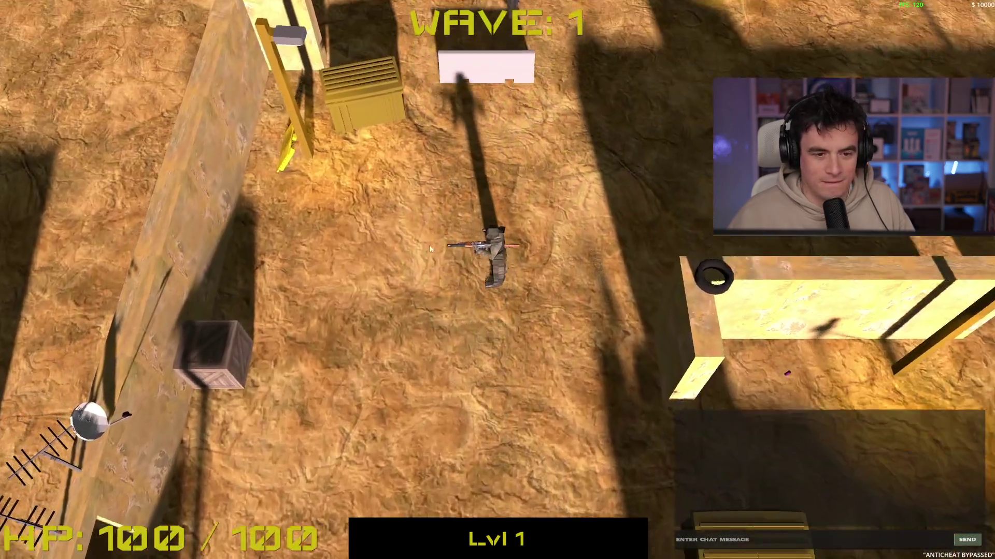
key("space")
key("w")
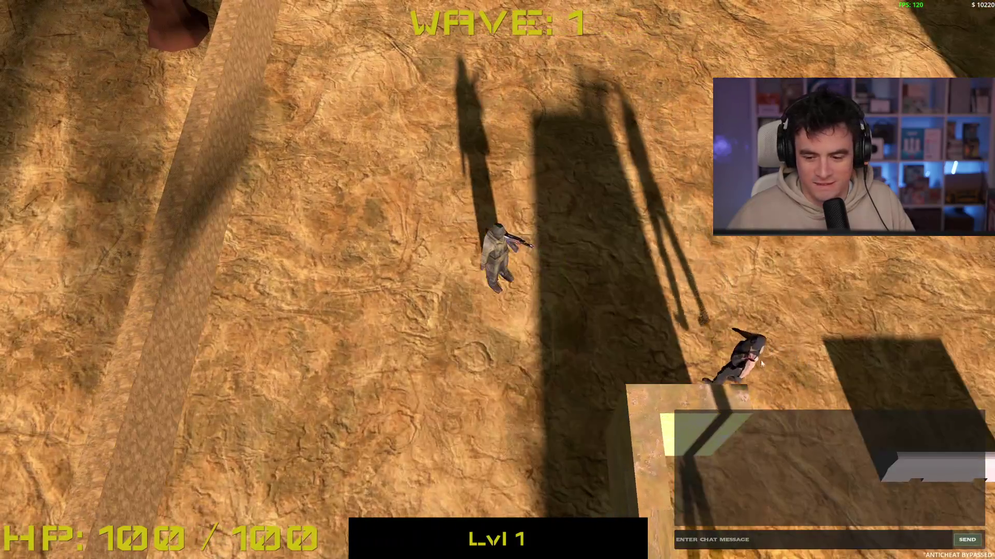
left_click(762, 347)
key("d")
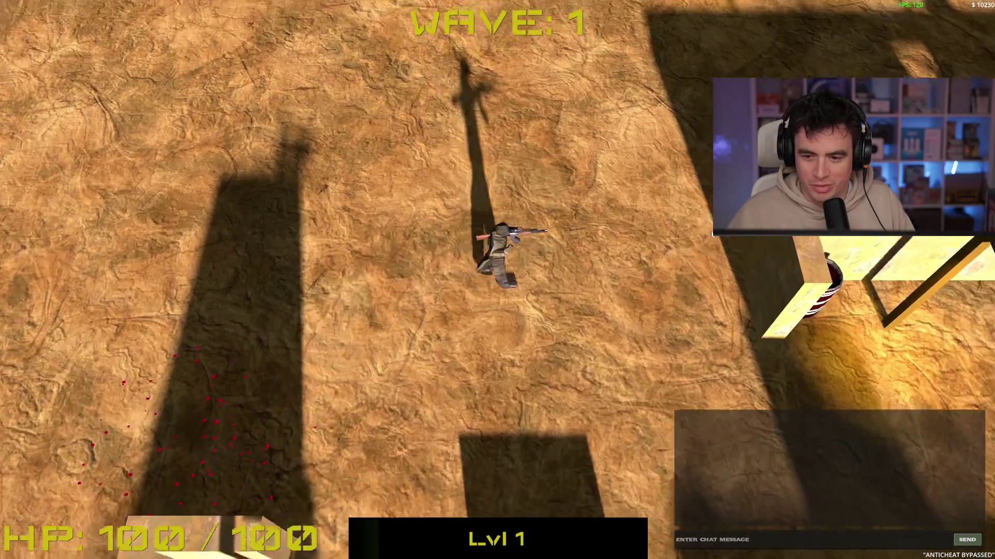
key("d")
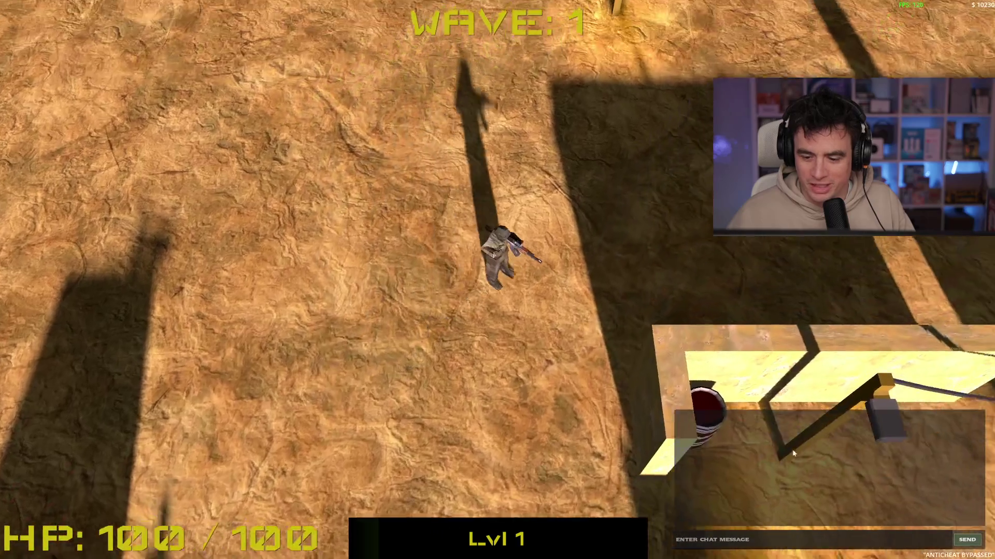
key("d")
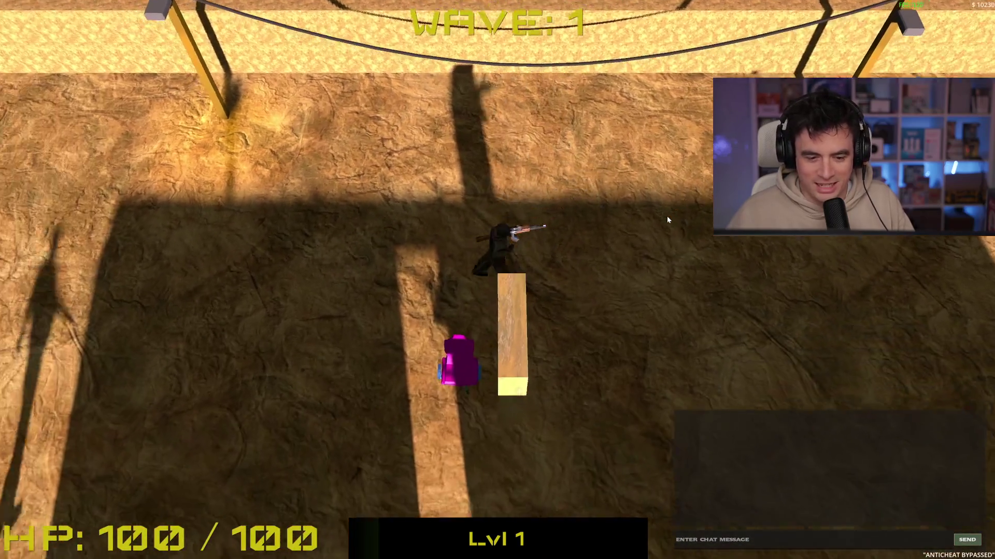
left_click(666, 216)
Move south-west past the long wall to the crates and shoot the enemy on the right.
key("w")
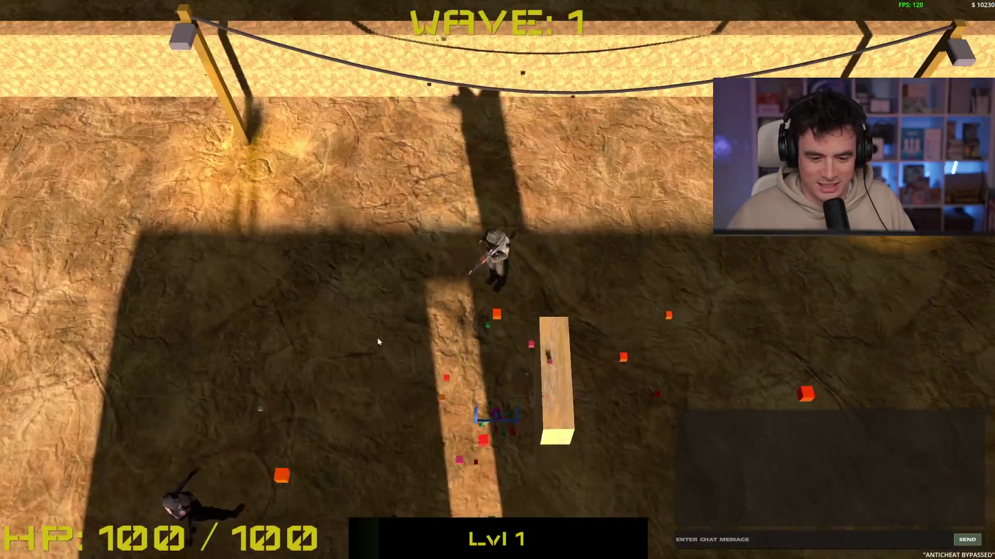
key("a")
key("s")
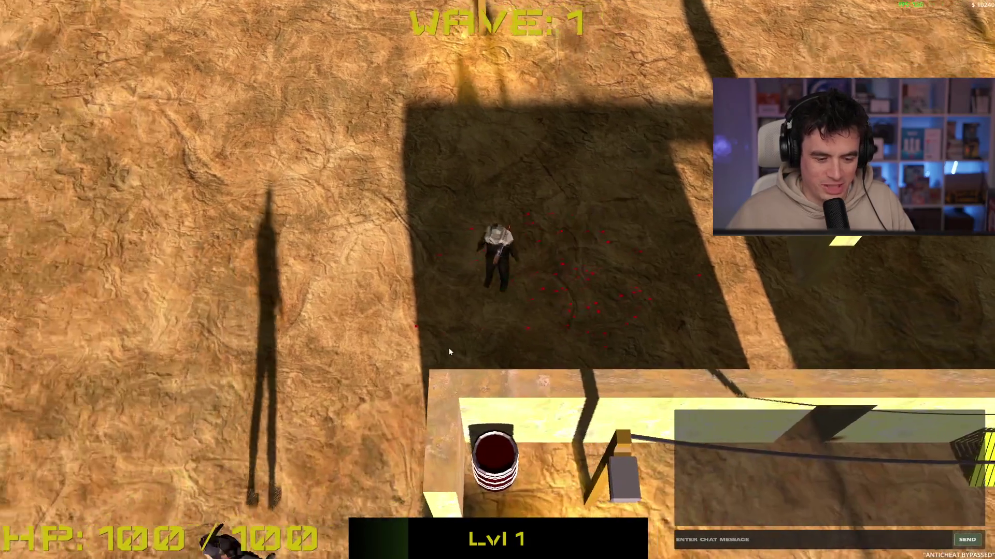
key("a")
key("s")
key("a")
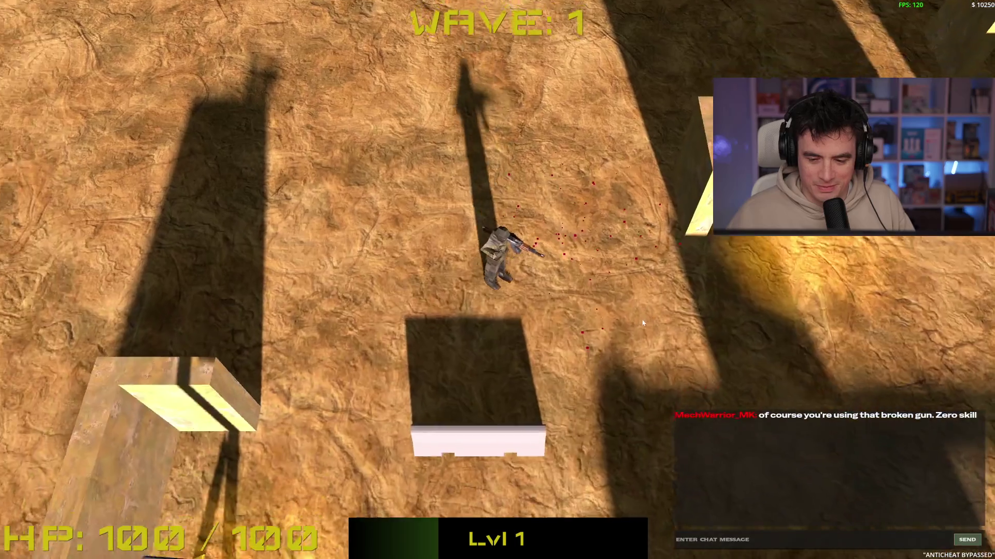
key("s")
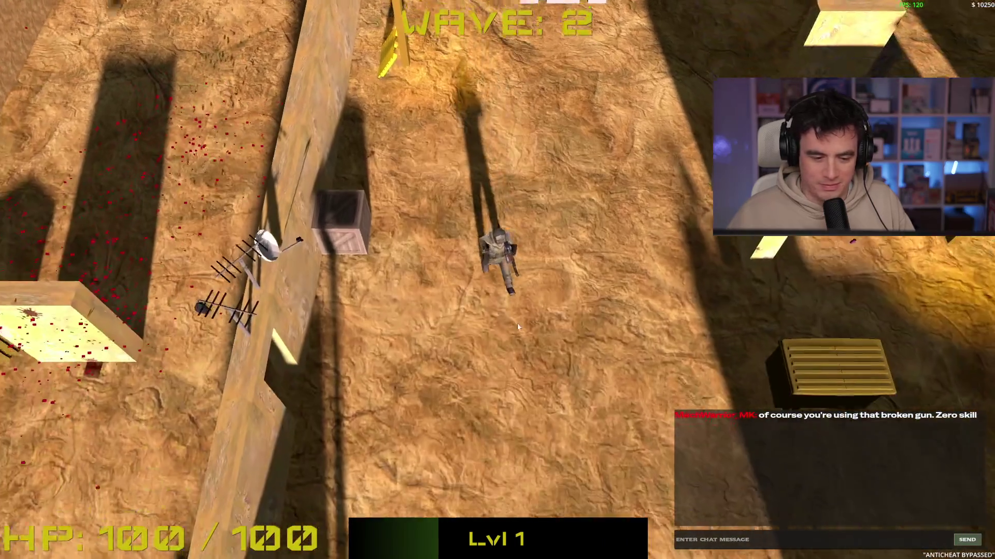
key("w")
key("s")
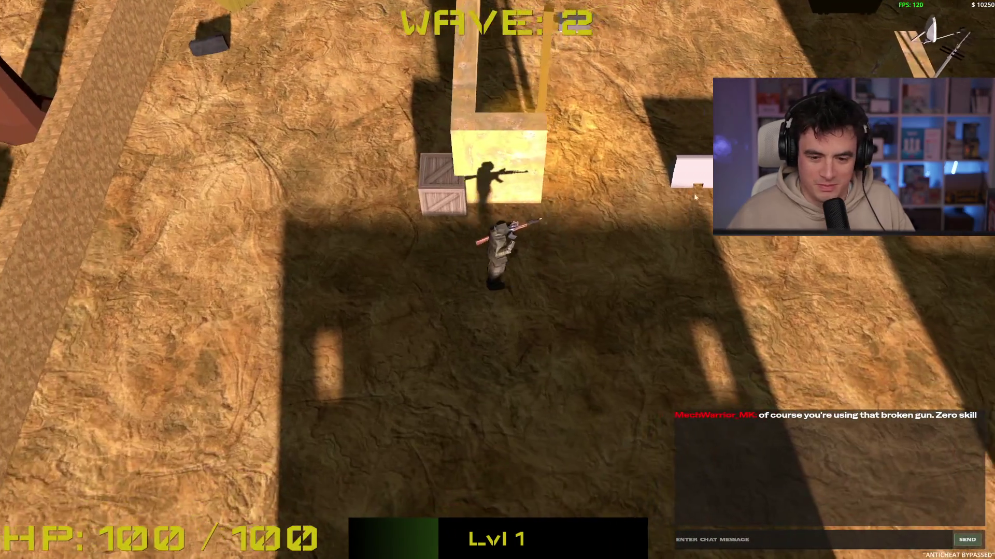
key("d")
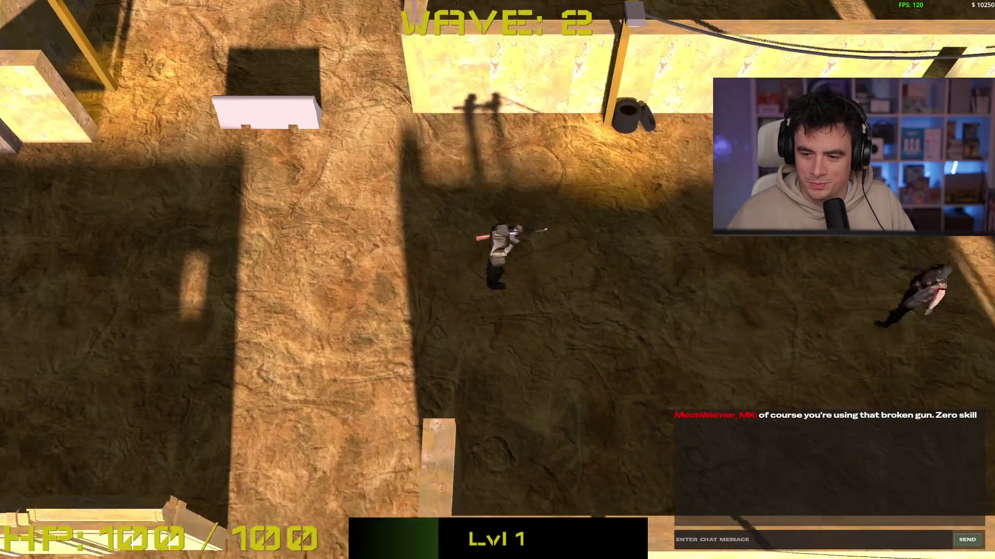
left_click(829, 298)
key("a")
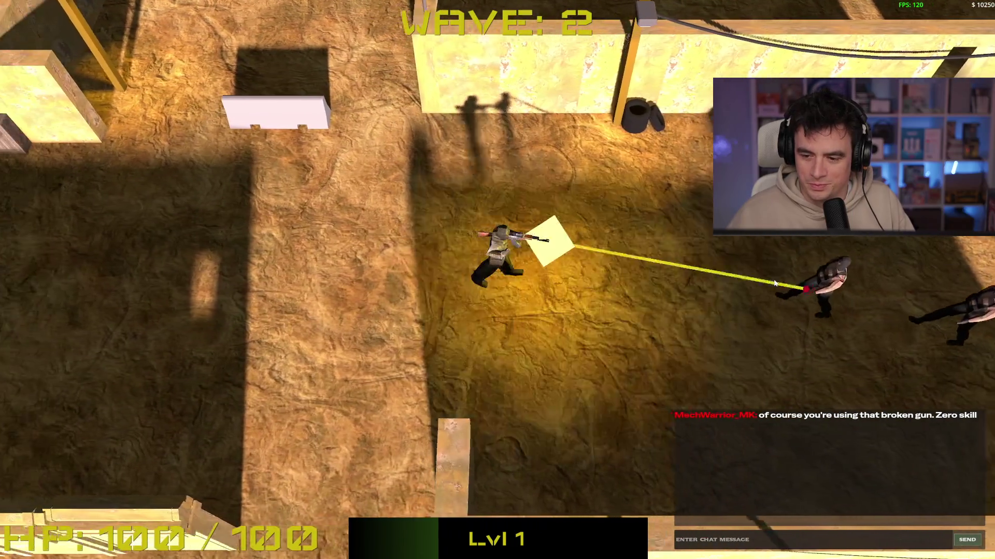
Collect the blue orbs, shoot the last enemies to clear the lobby, then stop the game with F8.
key("d")
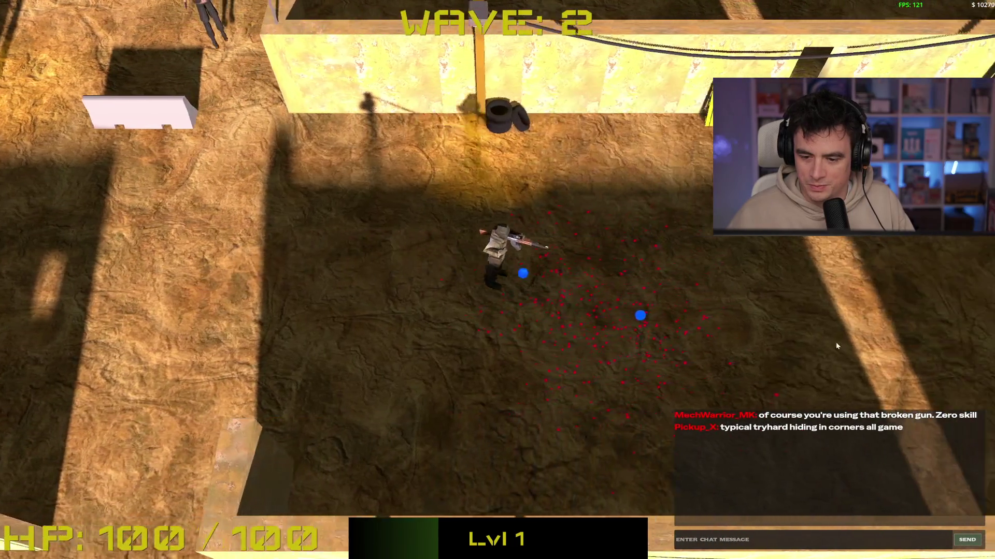
key("a")
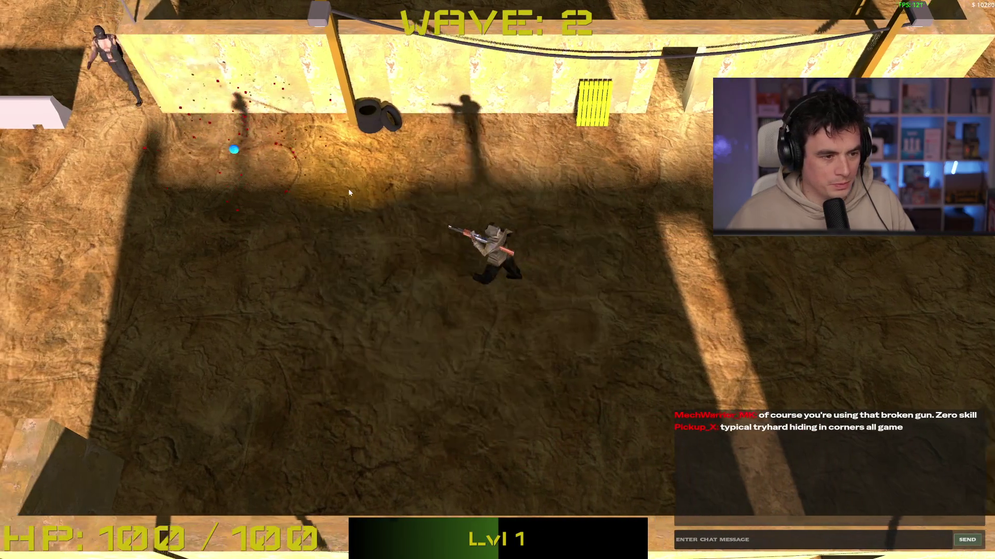
key("w")
left_click(549, 188)
key("a")
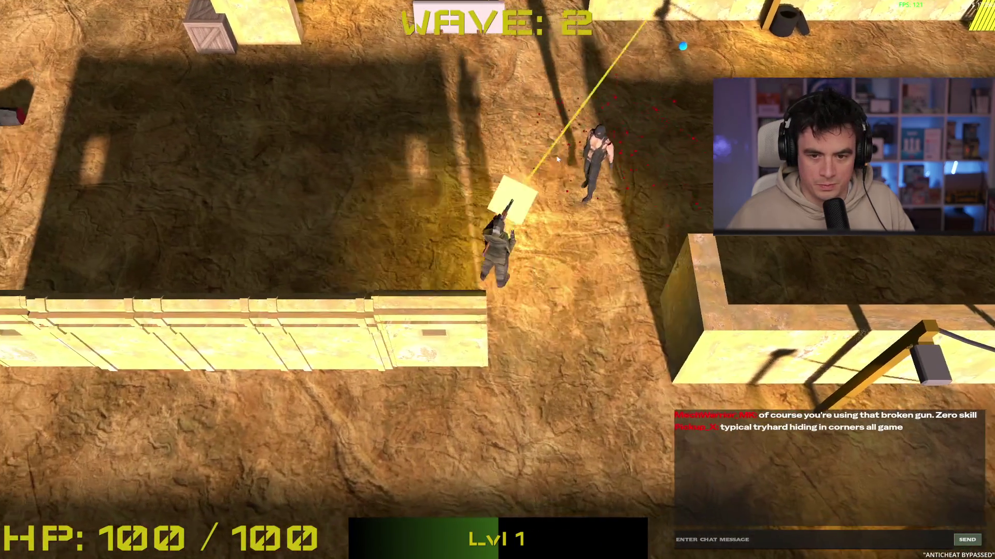
key("w")
key("w")
key("a")
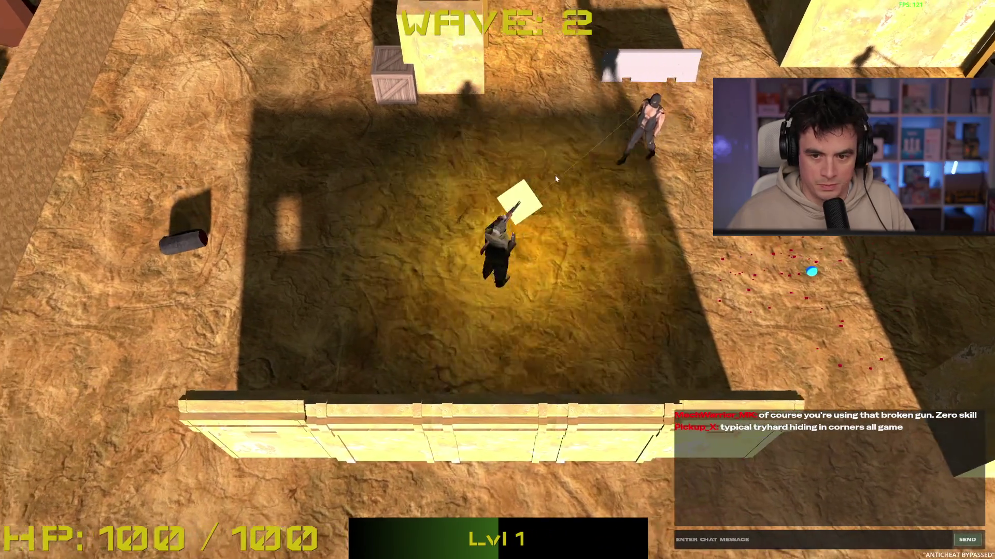
left_click(555, 175)
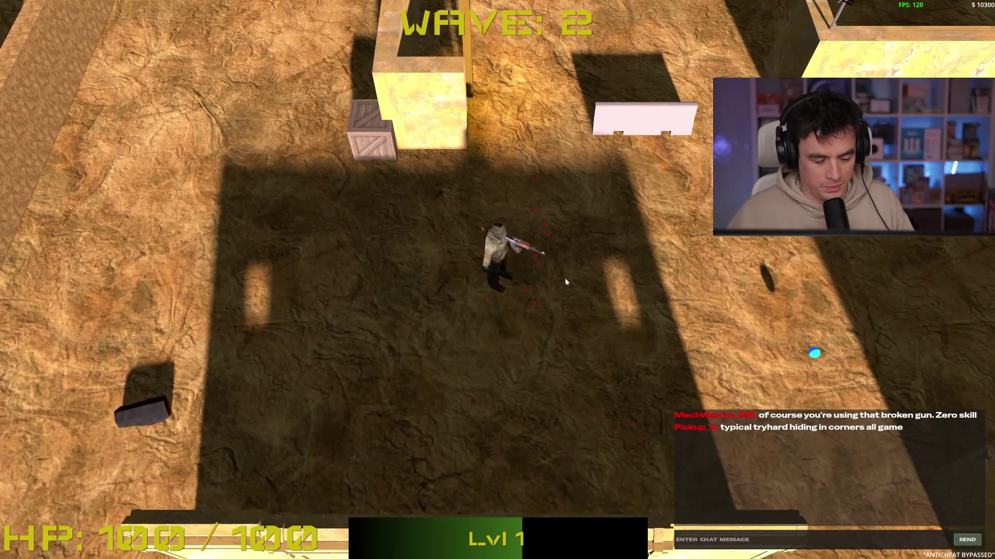
key("F8")
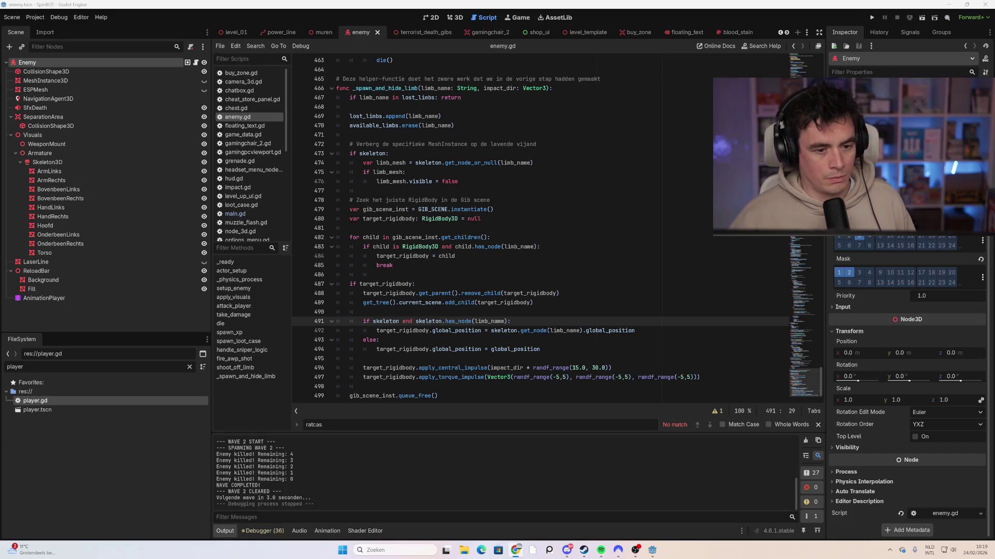
Place the caret on line 483, then in the new run shoot the first enemy ahead.
left_click(477, 247)
left_click_drag(821, 373, 808, 239)
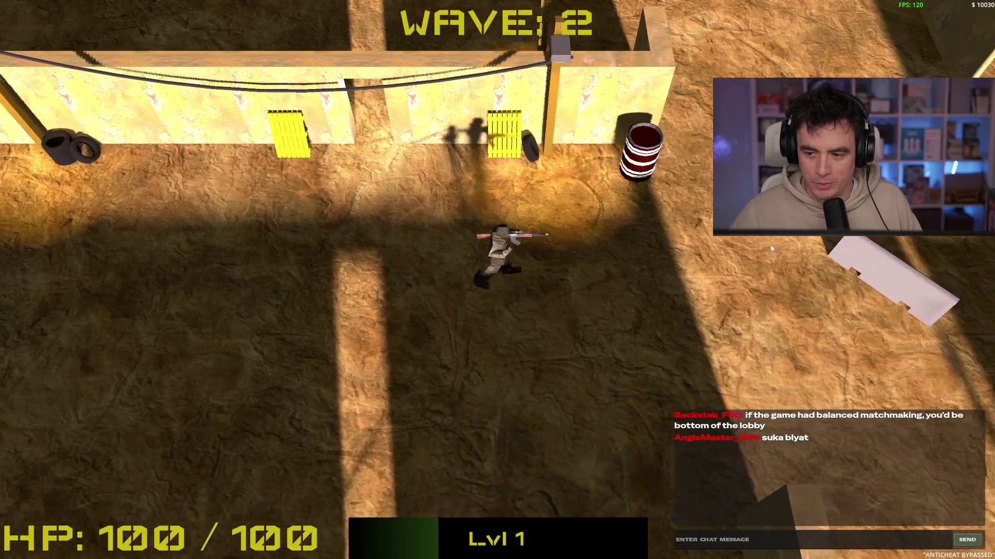
key("w")
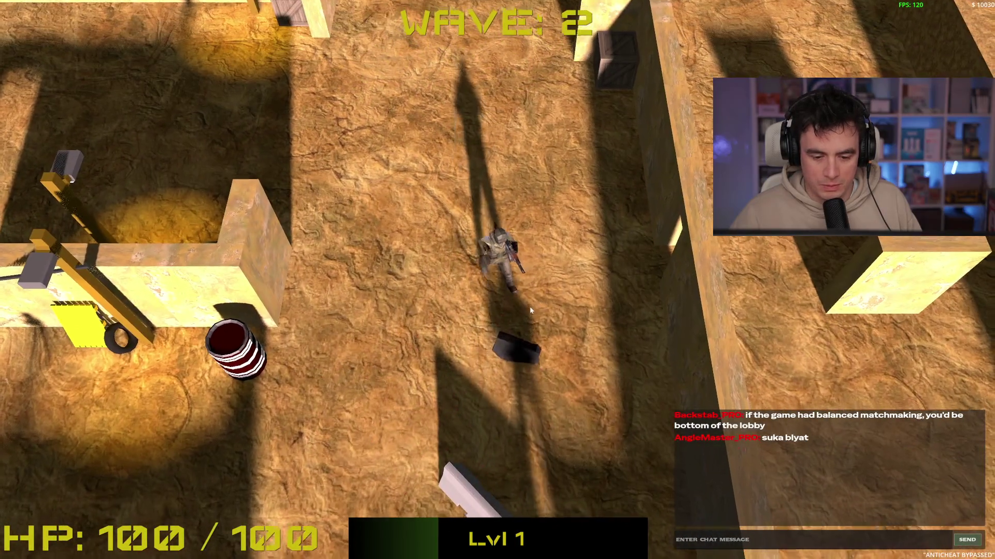
key("a+s")
key("s")
left_click(505, 99)
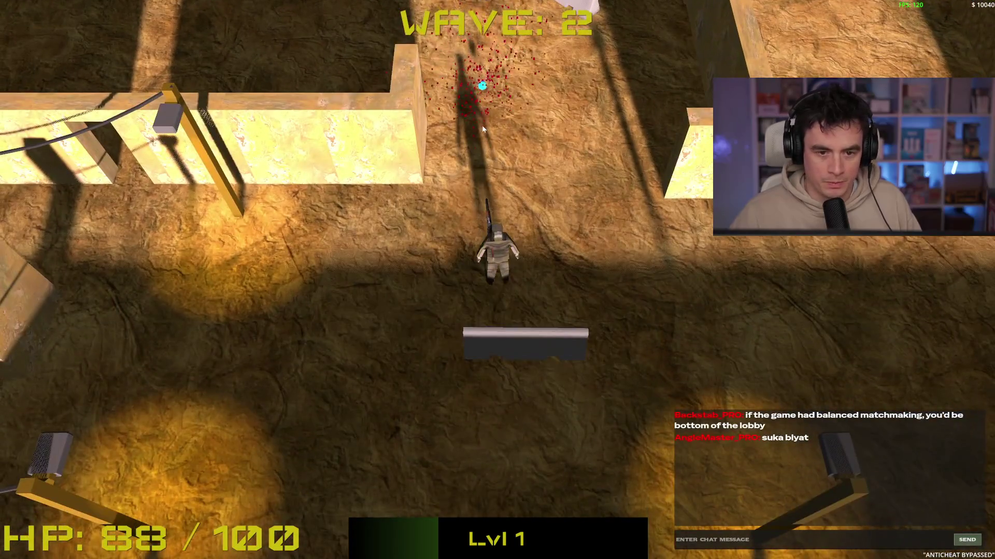
Move up and down the arena to the vertical wall, shooting nearby and left-side enemies.
key("w")
left_click(506, 67)
key("s")
key("d")
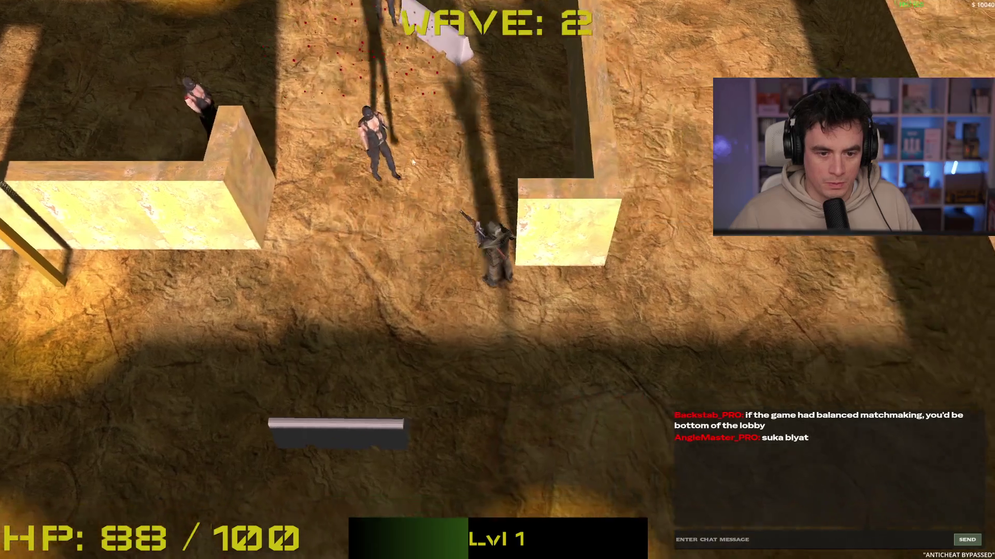
key("s")
key("w")
key("d")
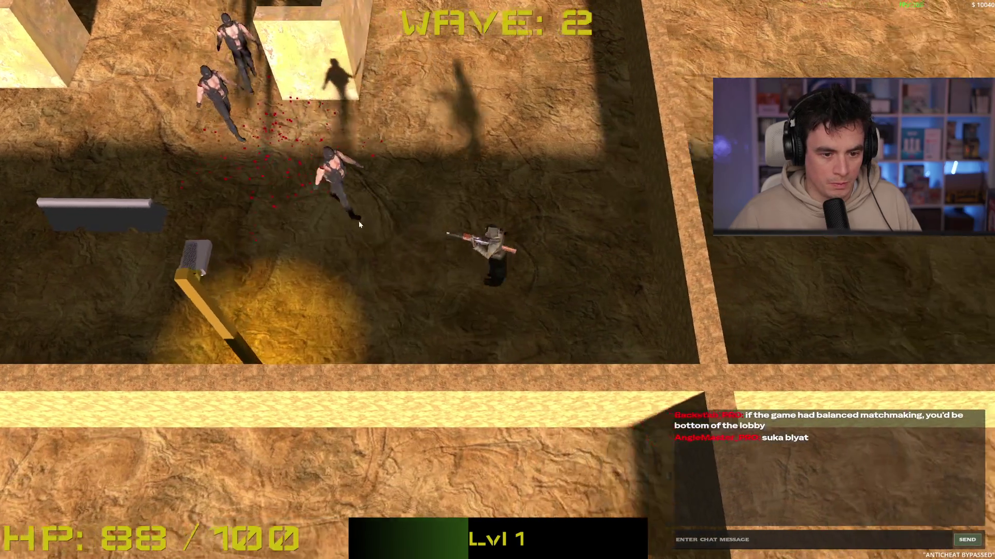
left_click(276, 309)
key("w")
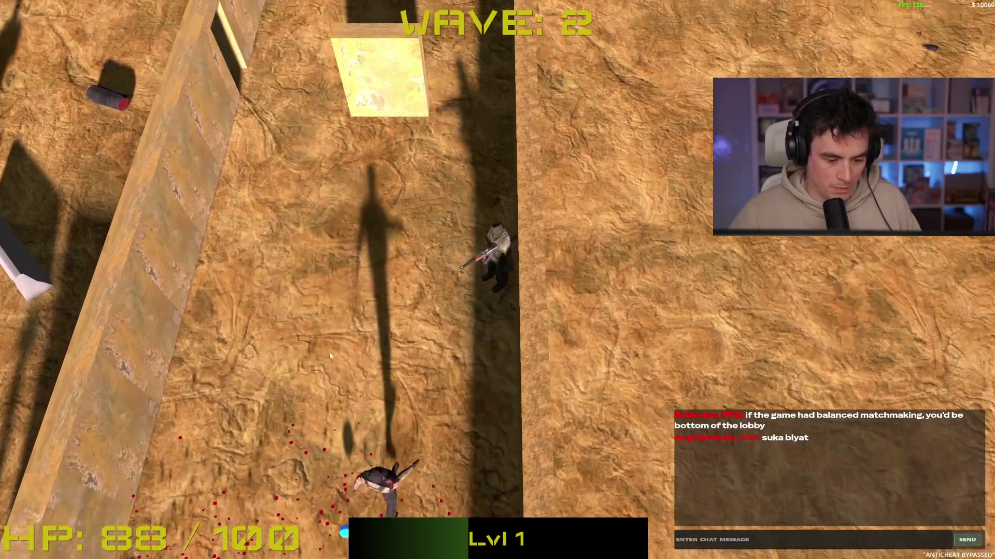
left_click(463, 379)
Work through the maze to the crate area and shoot the remaining soldiers, ending at 76/100 HP.
key("a")
key("w")
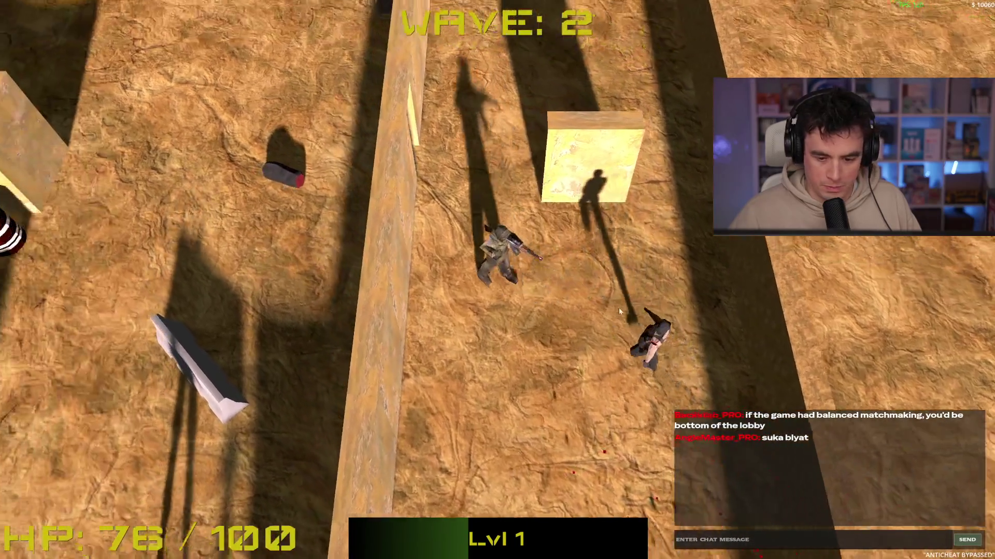
key("d")
key("w")
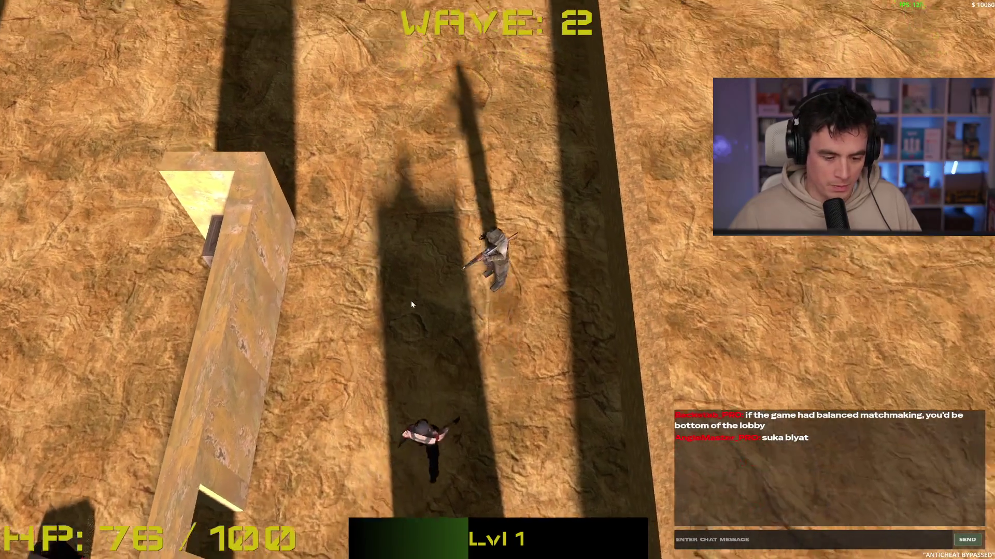
key("a")
key("a")
key("w")
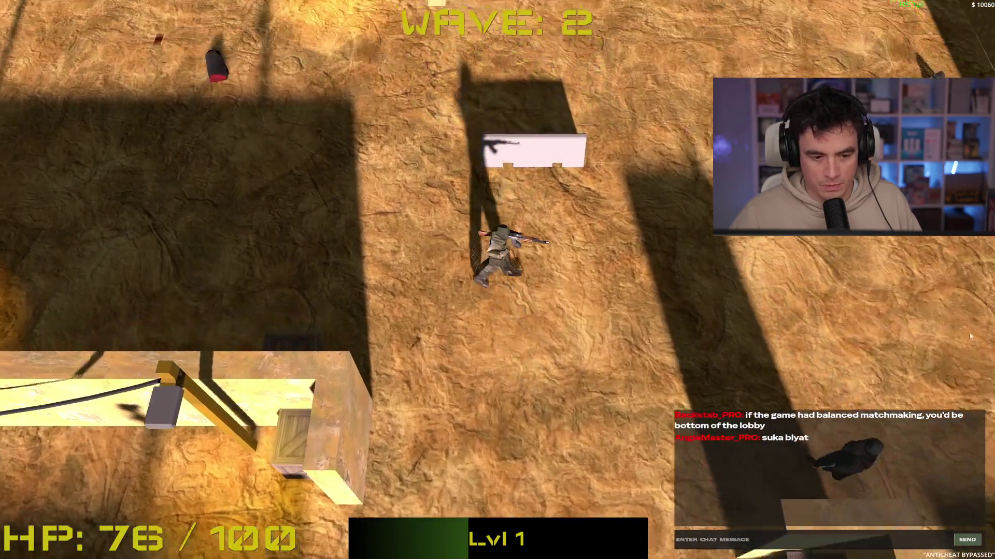
key("a")
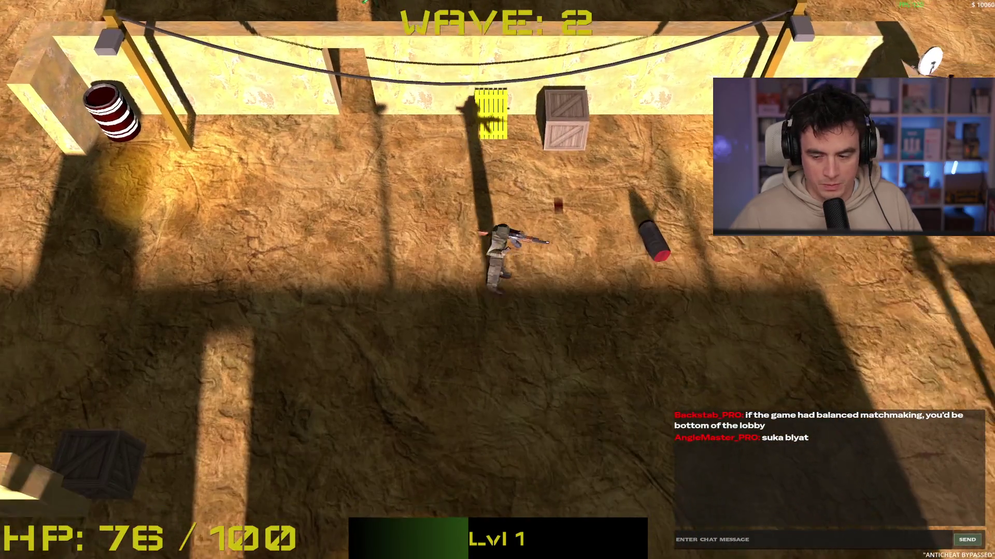
key("s")
left_click(883, 315)
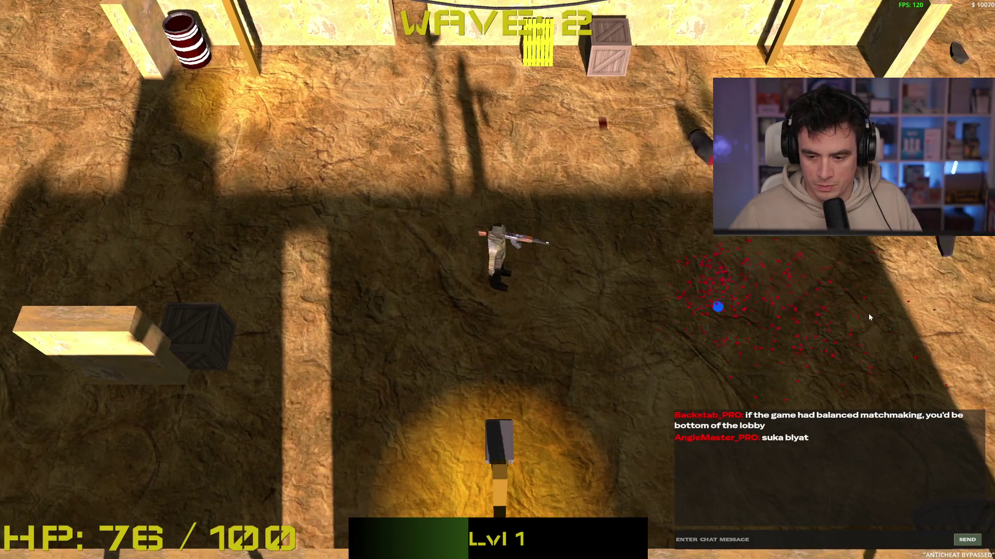
key("d")
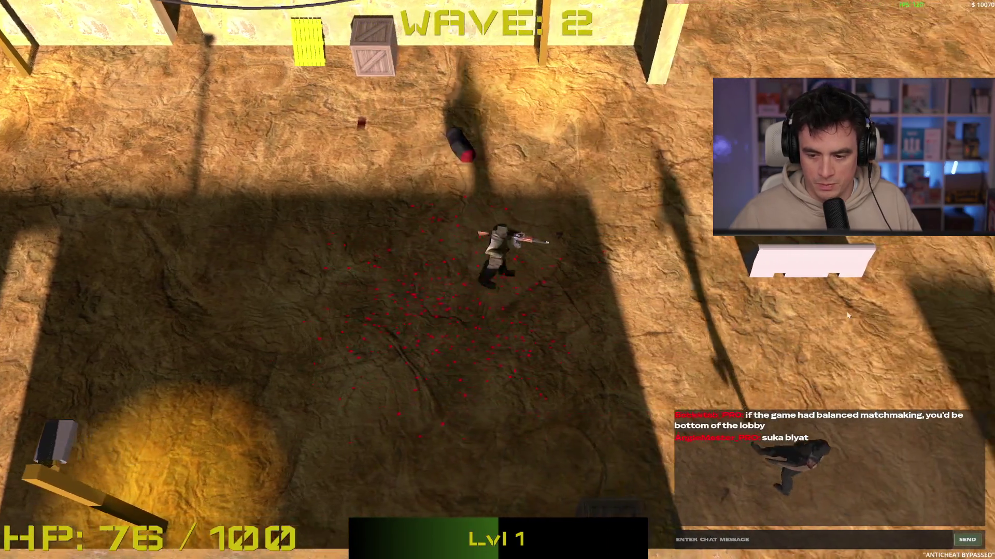
key("a")
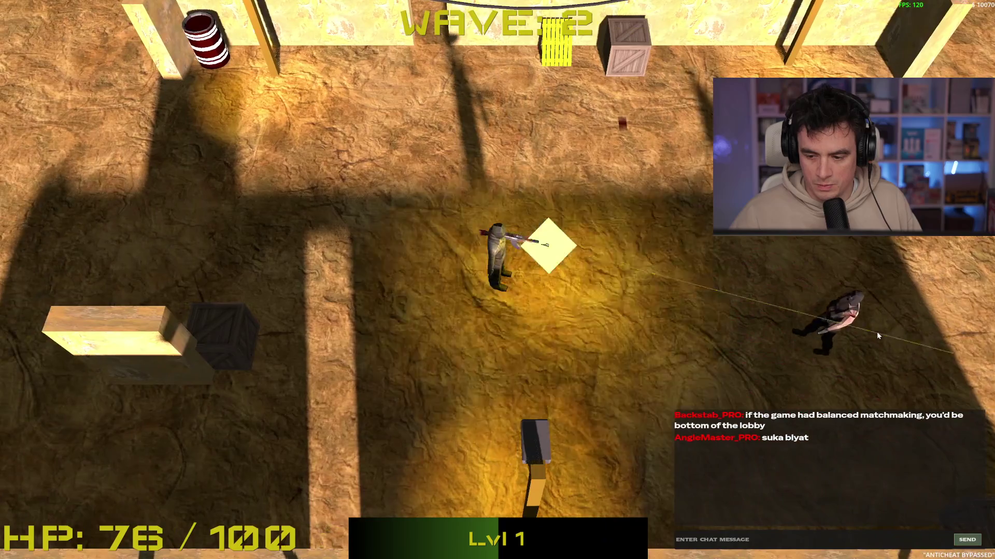
left_click(879, 326)
Move around the map as wave 3 spawns, shooting the nearest enemies.
key("d")
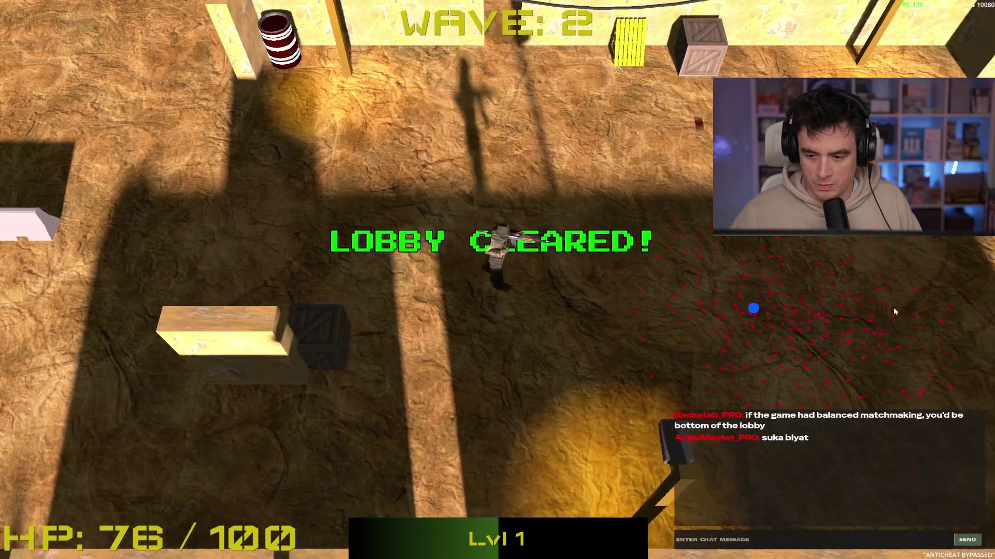
key("w")
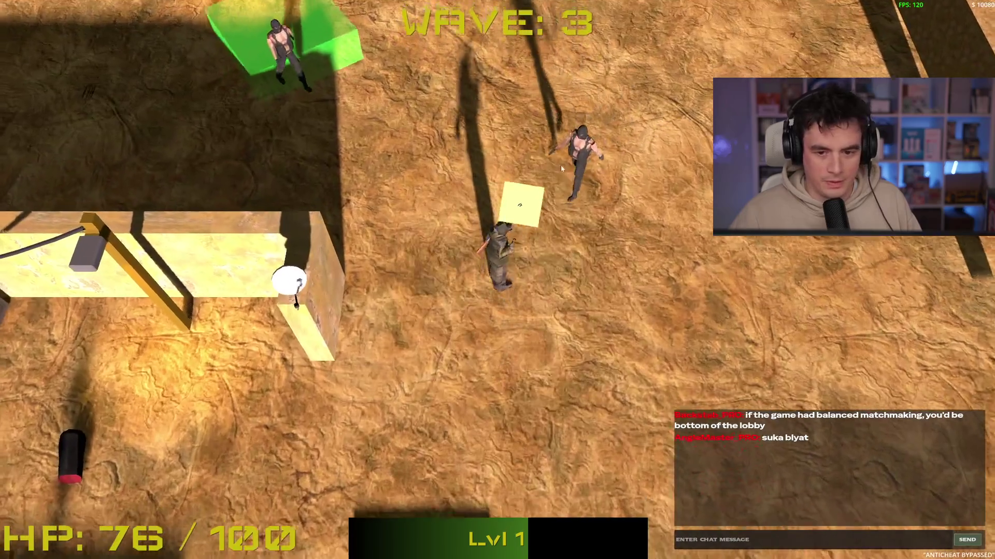
key("s")
left_click(419, 149)
key("d")
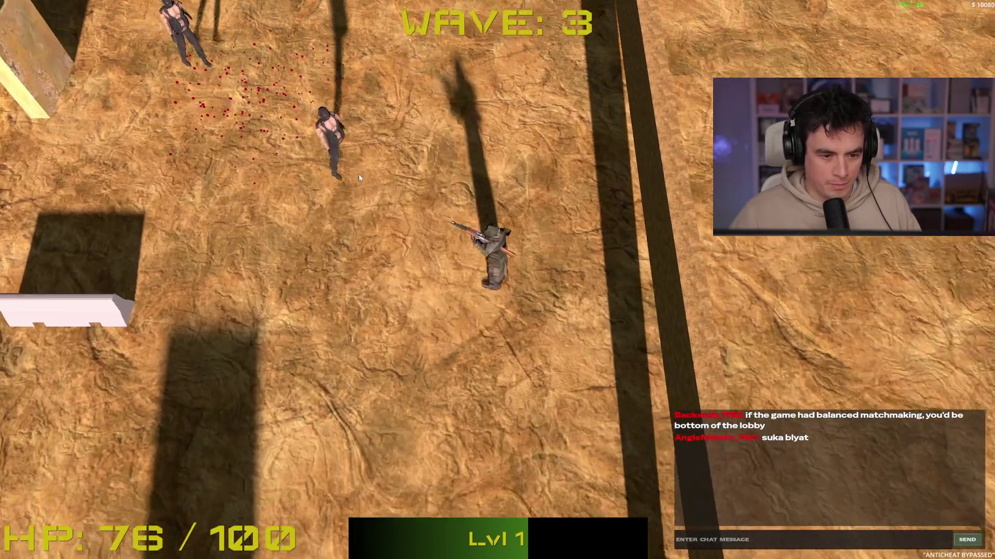
key("s")
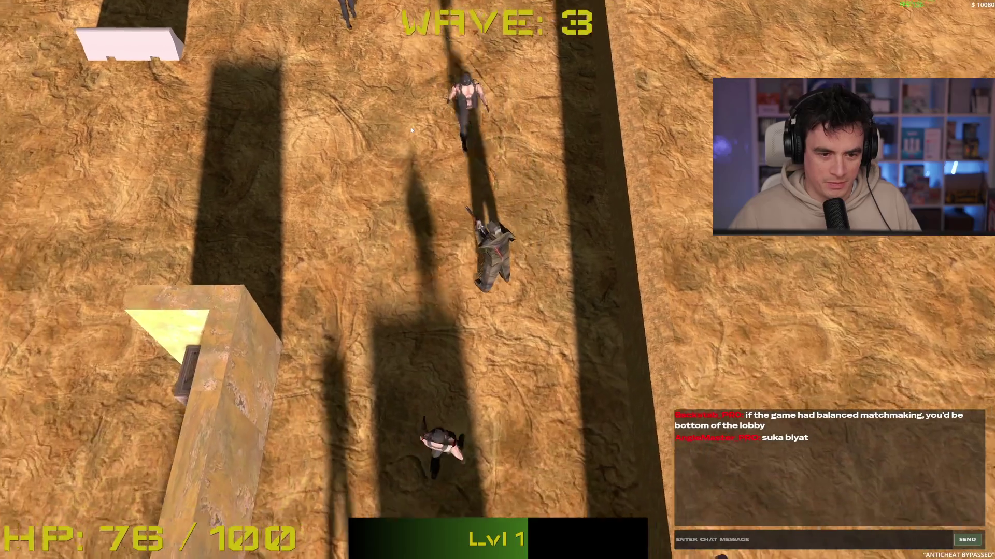
key("a")
key("w")
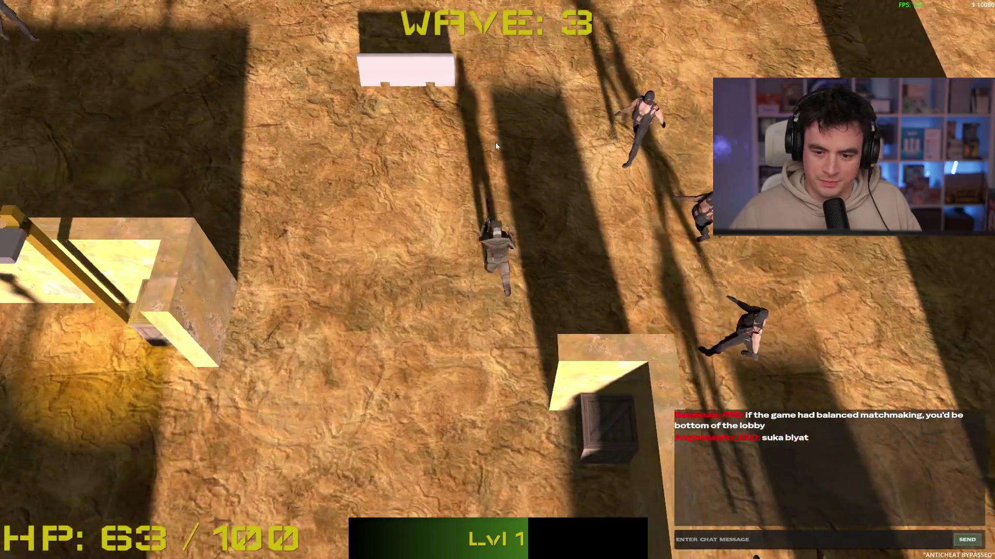
key("s")
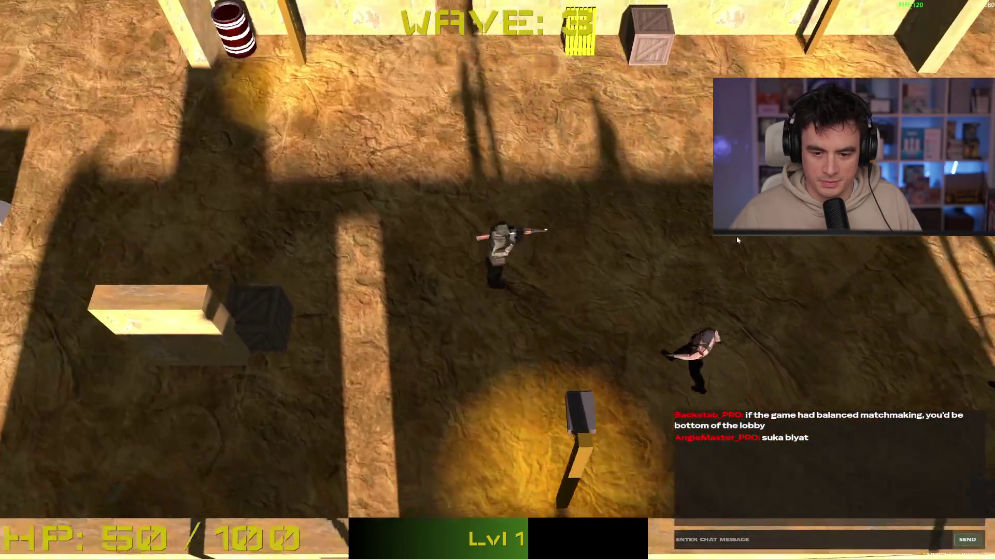
left_click(726, 308)
Work down and left past the walls, firing at enemies to the right, top and left.
key("a")
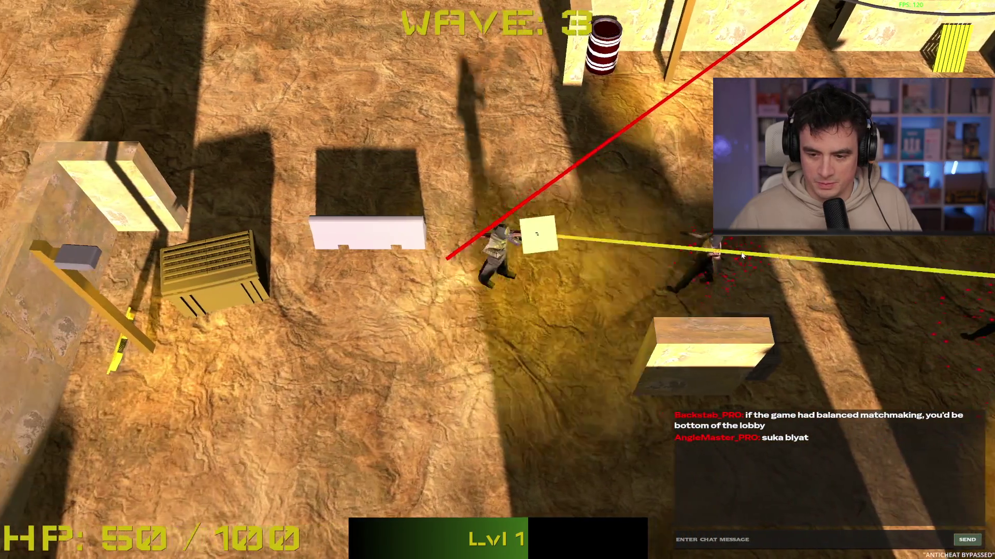
key("s")
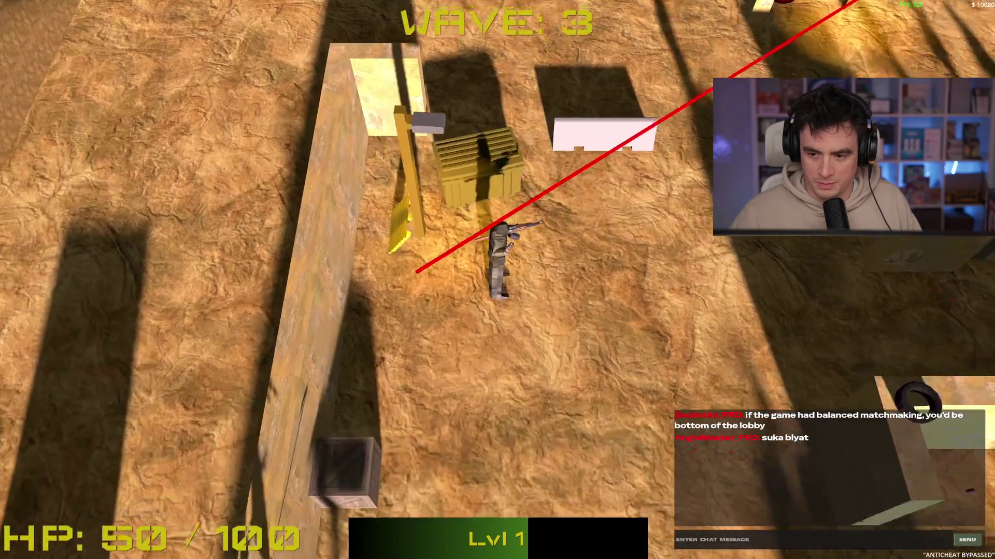
key("s")
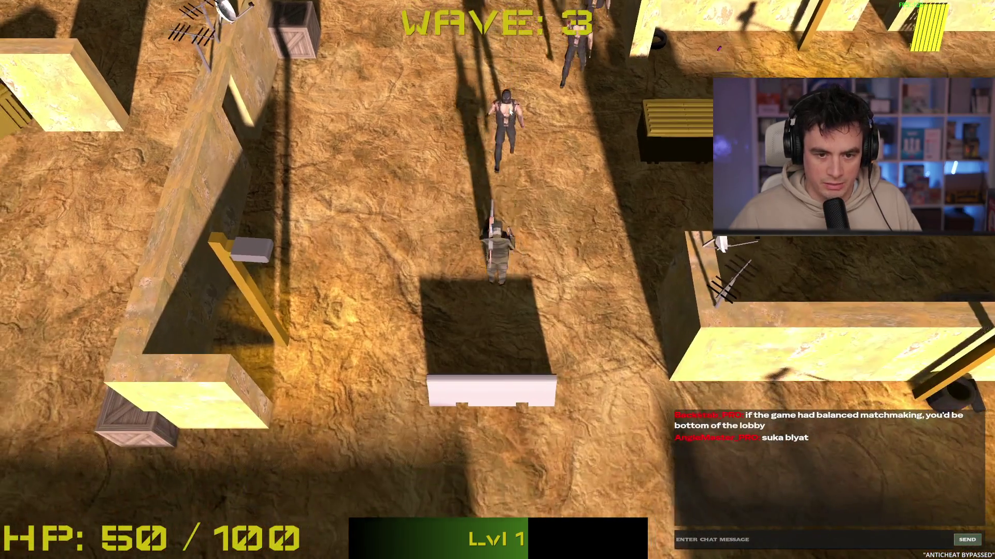
key("s")
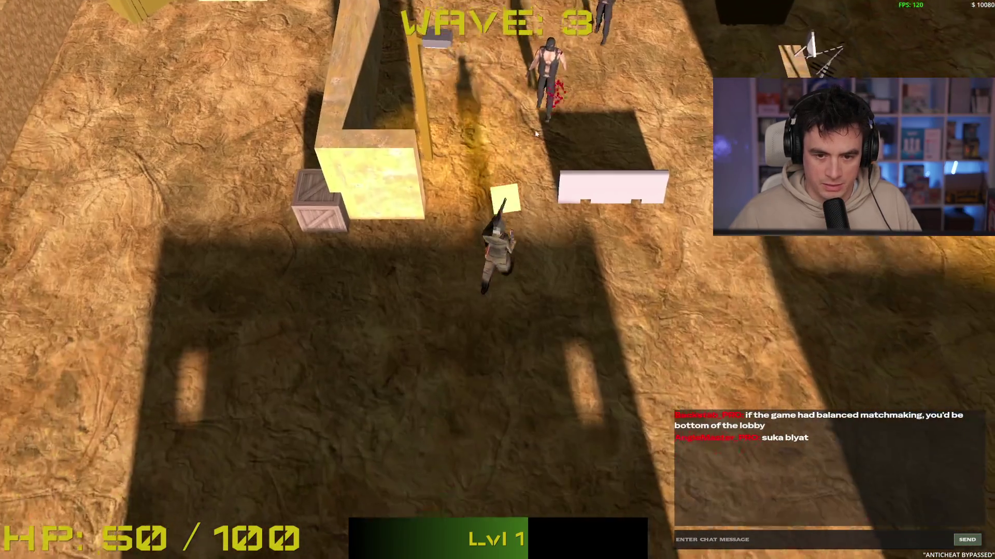
key("a")
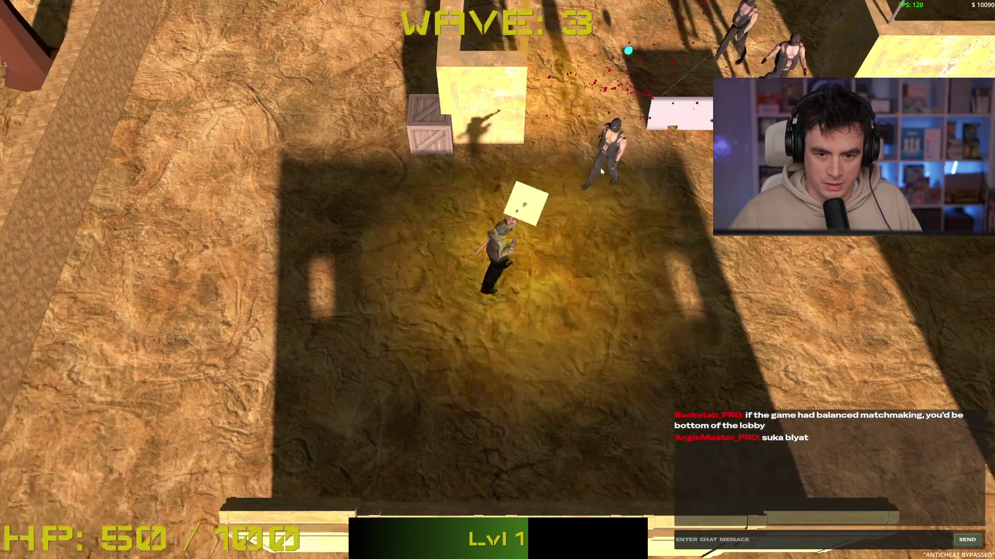
left_click(680, 202)
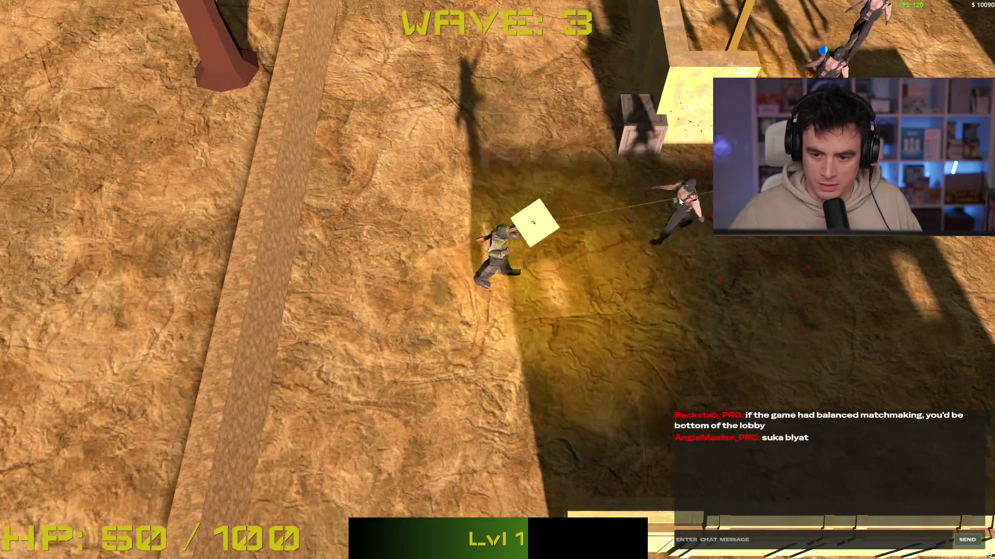
key("s")
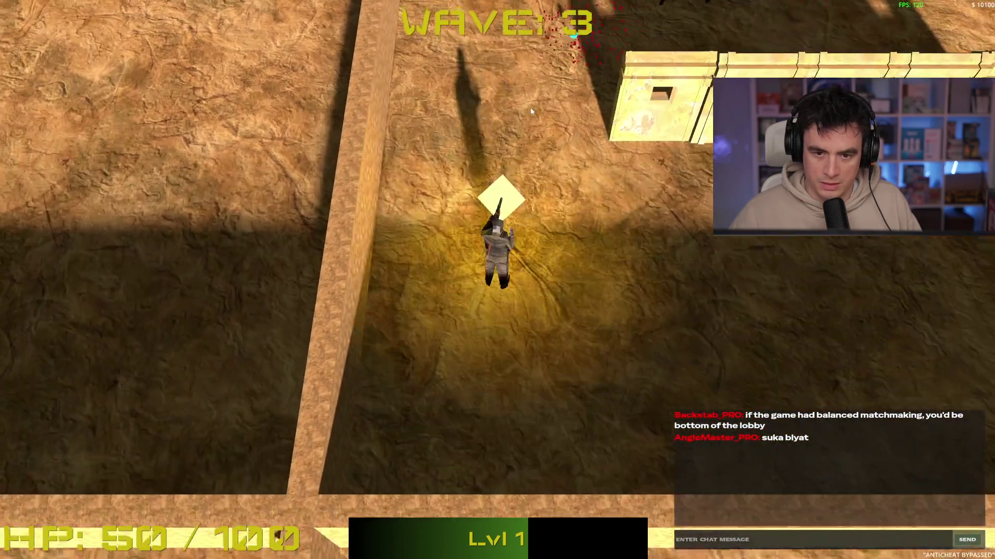
left_click(533, 95)
key("w")
key("d")
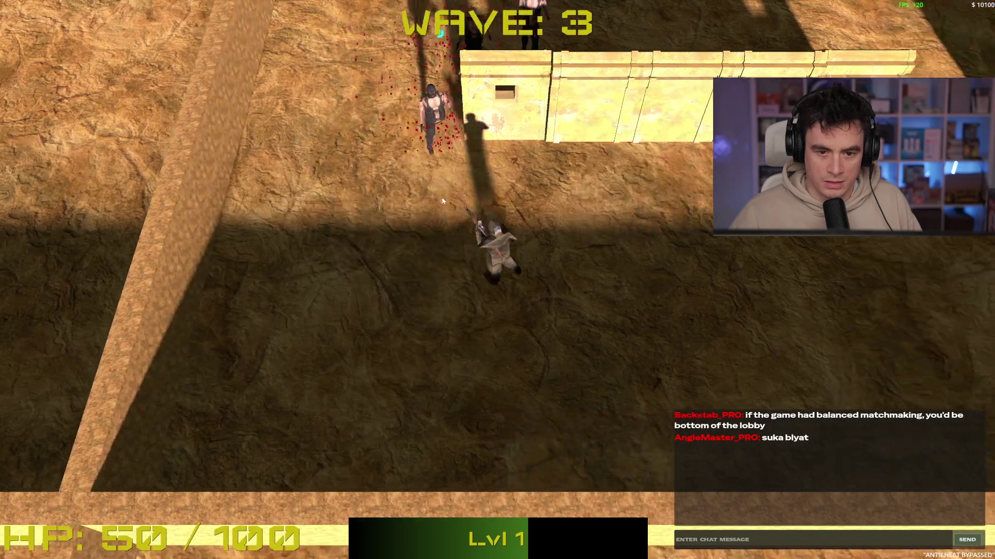
left_click(386, 214)
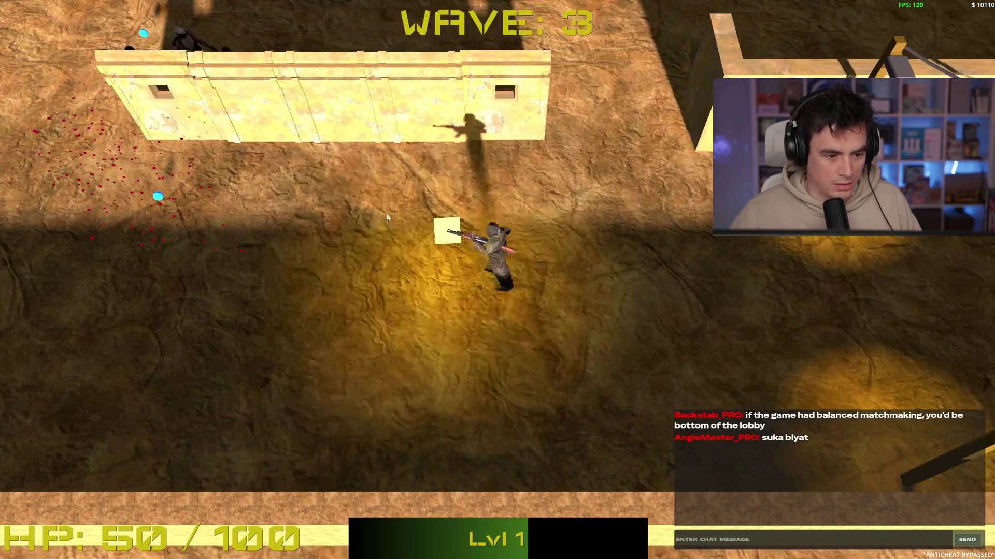
Strafe around the approaching terrorists, killing the left enemy and finishing off the one above.
key("a")
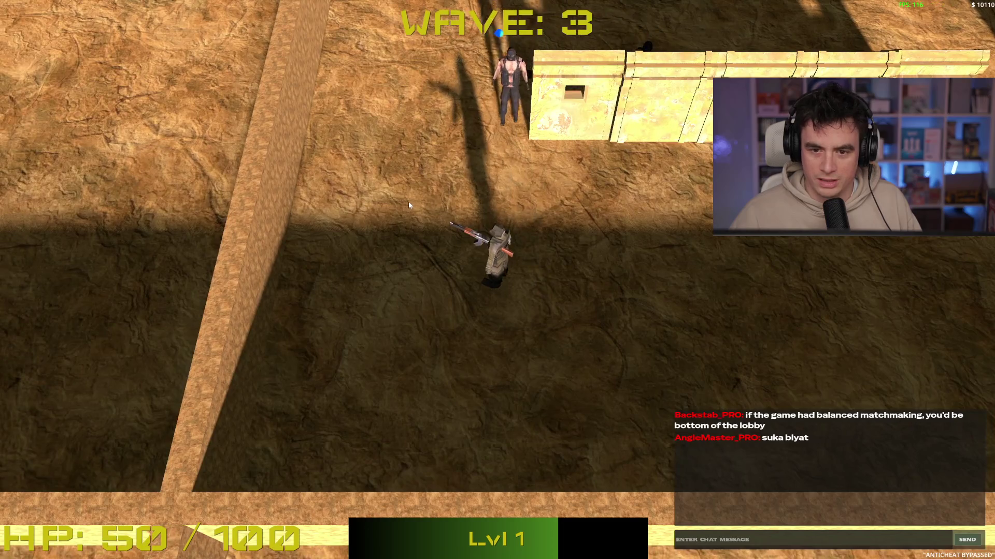
key("d")
key("d")
left_click(430, 201)
left_click(393, 251)
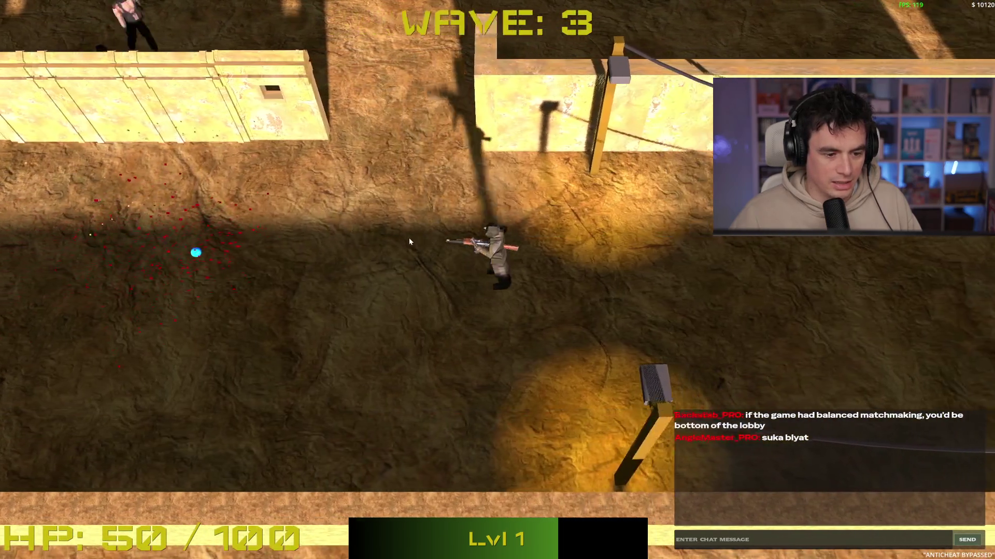
key("a")
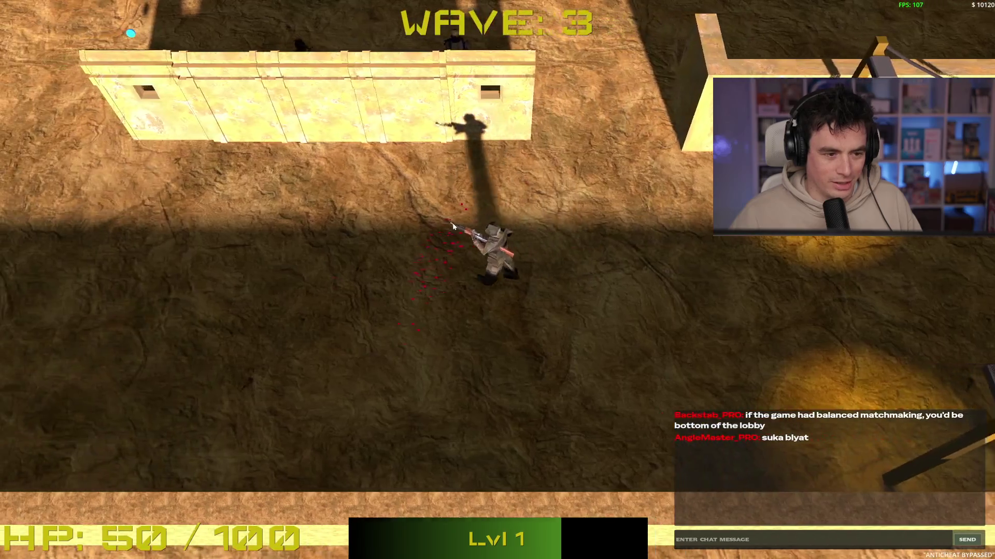
key("w")
key("s")
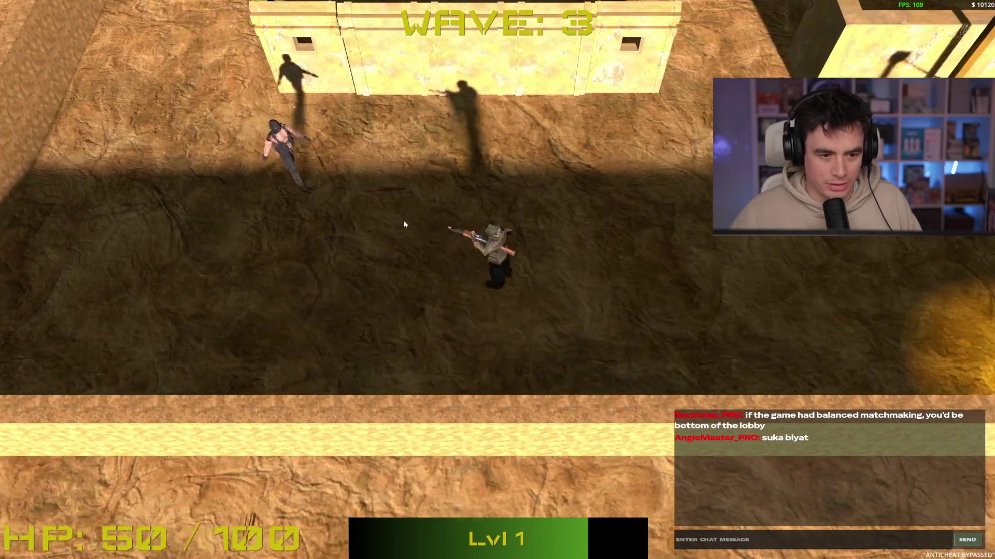
key("d")
left_click(402, 222)
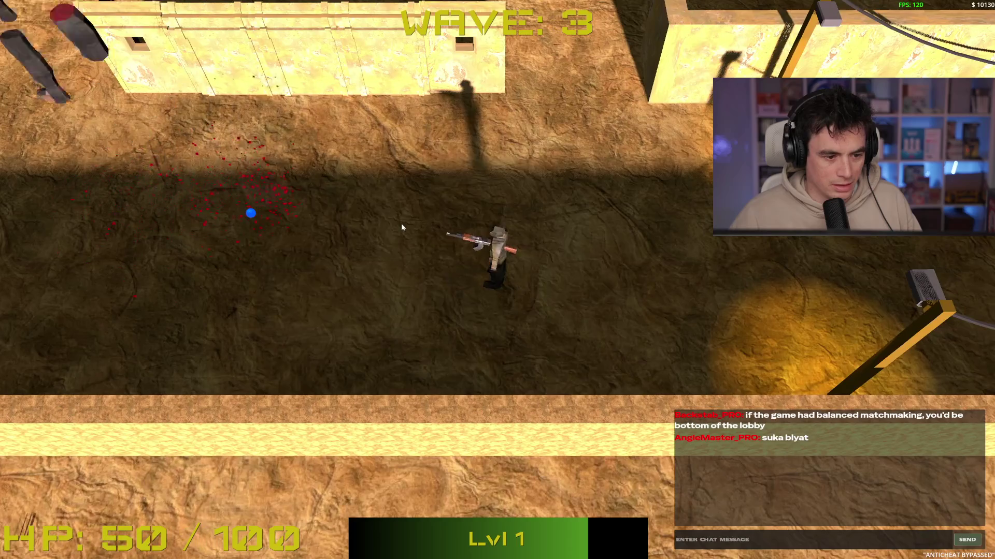
key("w")
key("a")
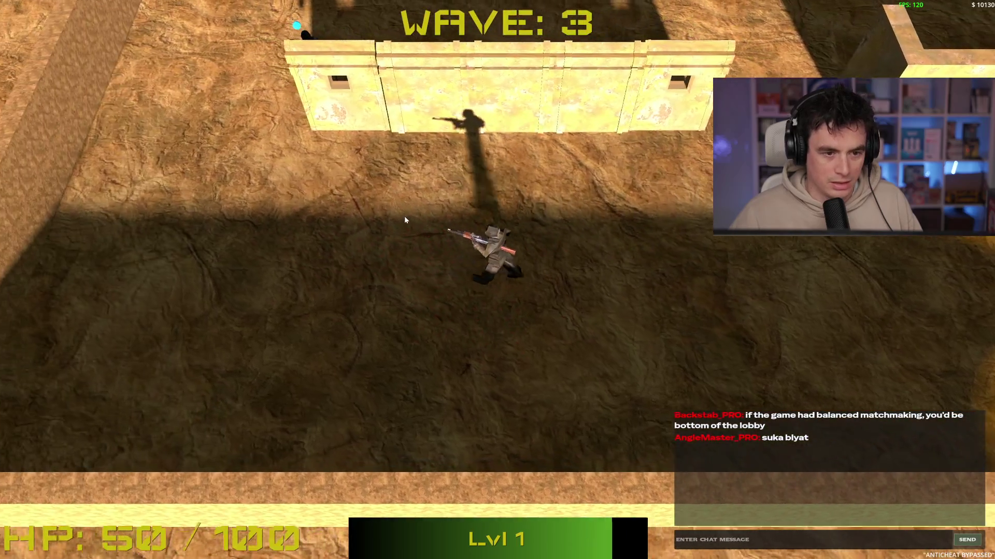
key("a")
left_click(565, 165)
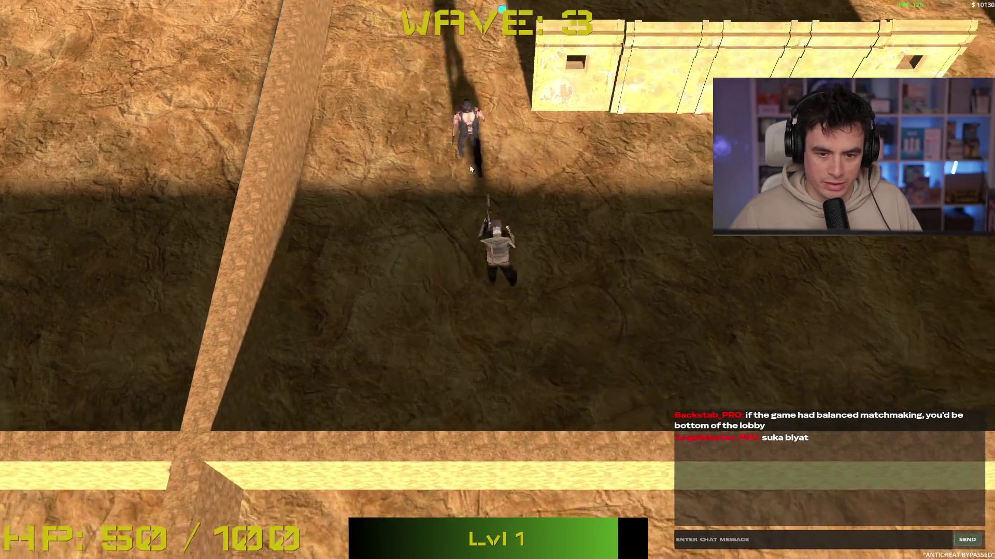
key("d")
left_click(417, 211)
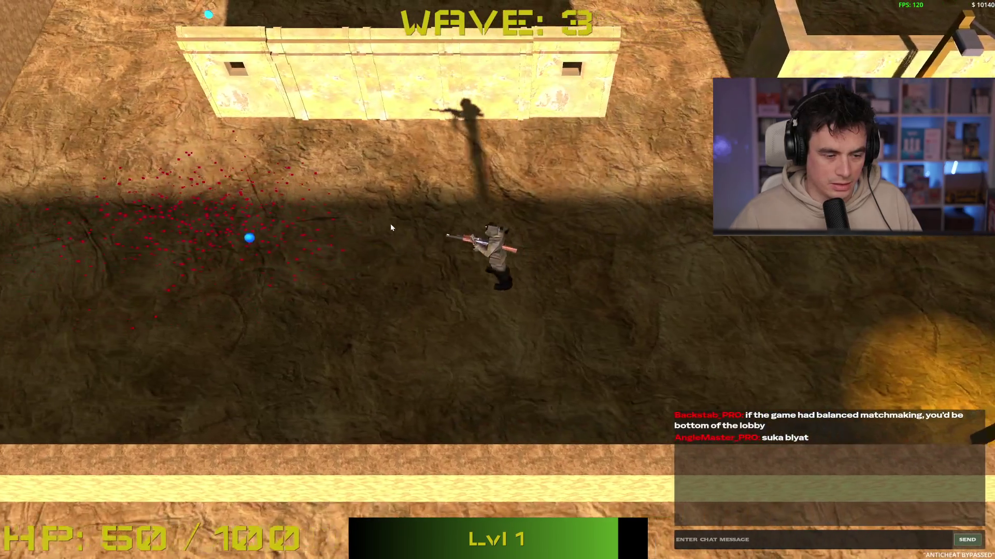
Collect the XP orb, take the 20% bullet damage upgrade and fire at enemies.
key("a")
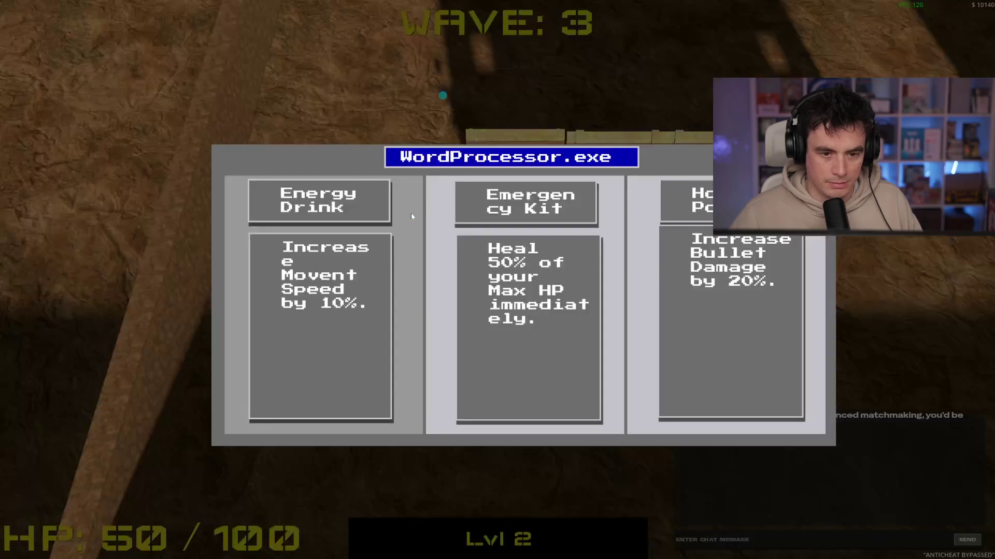
left_click(707, 326)
key("w")
left_click(609, 188)
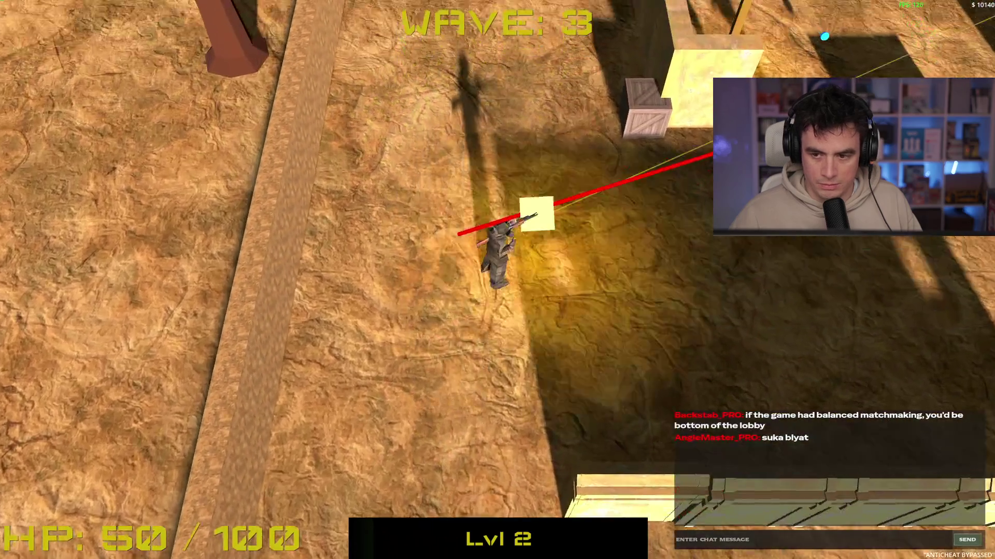
Push up the map, killing the enemies on the left, toward the green shop zone.
key("w")
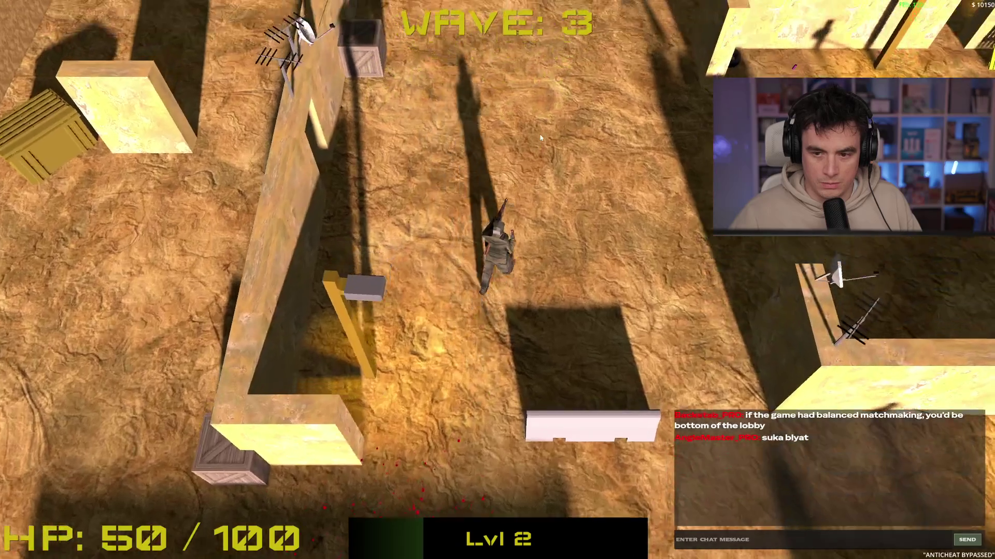
key("w")
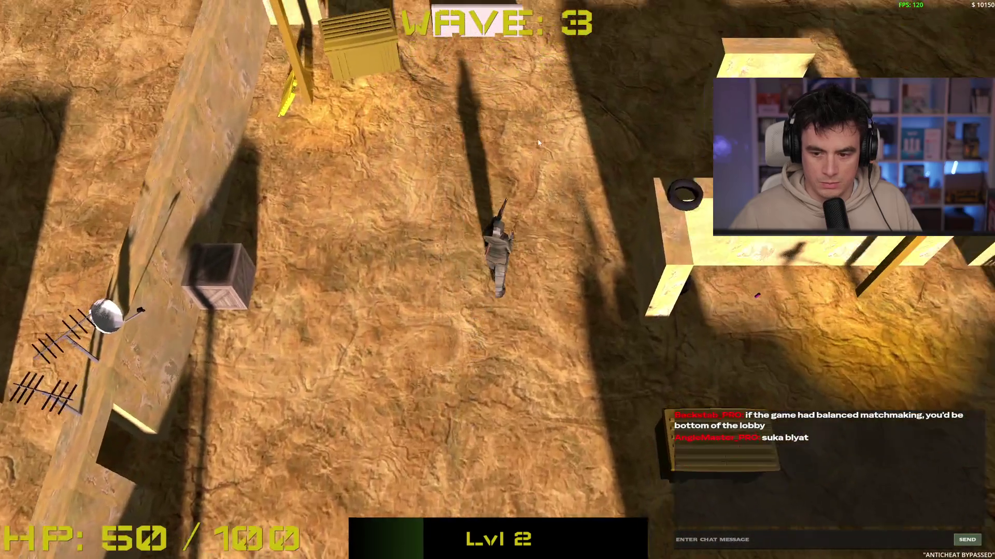
key("w")
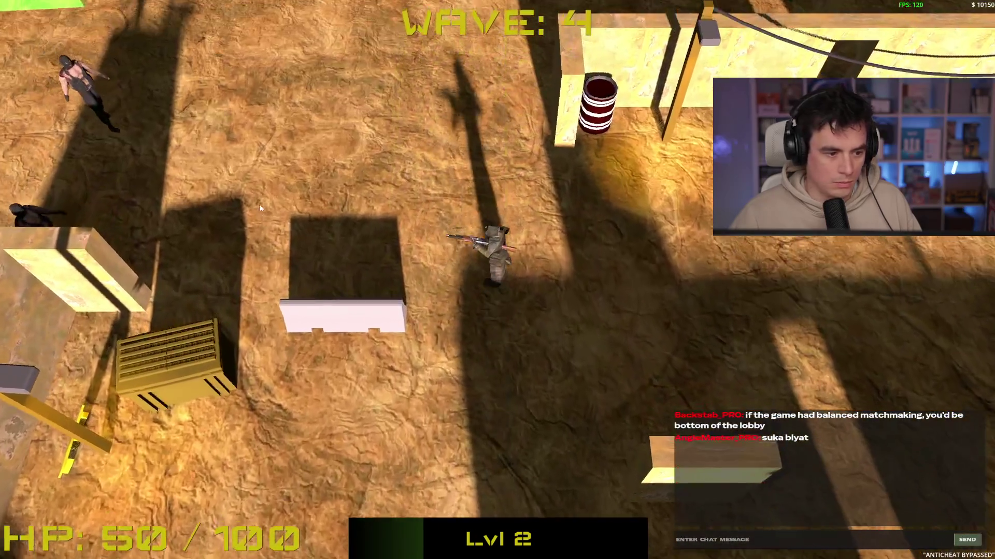
left_click(262, 256)
left_click(262, 253)
key("w")
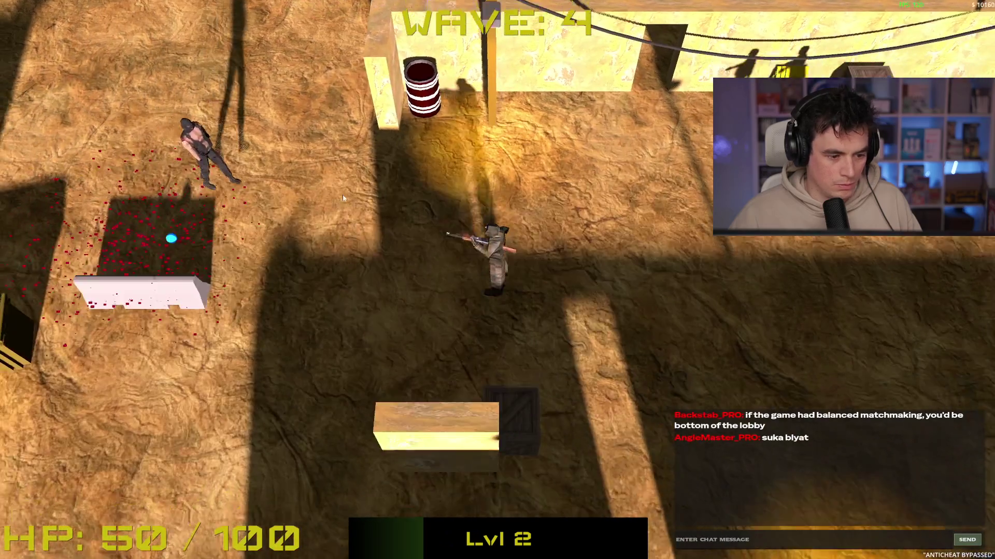
key("w")
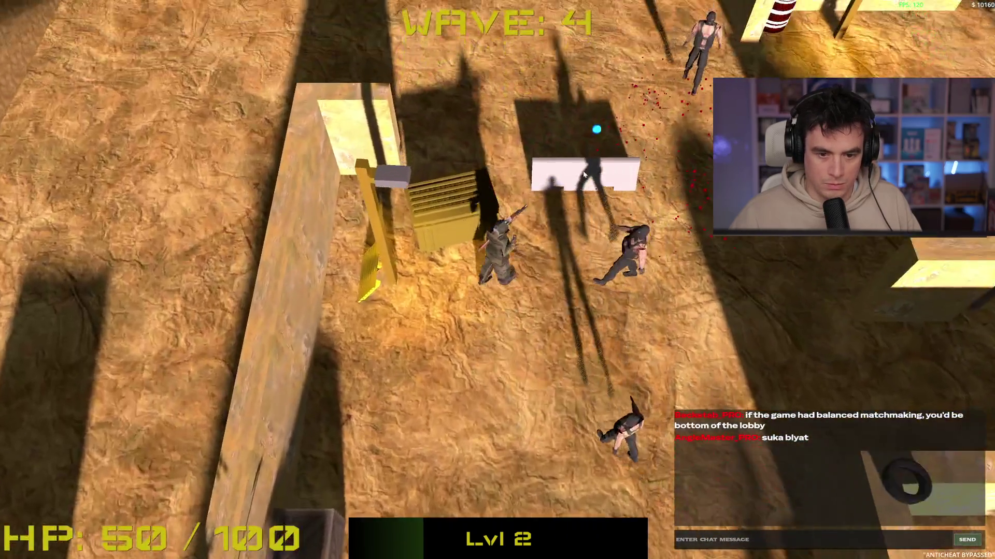
key("space")
key("w")
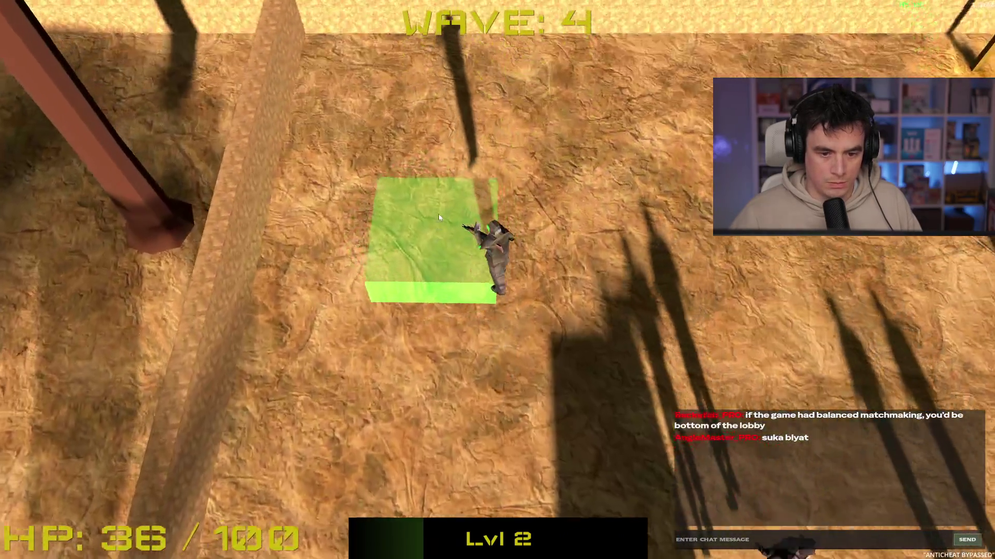
Buy the Heal 50 HP item from the shop, then walk on.
key("b")
left_click(493, 293)
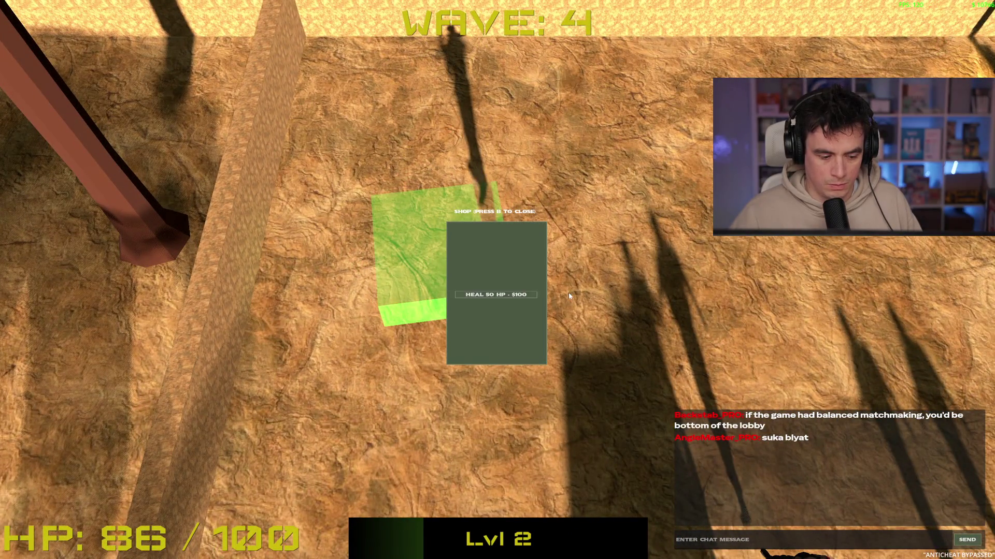
key("b")
key("w")
key("w")
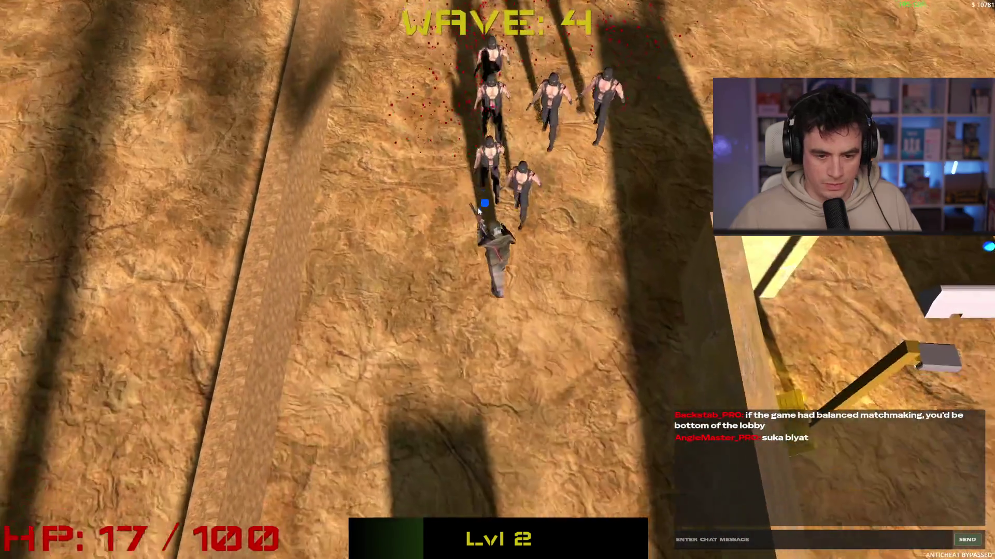
Fight off the enemies closing in, retreating while shooting those at the top.
left_click(501, 219)
key("s")
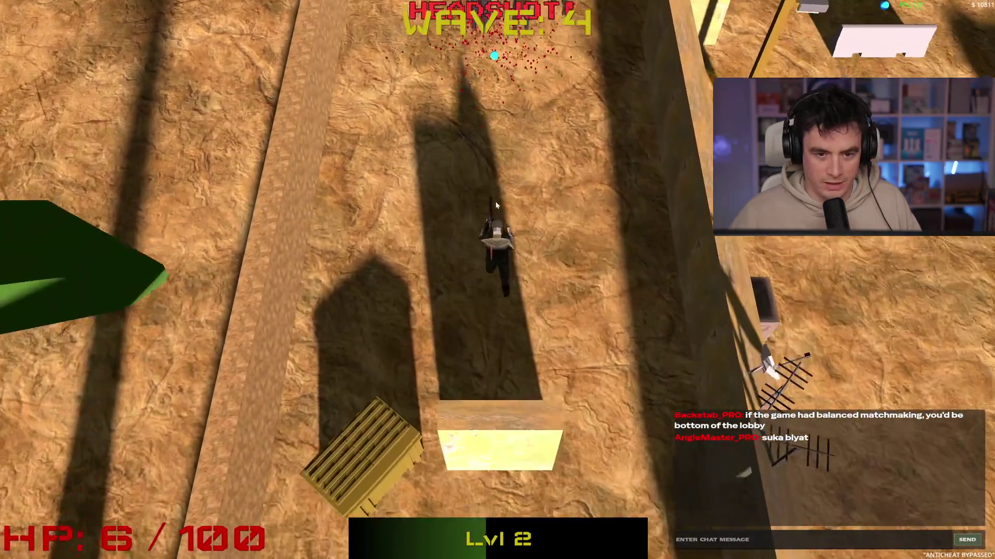
key("s")
key("a")
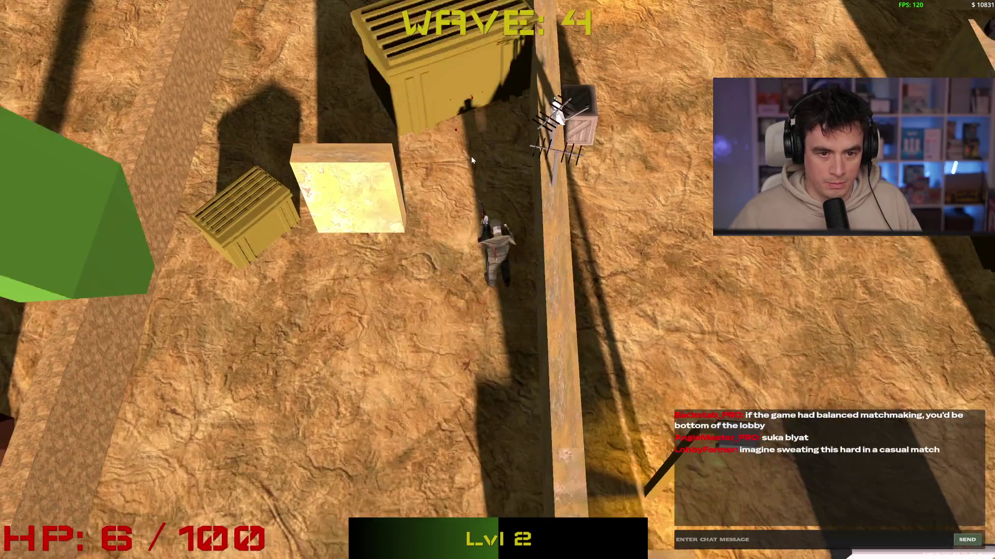
left_click(477, 143)
key("w")
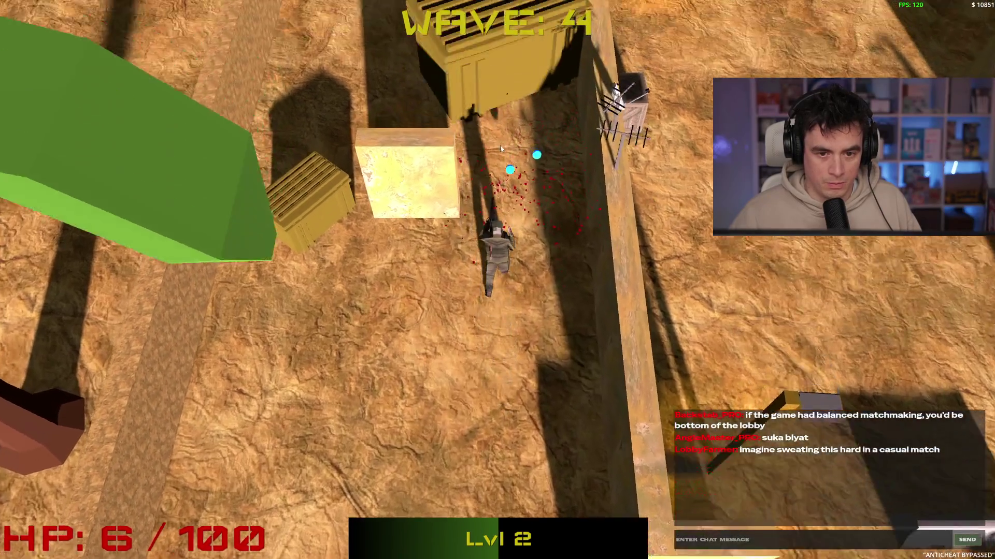
key("s")
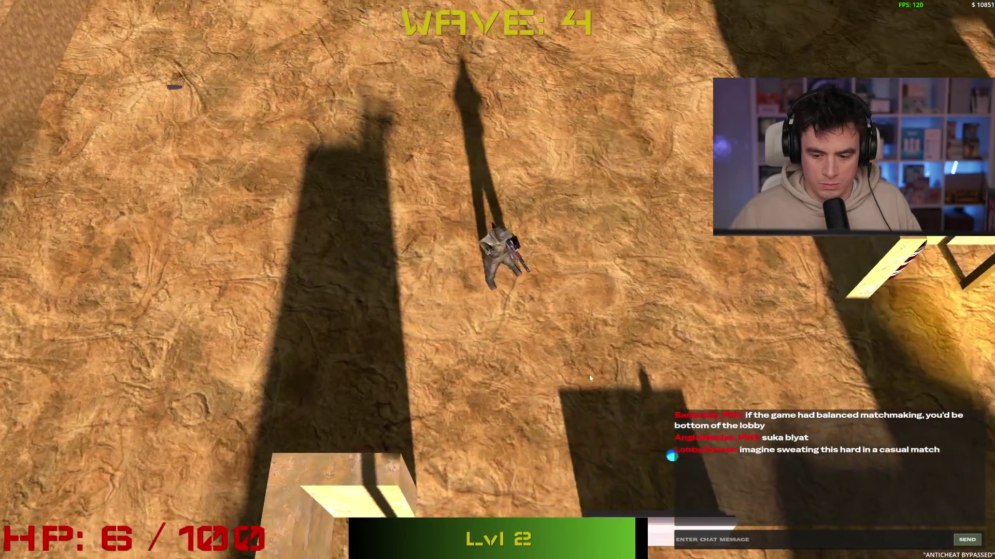
left_click(488, 281)
Collect XP to level up and choose the HE grenade upgrade.
key("d")
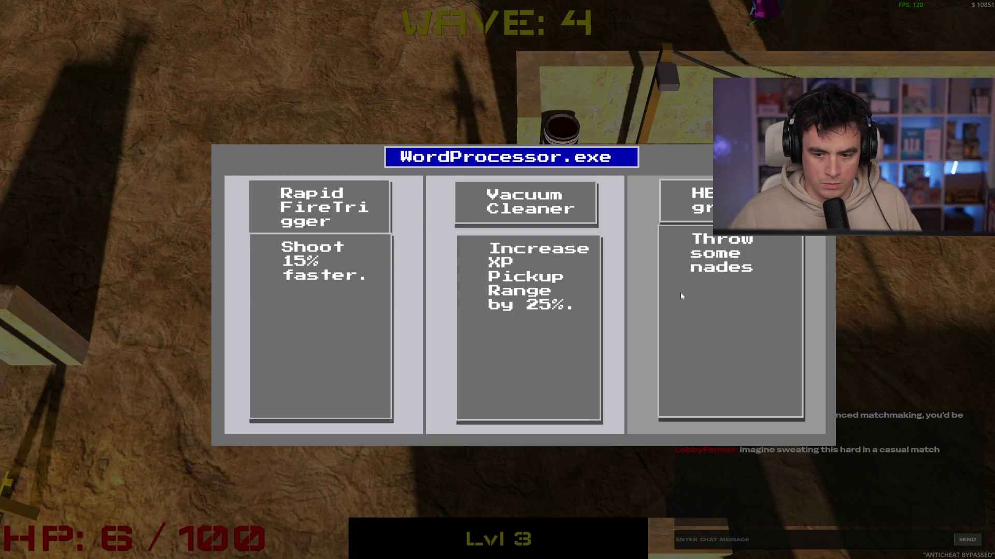
left_click(710, 314)
key("w")
key("w")
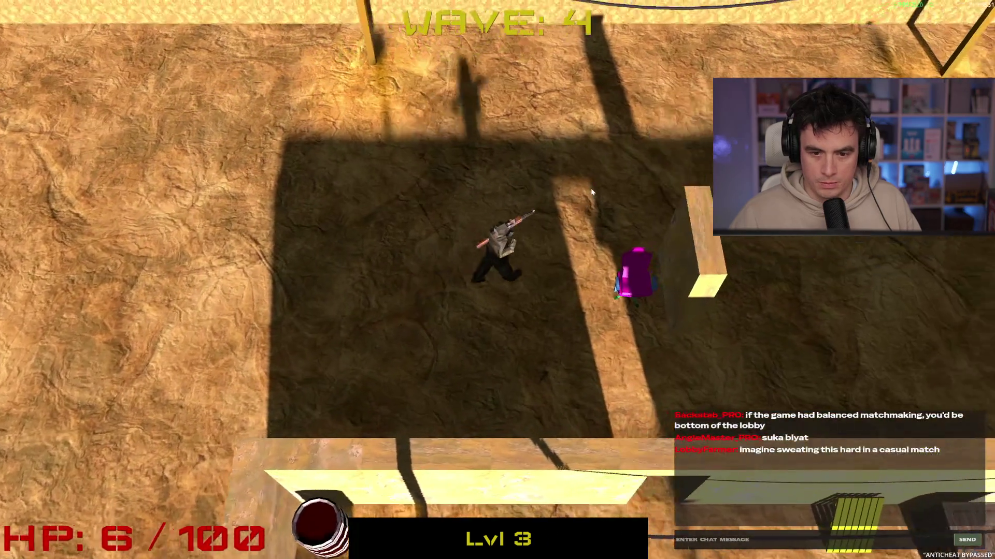
Pass through the shop zone without buying and shoot the enemy approaching from the left.
key("d")
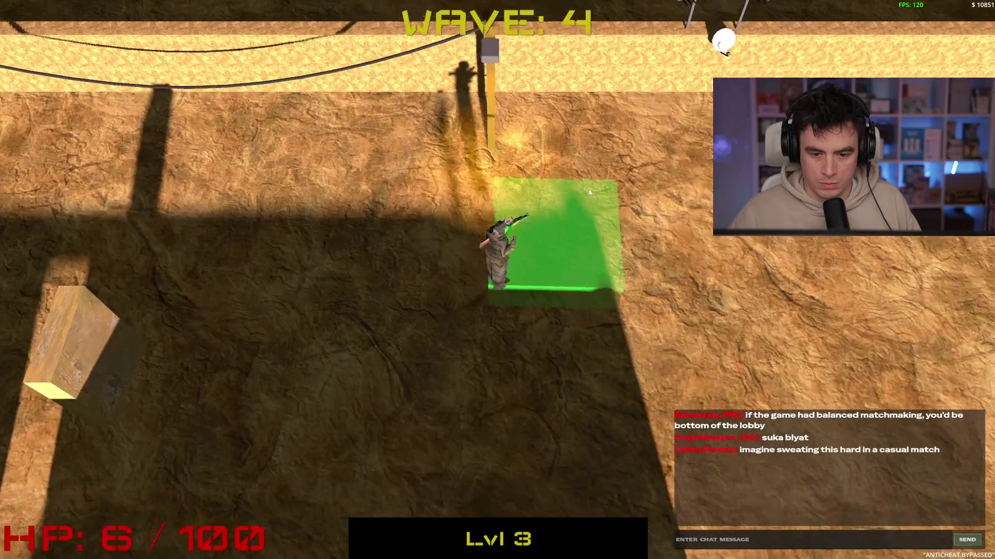
key("s")
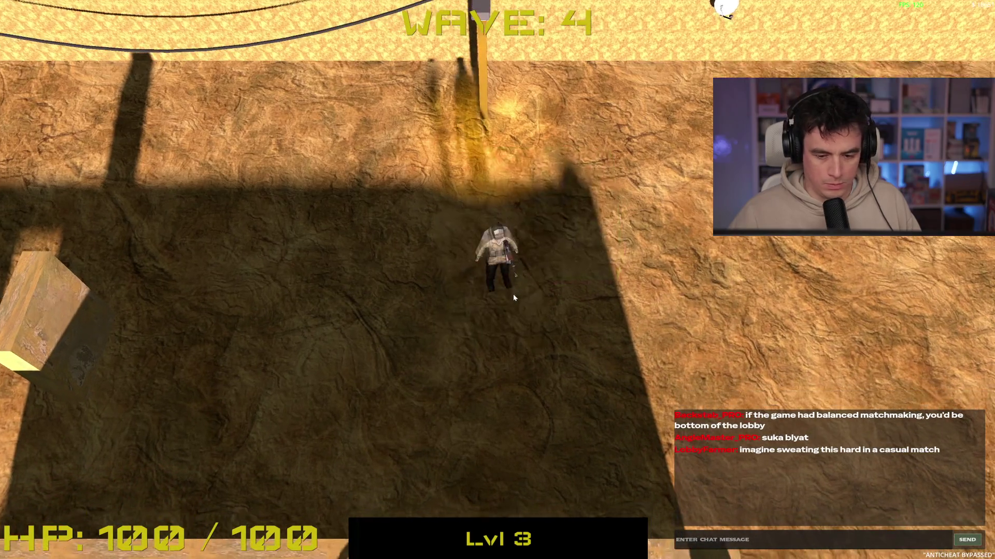
key("s")
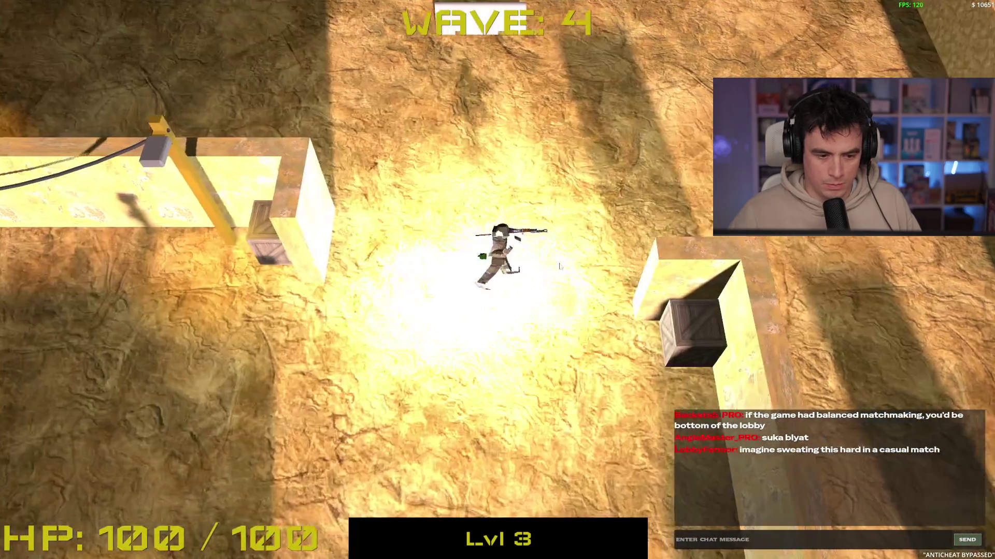
key("s")
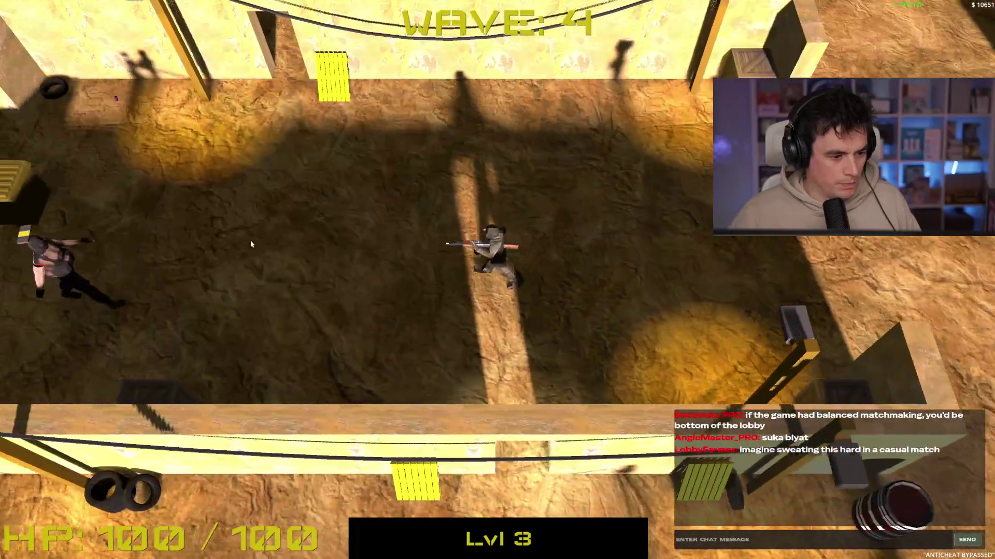
left_click(223, 266)
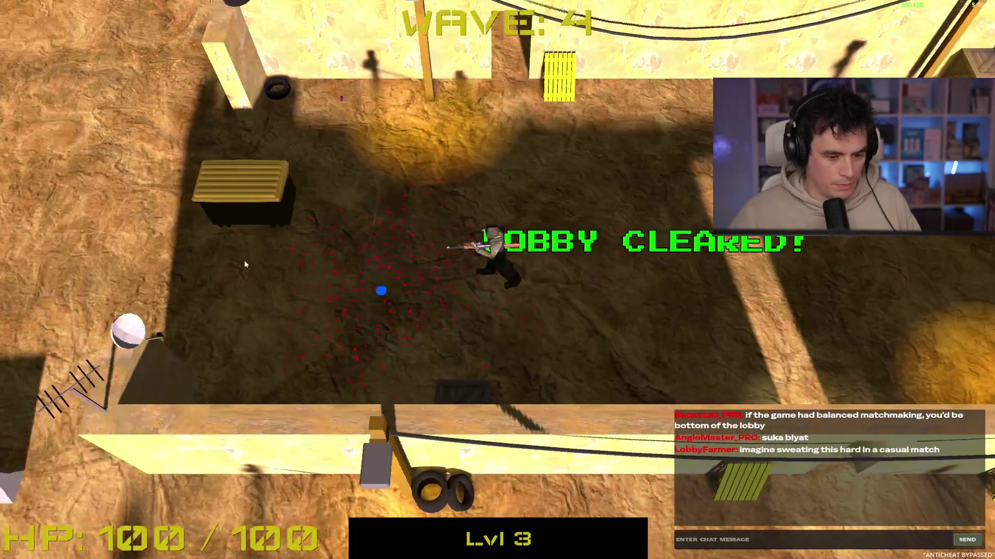
Fight the wave 5 enemies until the player dies, then leave Game Over for the main menu.
key("s")
key("s")
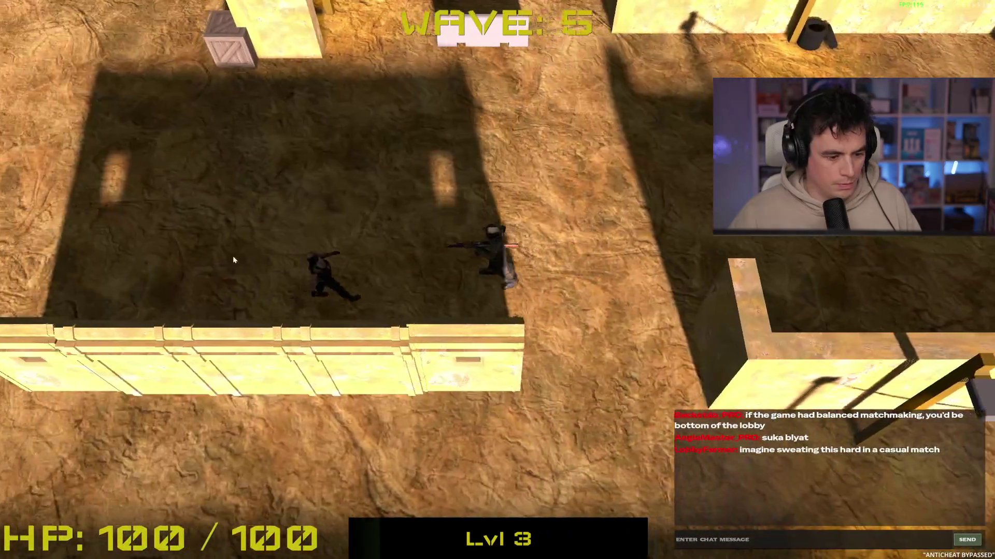
key("w")
left_click(360, 280)
key("w")
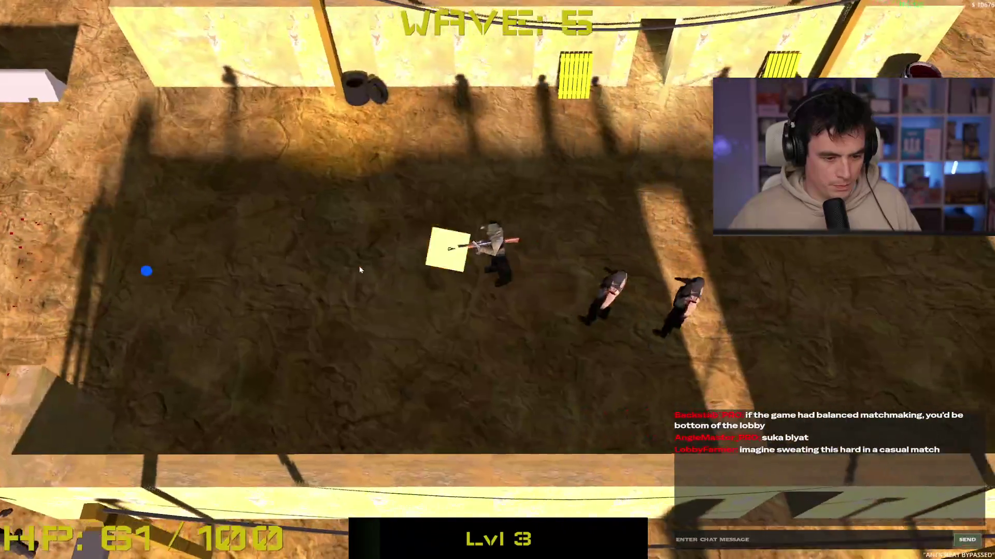
key("w")
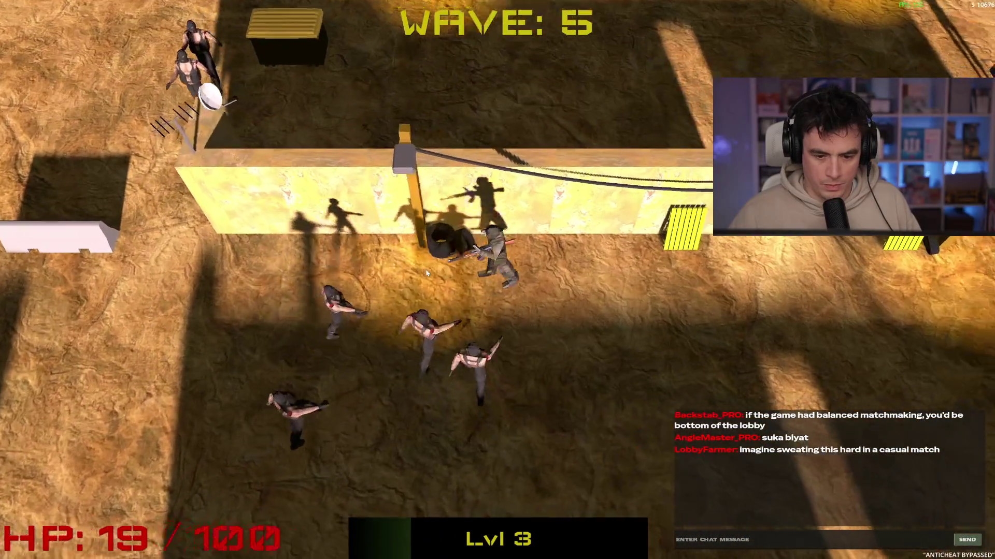
left_click(407, 199)
left_click(408, 201)
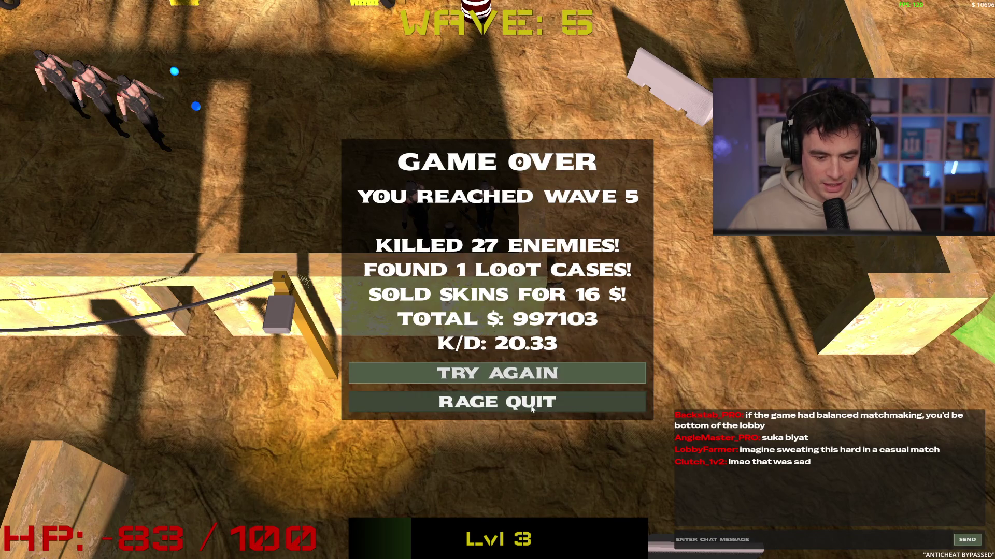
left_click(531, 403)
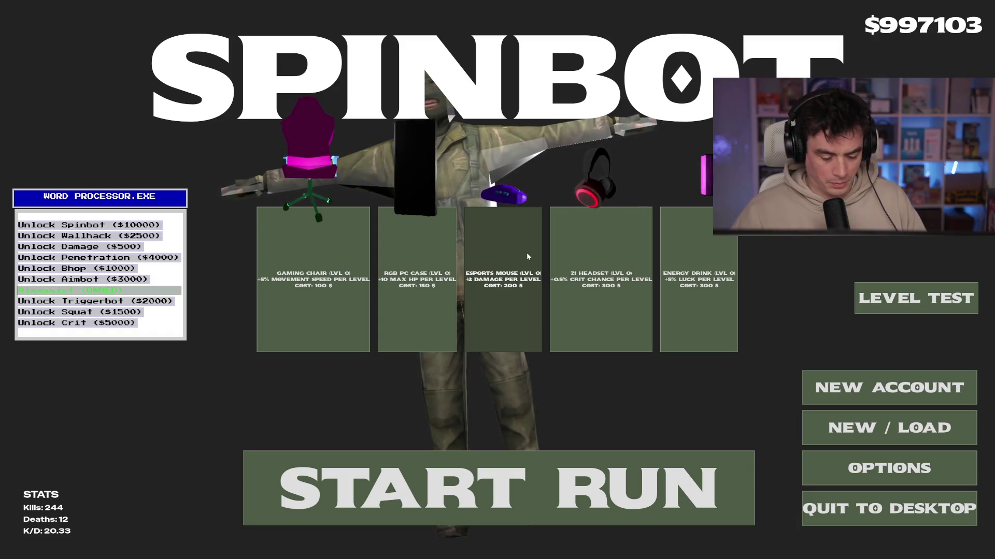
Stop the running game with F8 to end debugging and return to the editor.
key("F8")
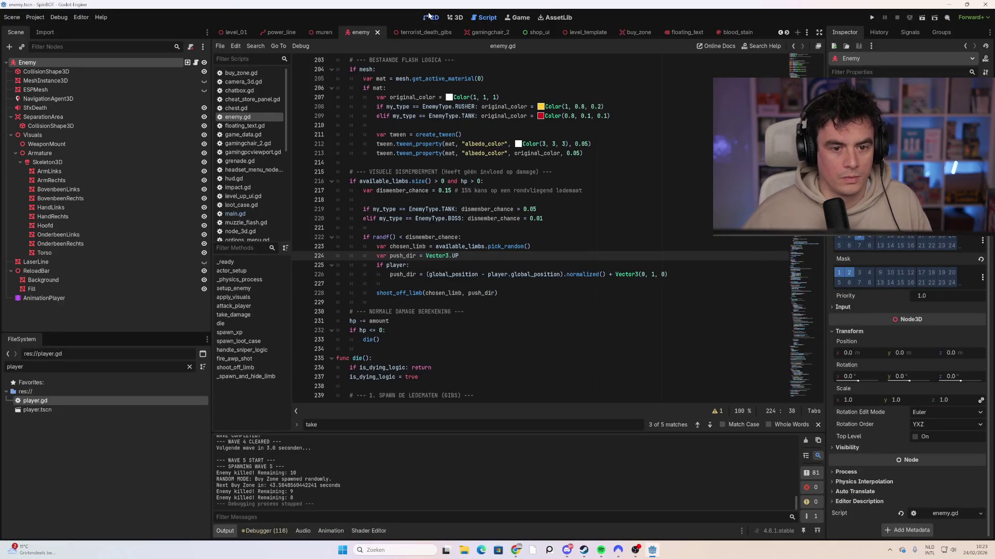
Switch to the 2D workspace, clear a 'world' node filter, and open the main_menu scene tab.
left_click(430, 17)
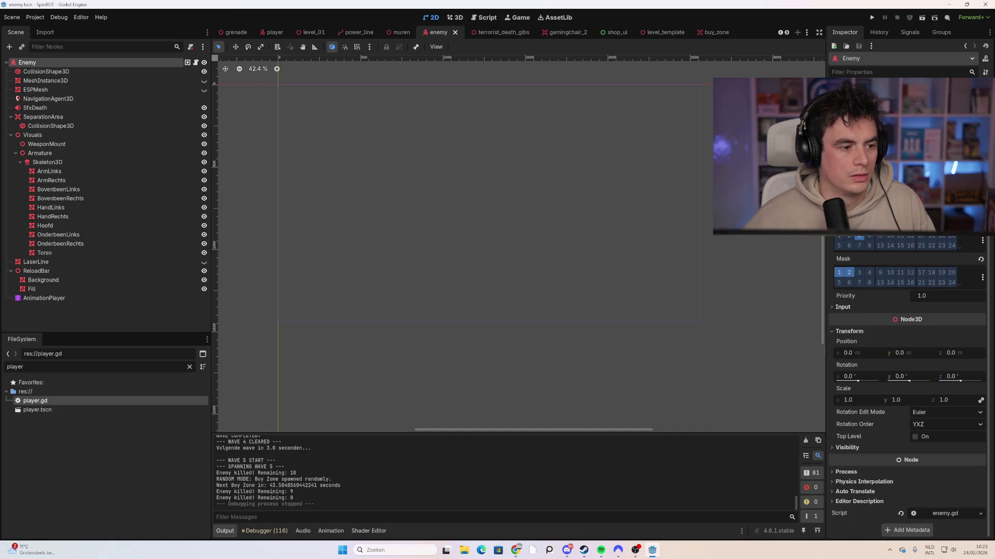
type("world")
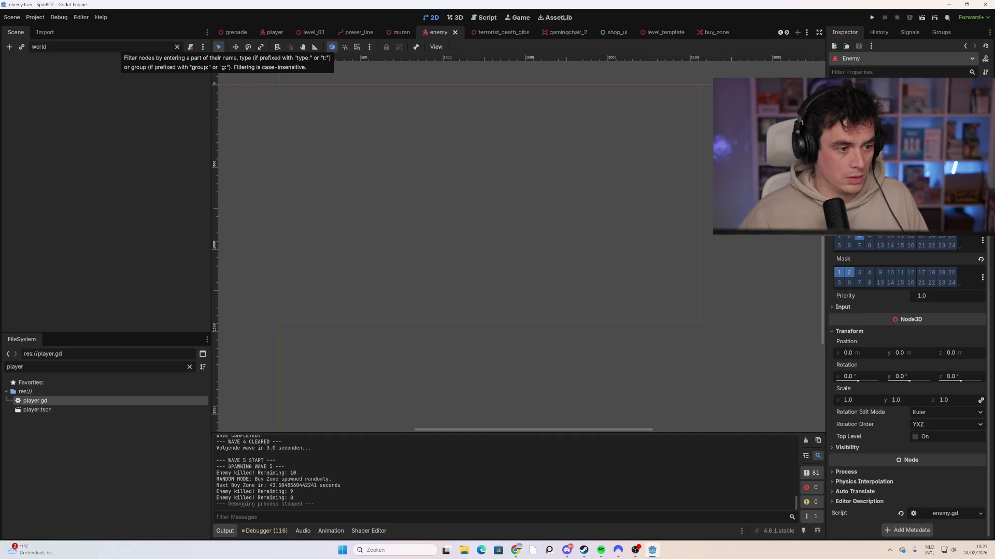
key("ctrl+a")
key("BackSpace")
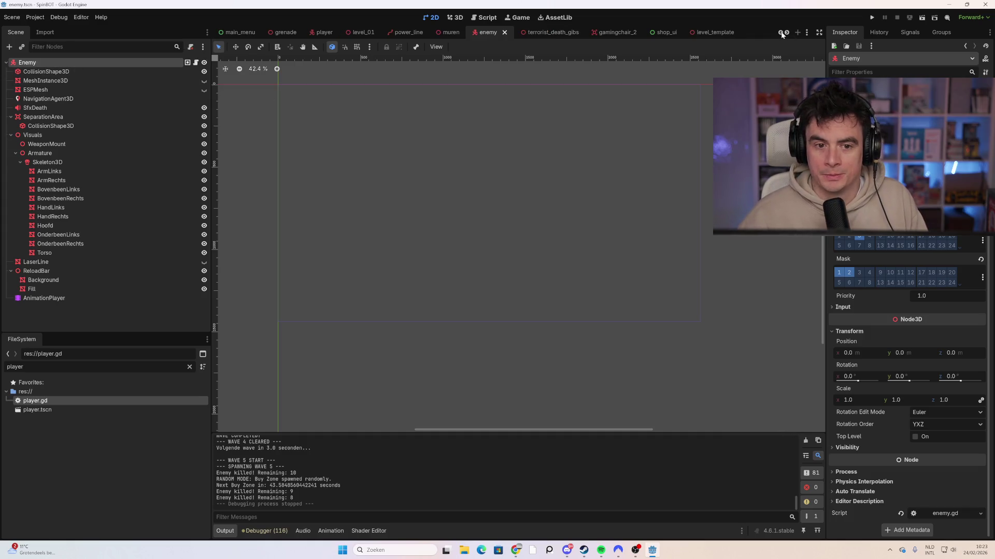
left_click(288, 34)
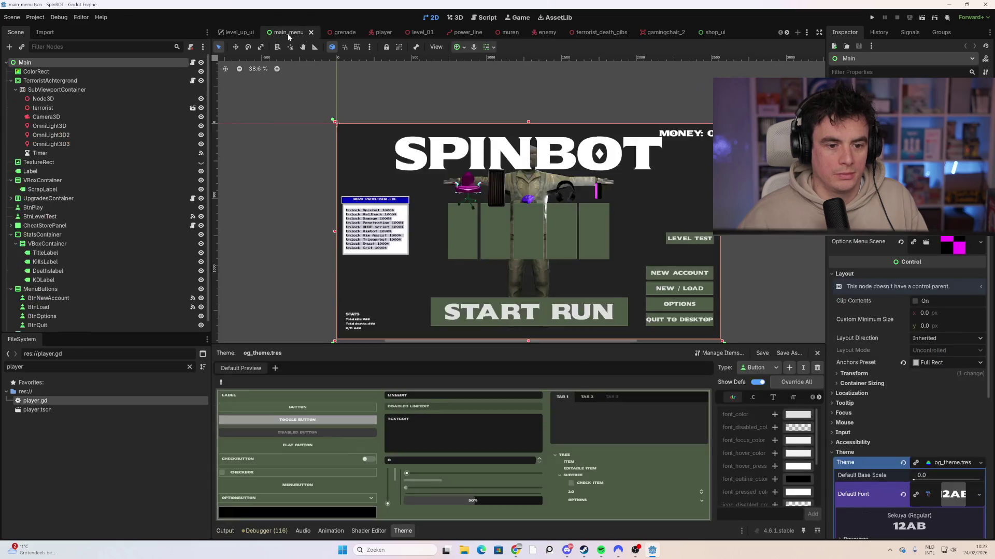
key("ctrl+v")
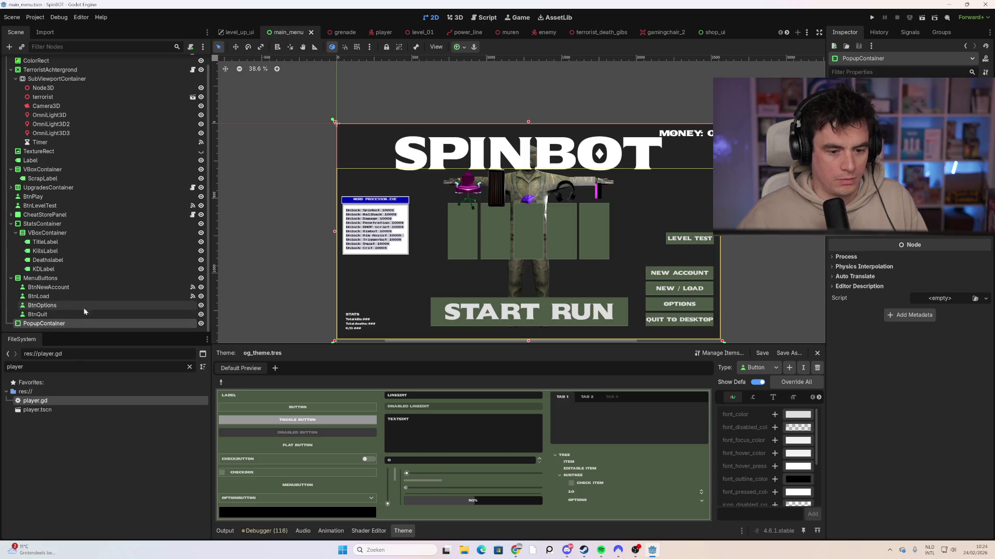
left_click(86, 280)
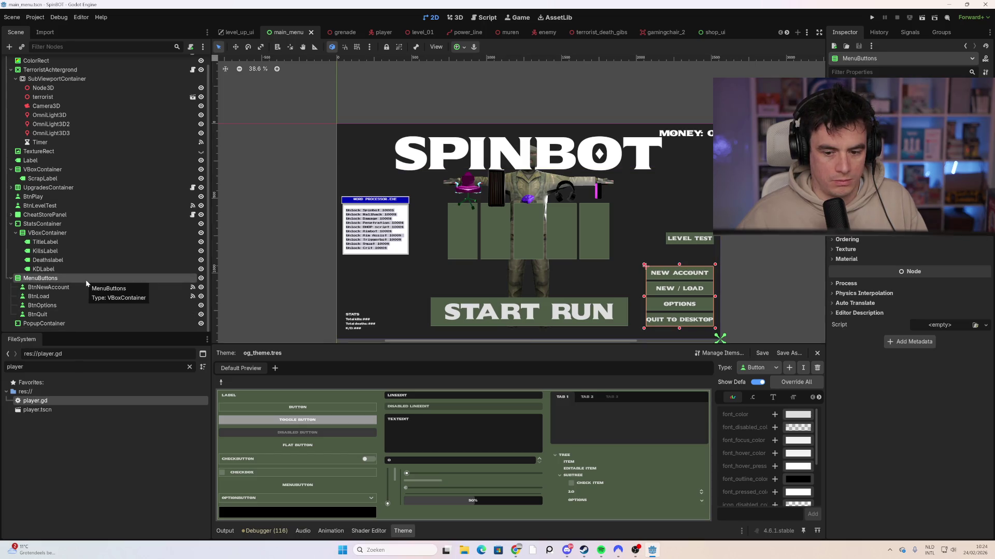
left_click(492, 238)
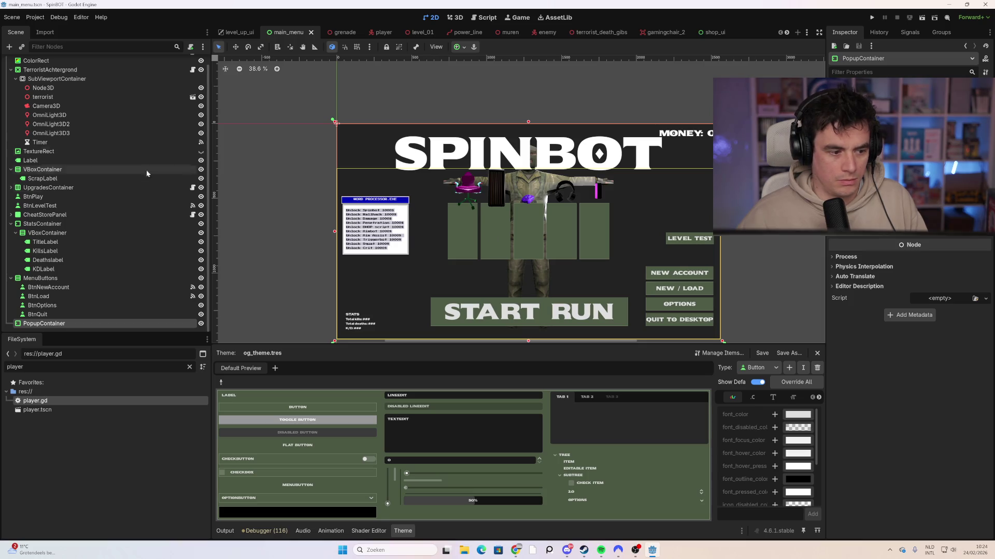
left_click(77, 278)
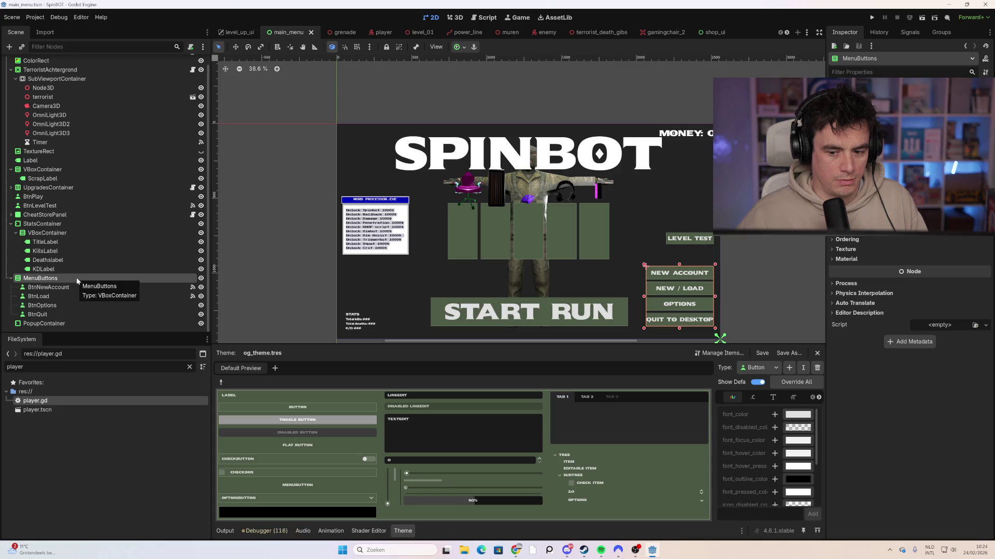
left_click(59, 203)
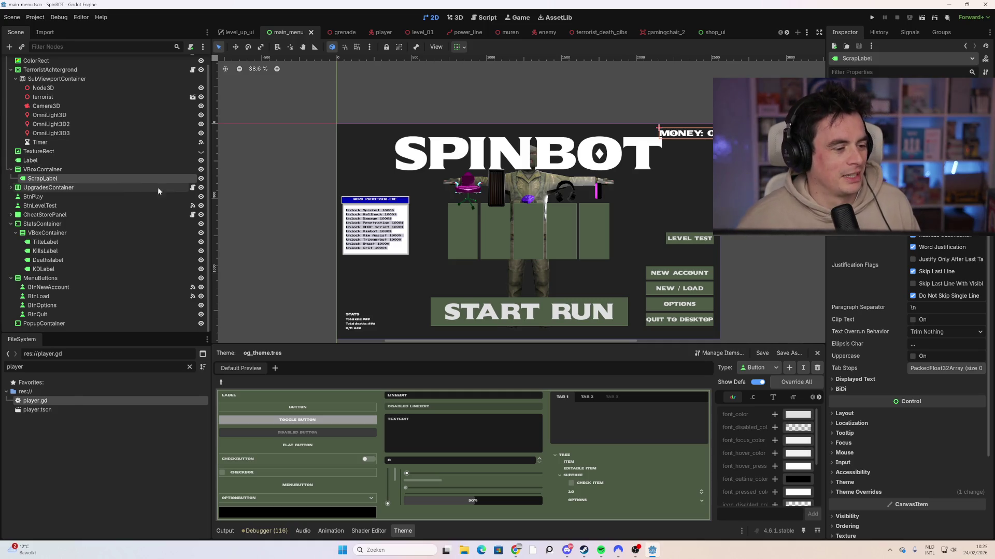
scroll(130, 197, "up", 1)
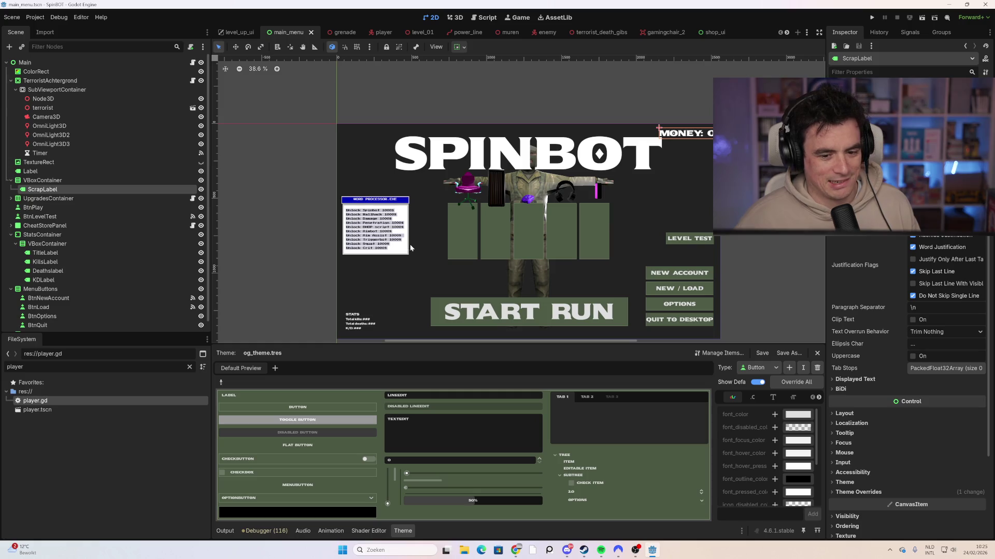
left_click(477, 232)
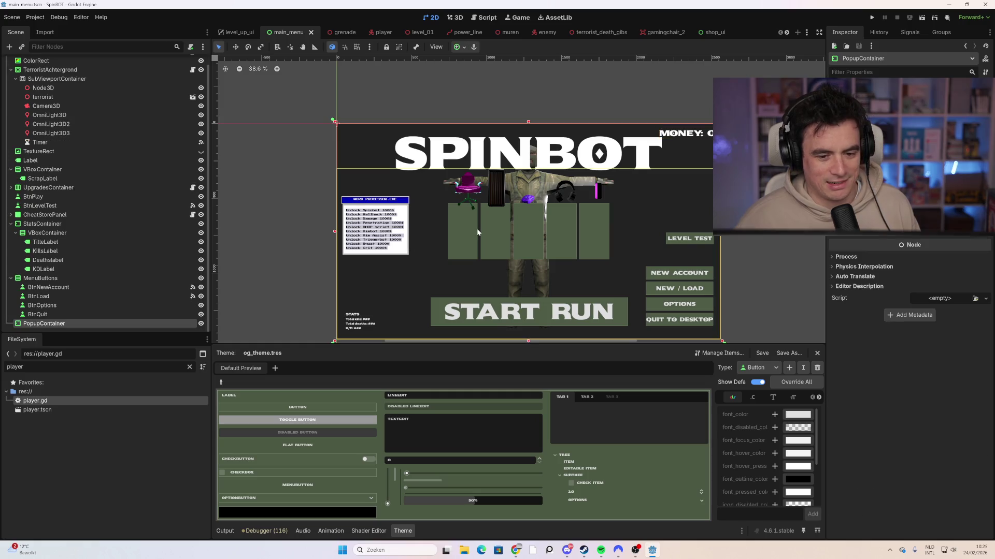
left_click(95, 155)
scroll(95, 155, "up", 1)
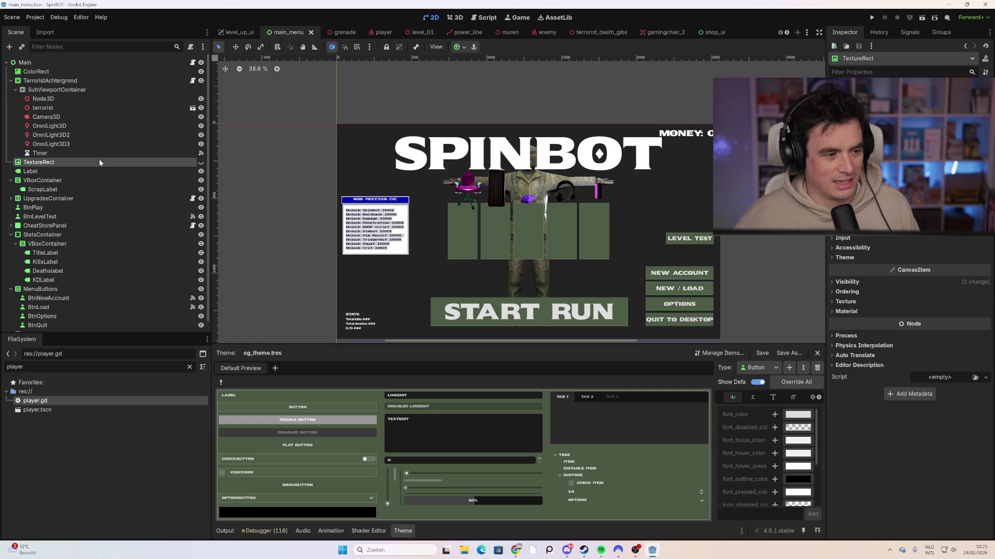
left_click(82, 91)
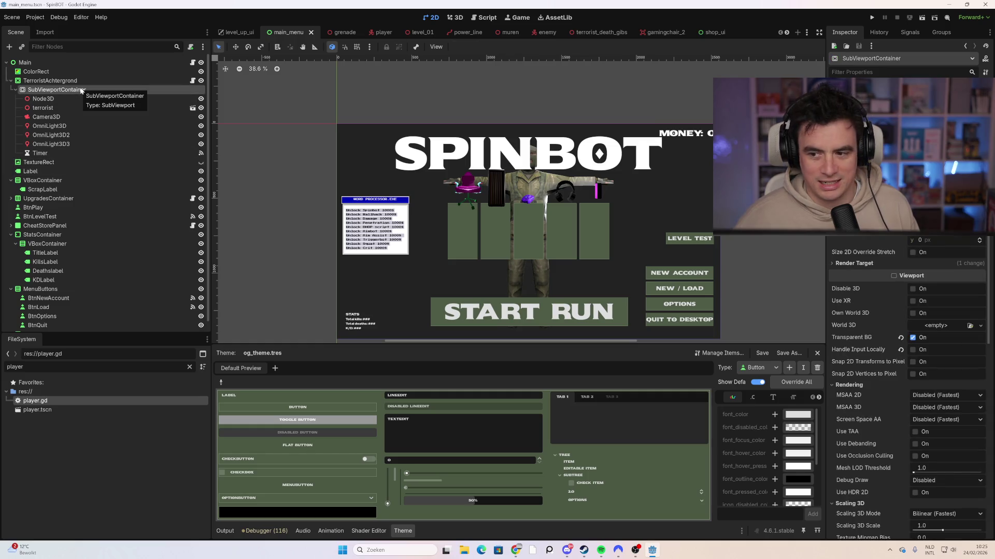
left_click(83, 110)
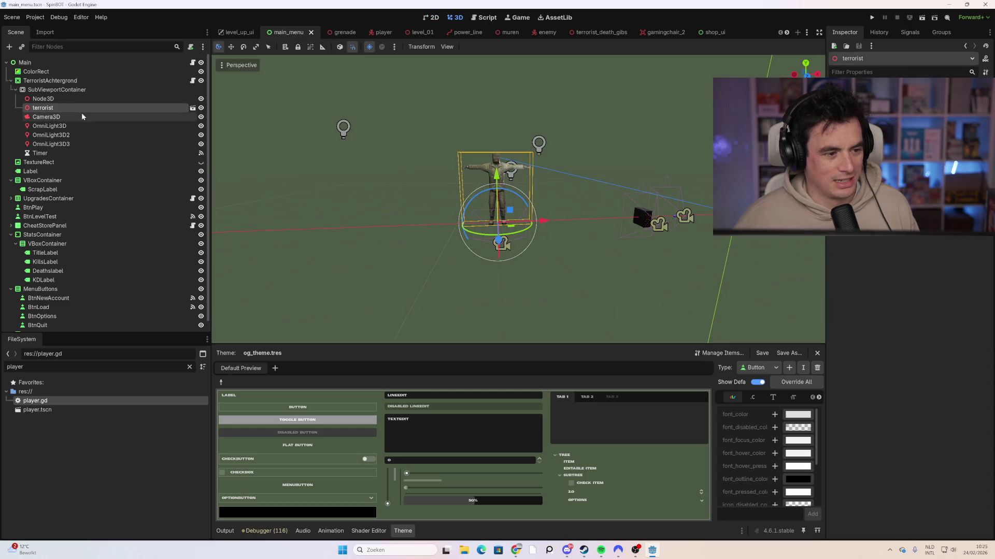
left_click(77, 90)
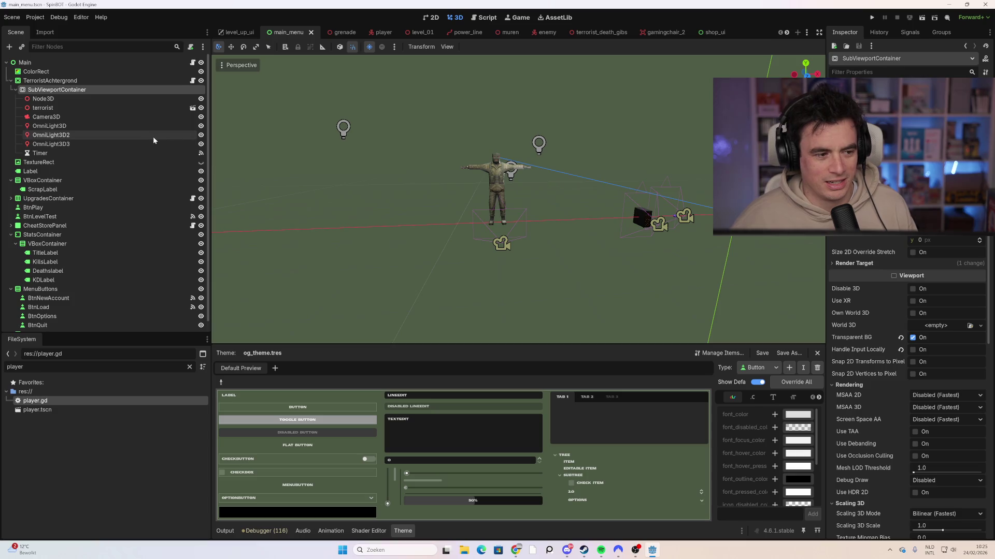
left_click(84, 106)
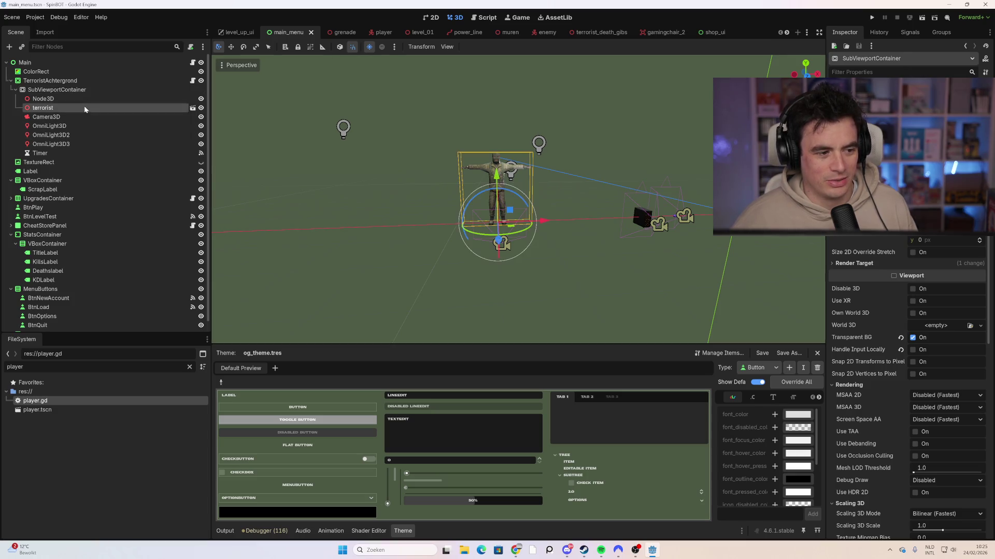
left_click(82, 99)
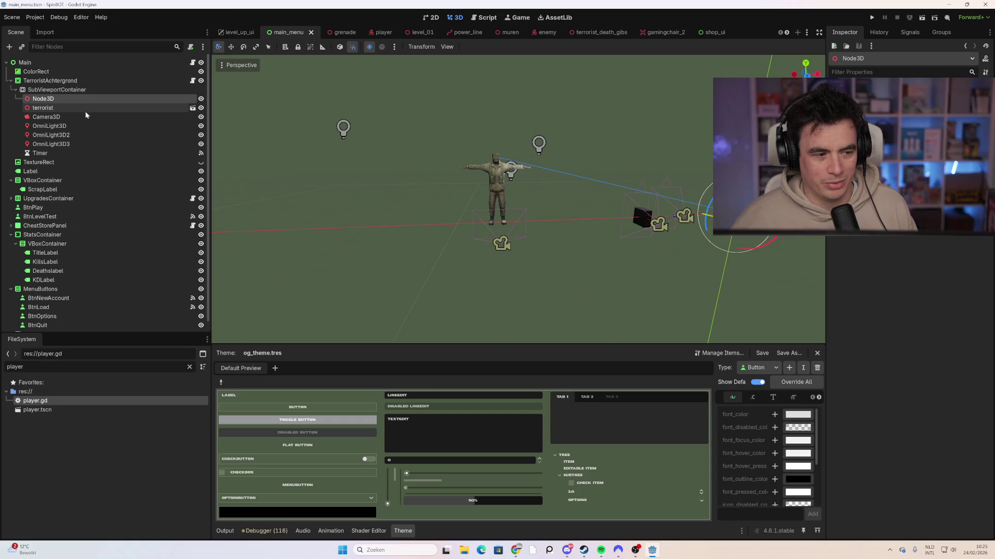
left_click(85, 126)
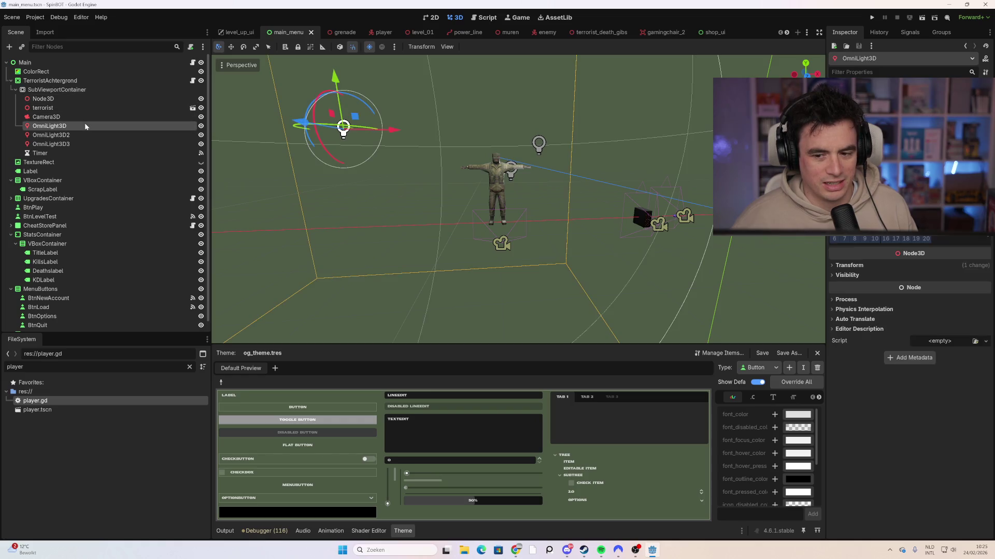
key("f")
left_click(104, 136)
key("f")
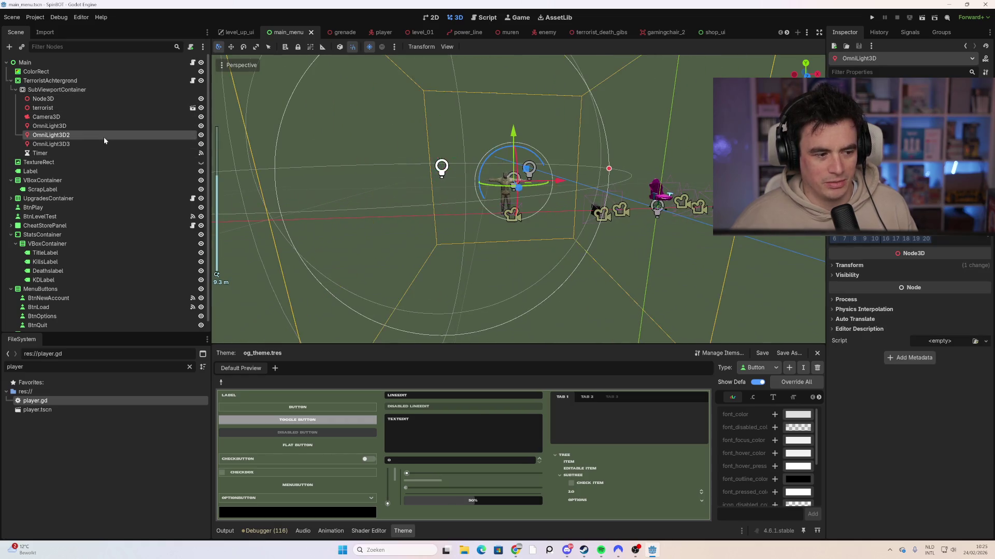
left_click(105, 144)
key("f")
left_click(84, 91)
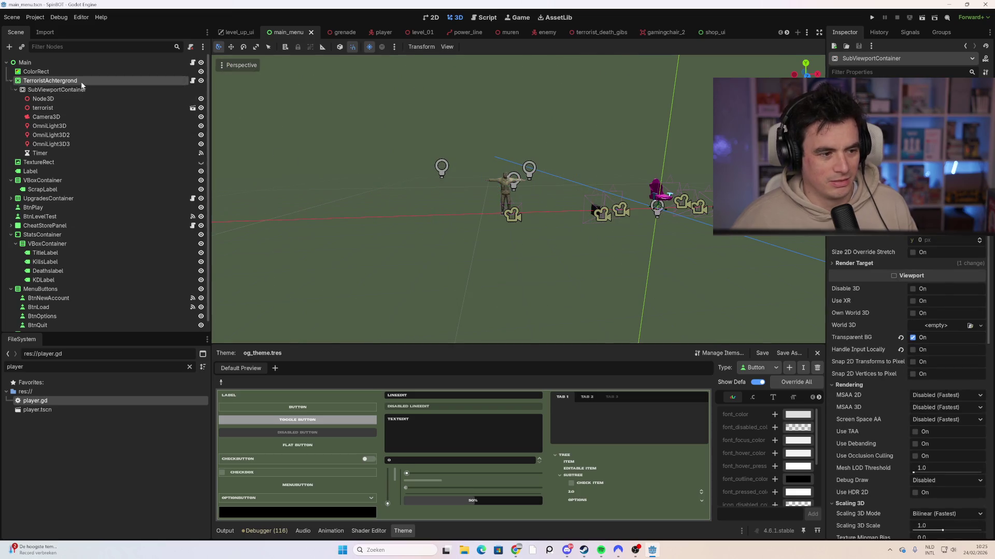
left_click(83, 81)
left_click(84, 91)
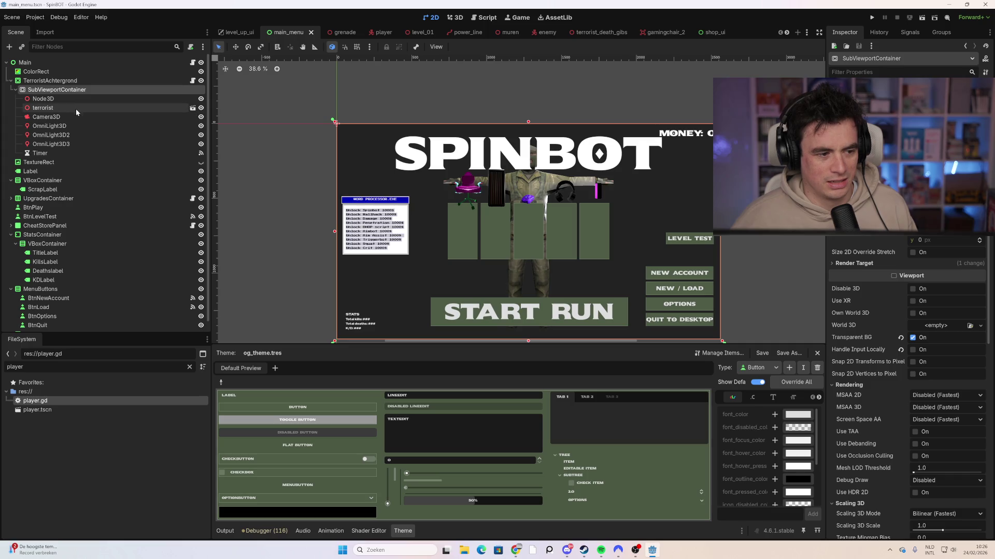
left_click(75, 108)
left_click(71, 98)
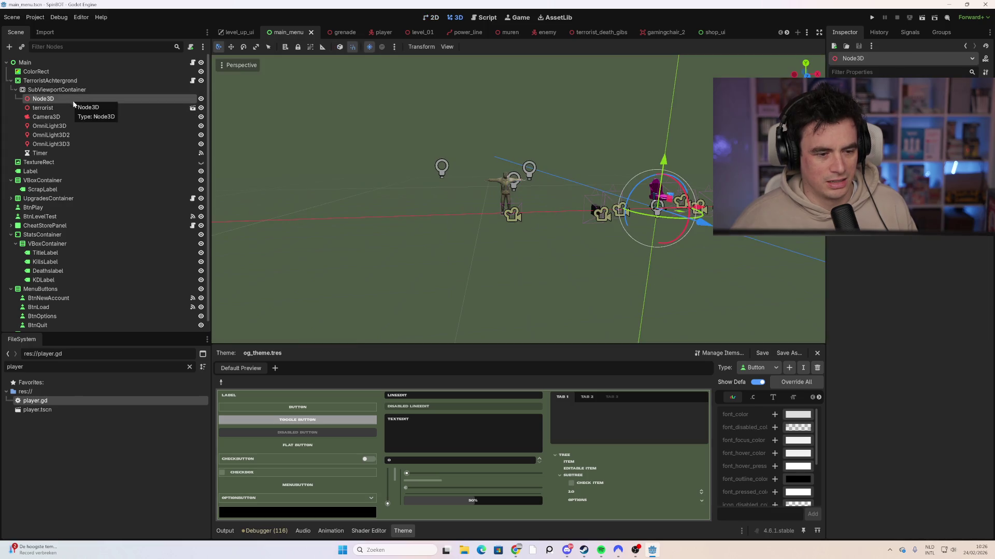
left_click_drag(558, 225, 488, 220)
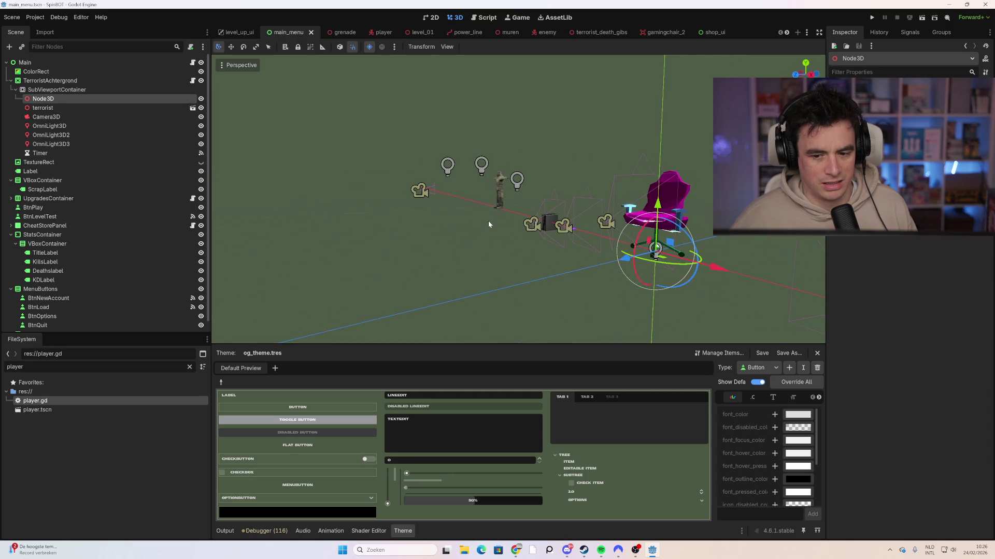
left_click(78, 126)
left_click(79, 144)
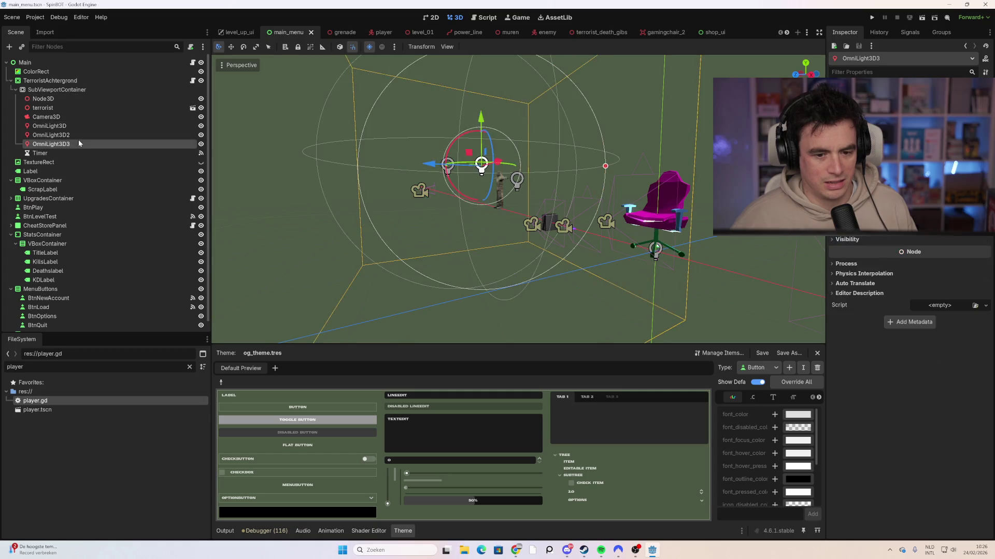
left_click_drag(282, 181, 371, 190)
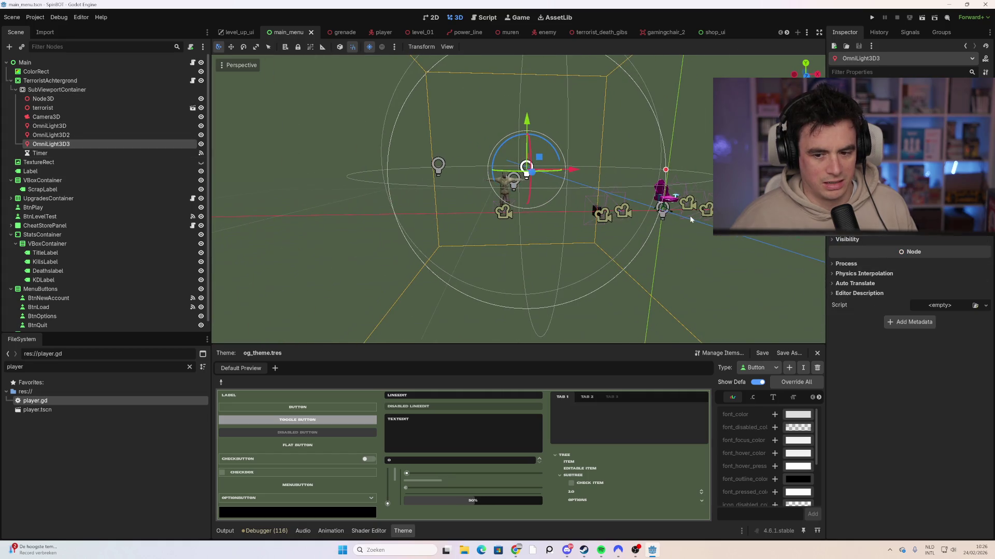
left_click_drag(689, 216, 640, 224)
left_click(590, 227)
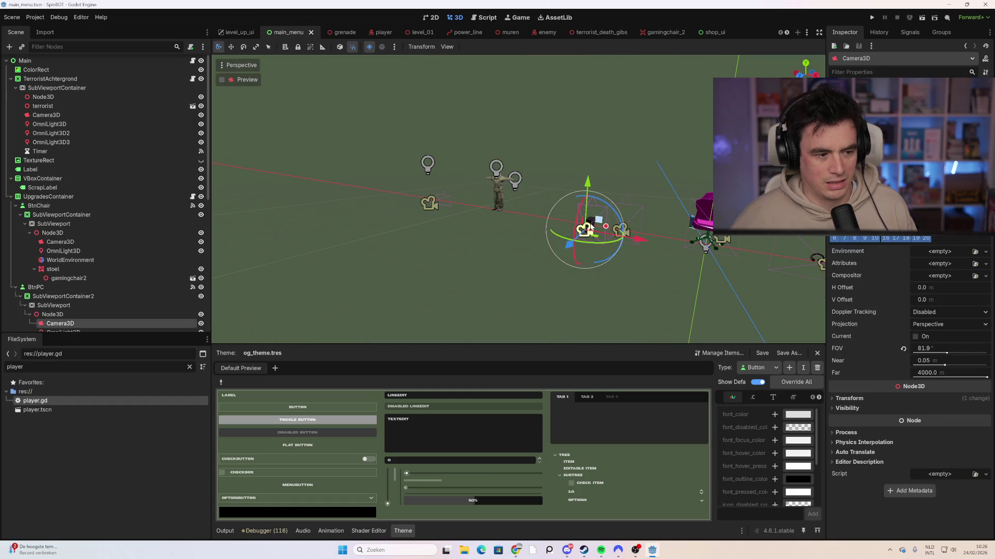
scroll(129, 240, "down", 3)
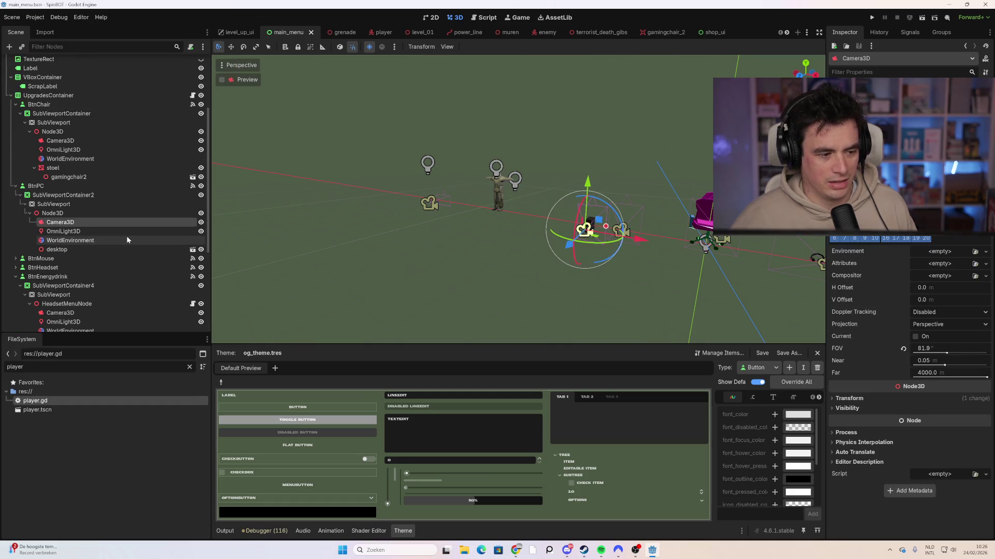
scroll(126, 238, "up", 3)
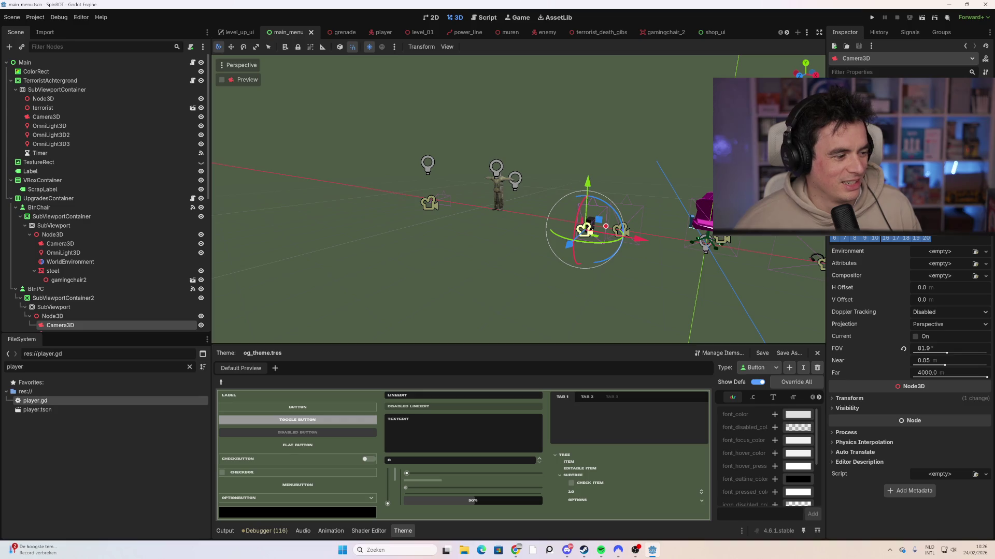
scroll(170, 231, "down", 10)
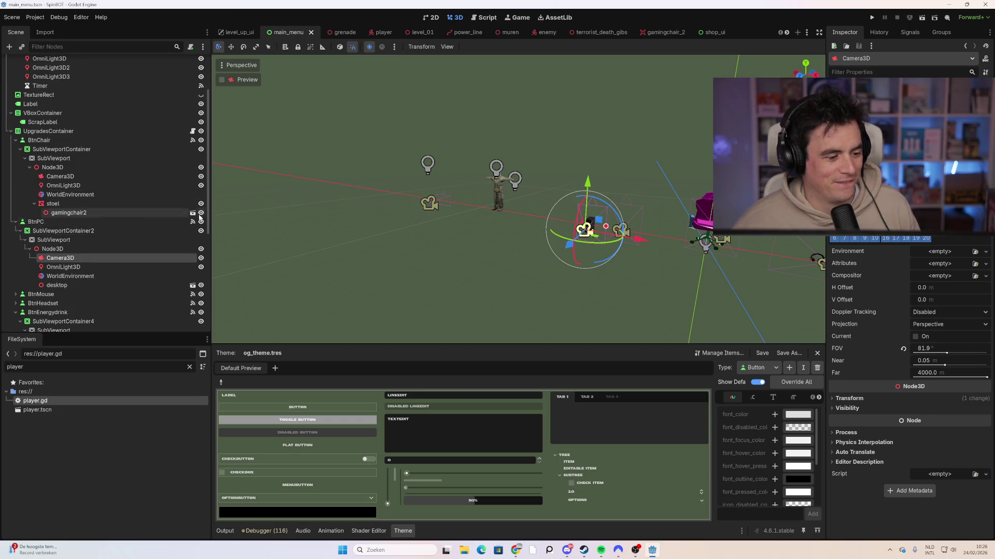
scroll(180, 206, "down", 1)
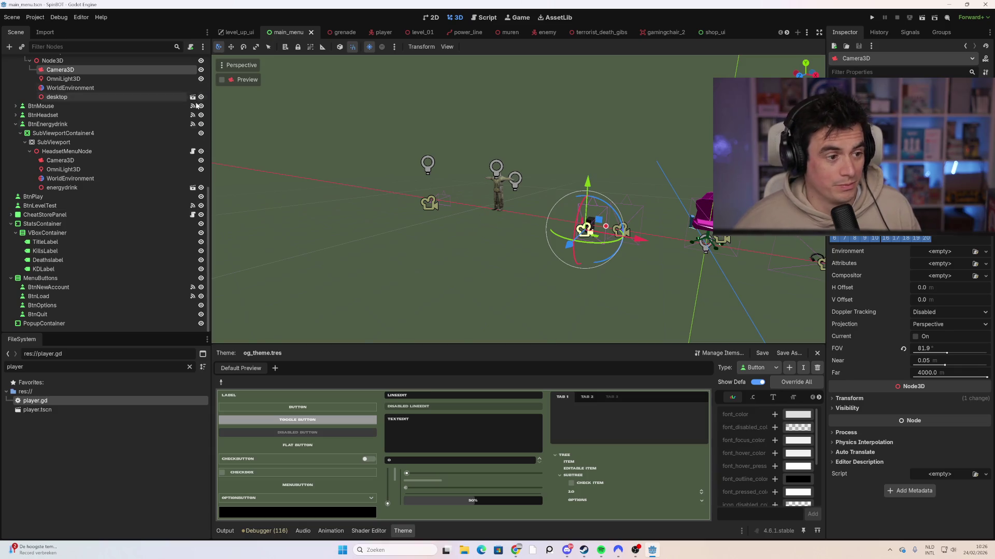
scroll(132, 222, "up", 12)
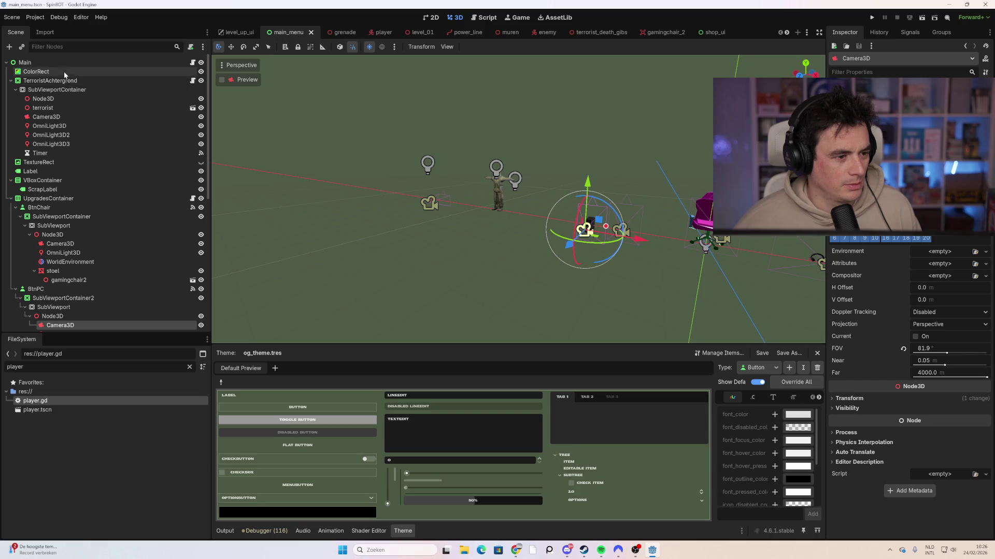
left_click(60, 64)
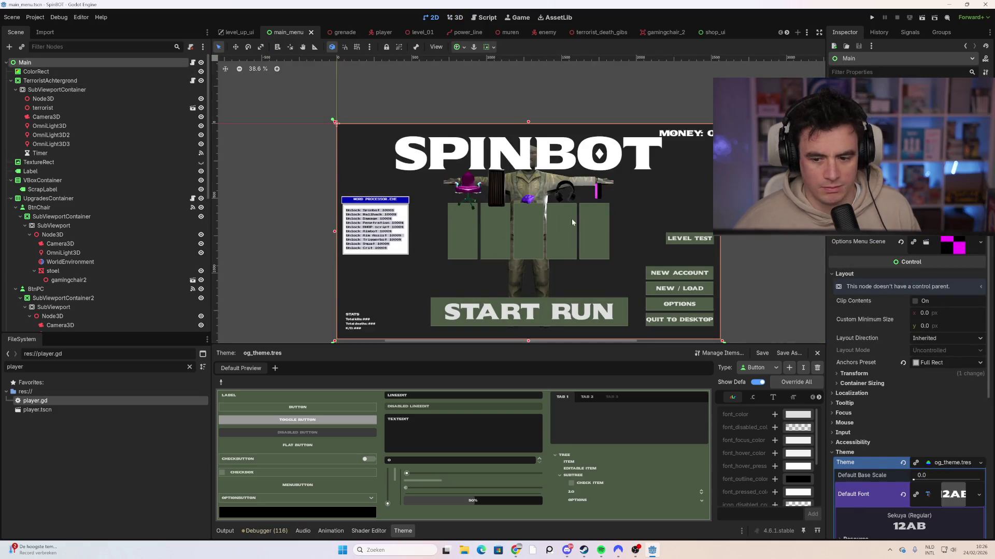
Zoom the canvas in on the main menu's WORD PROCESSOR.EXE upgrade panel.
scroll(572, 222, "up", 1)
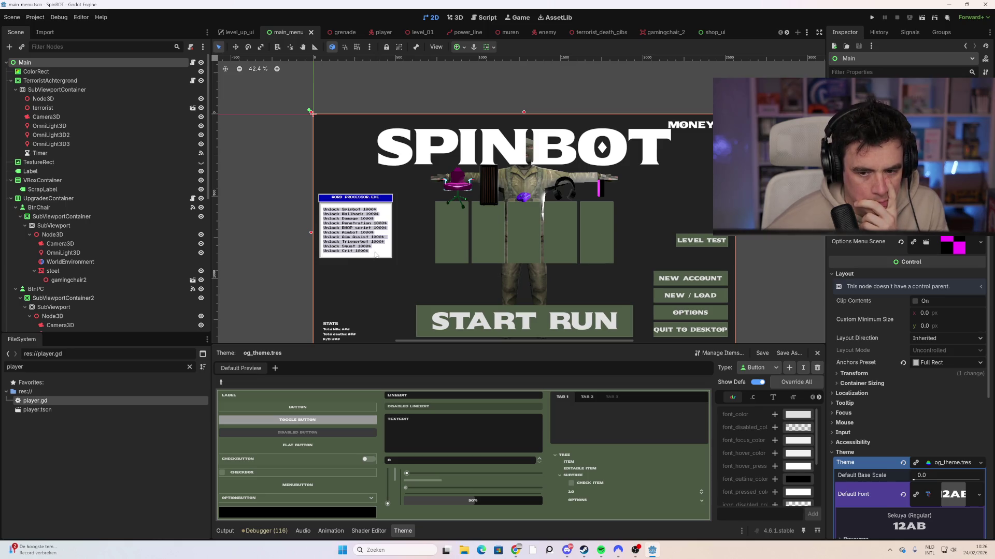
scroll(363, 271, "up", 5)
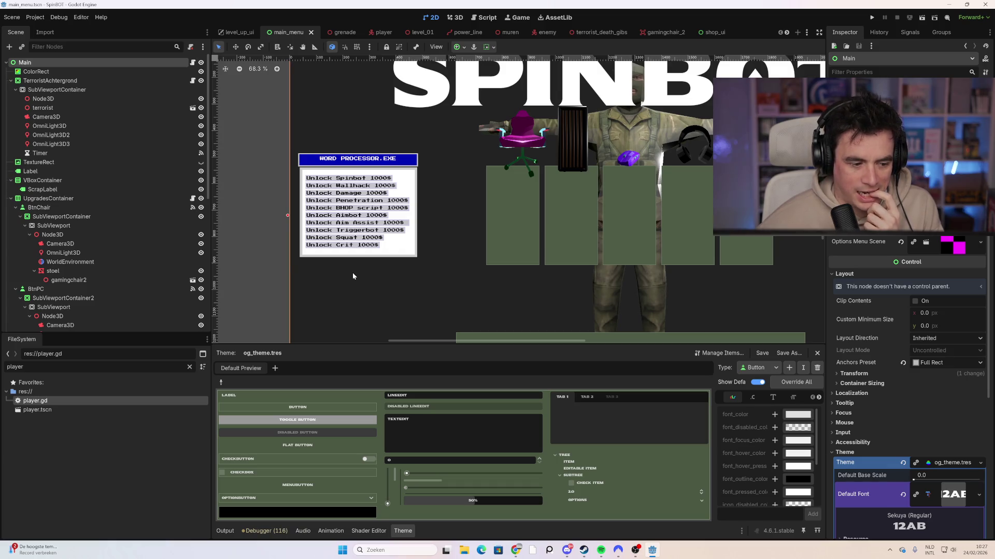
Zoom the main_menu 2D canvas back out.
scroll(515, 221, "down", 5)
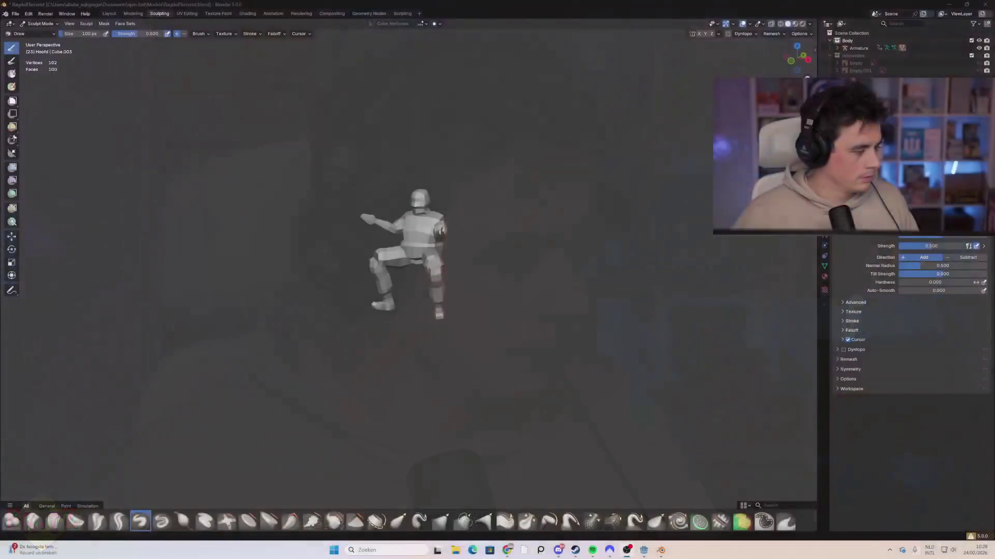
Switch to the Animation workspace and orbit the view to face the character's front.
scroll(298, 99, "up", 4)
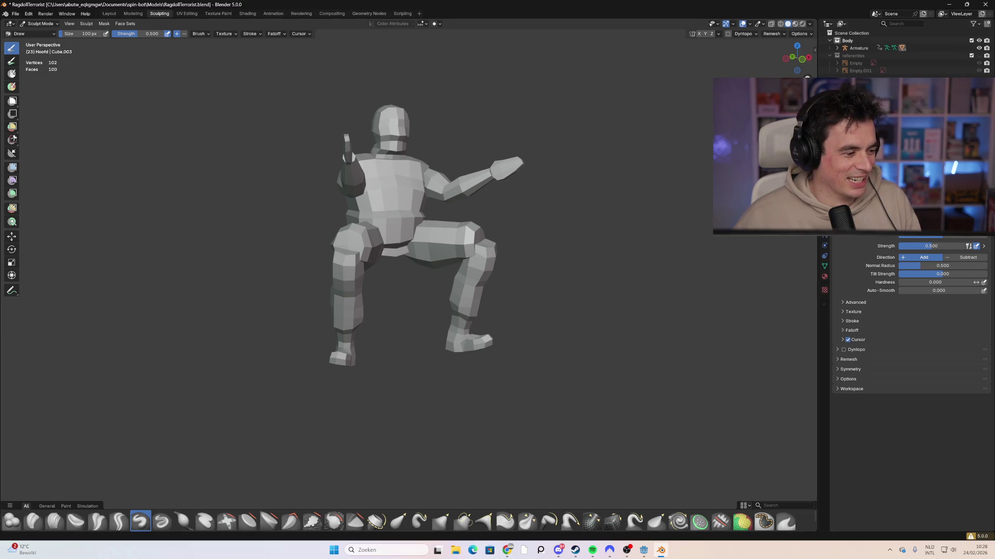
left_click(187, 14)
left_click(273, 13)
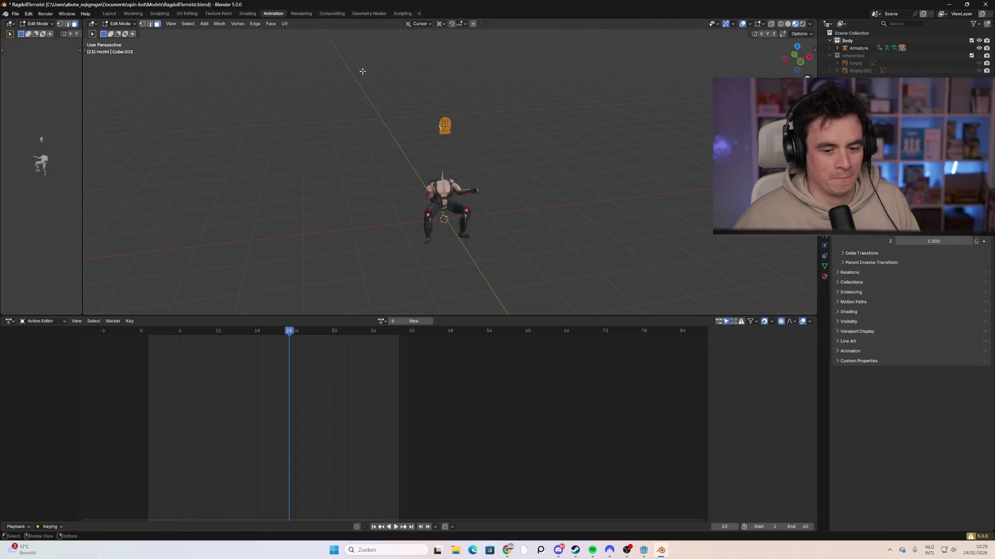
mouse_move(448, 169)
left_mouse_down()
mouse_move(553, 148)
mouse_move(597, 160)
mouse_move(493, 150)
left_mouse_up()
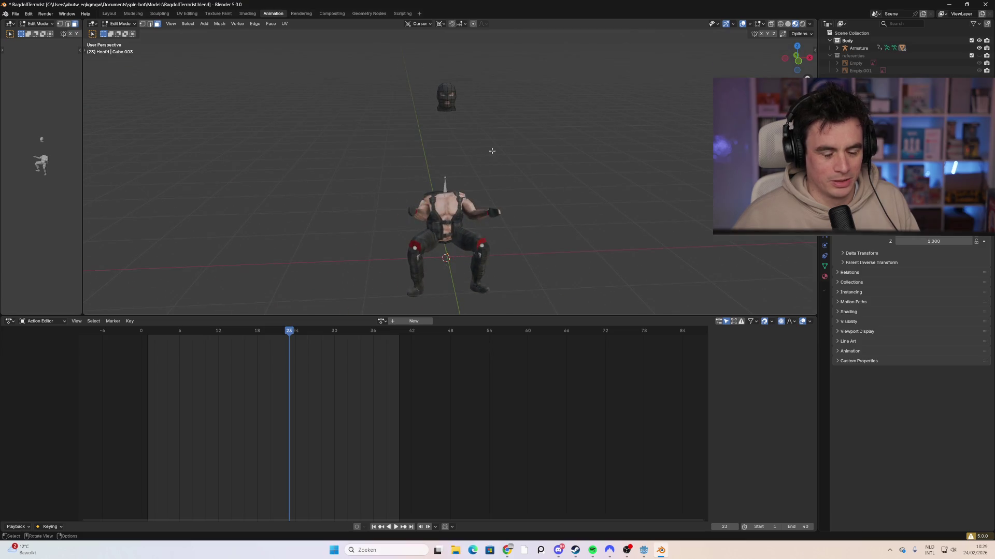
mouse_move(277, 335)
left_mouse_down()
mouse_move(233, 335)
mouse_move(350, 332)
mouse_move(174, 349)
mouse_move(389, 335)
mouse_move(305, 344)
mouse_move(401, 352)
mouse_move(353, 358)
mouse_move(366, 356)
left_mouse_up()
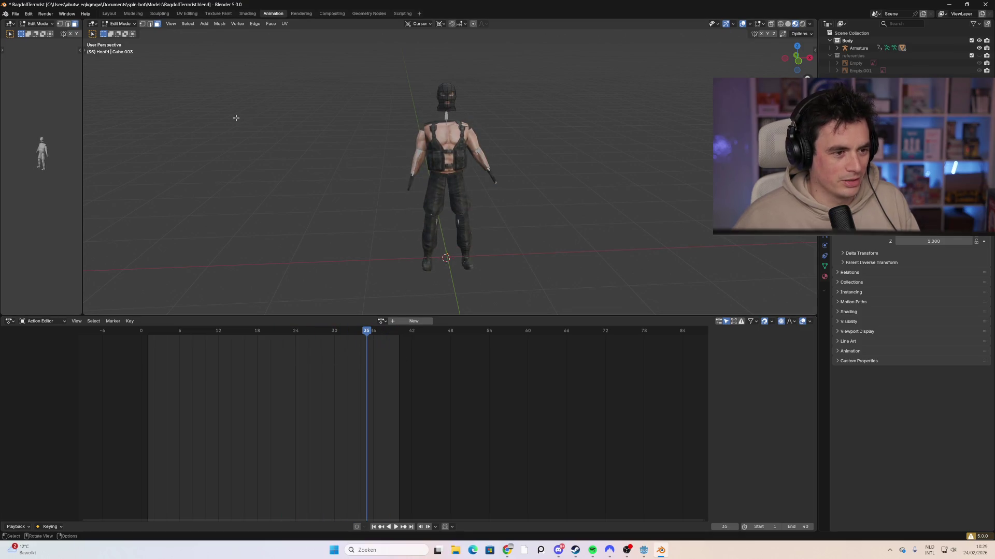
Return to Object Mode and select only the armature, deselecting the body mesh.
key("Tab")
left_click(425, 157)
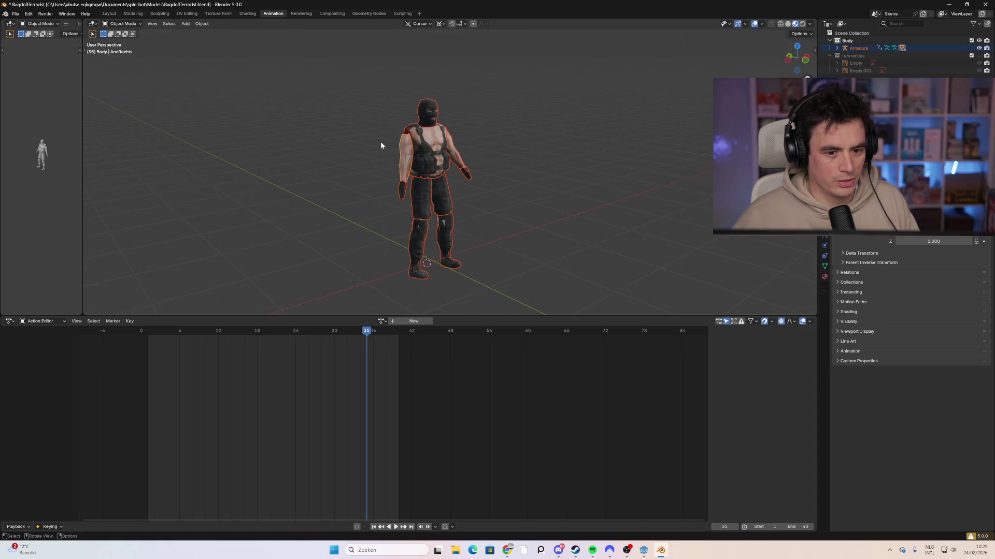
left_click(408, 164)
left_click(234, 96)
left_click(461, 165)
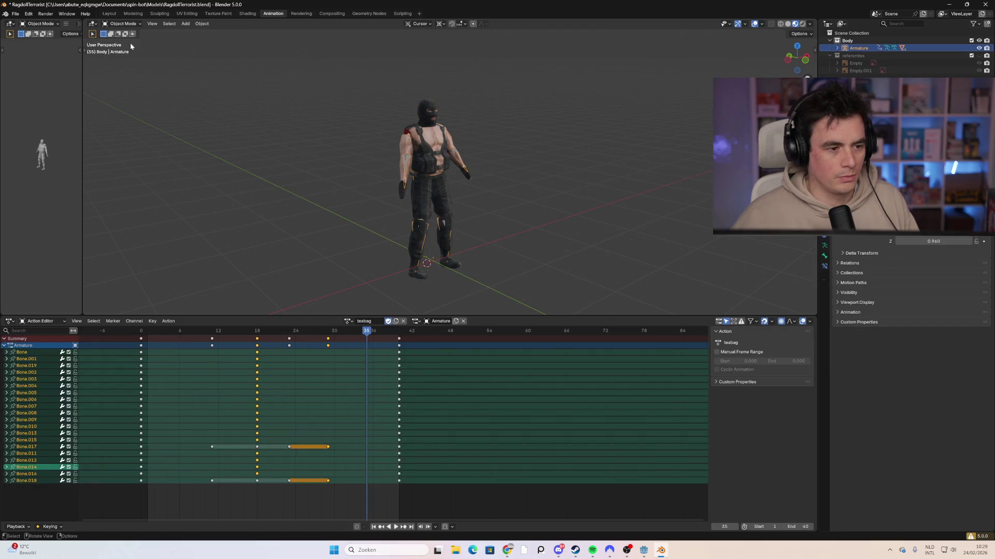
Enter Pose Mode and create a new action copied from teabag, named 'Mank'.
left_click(123, 23)
left_click(120, 47)
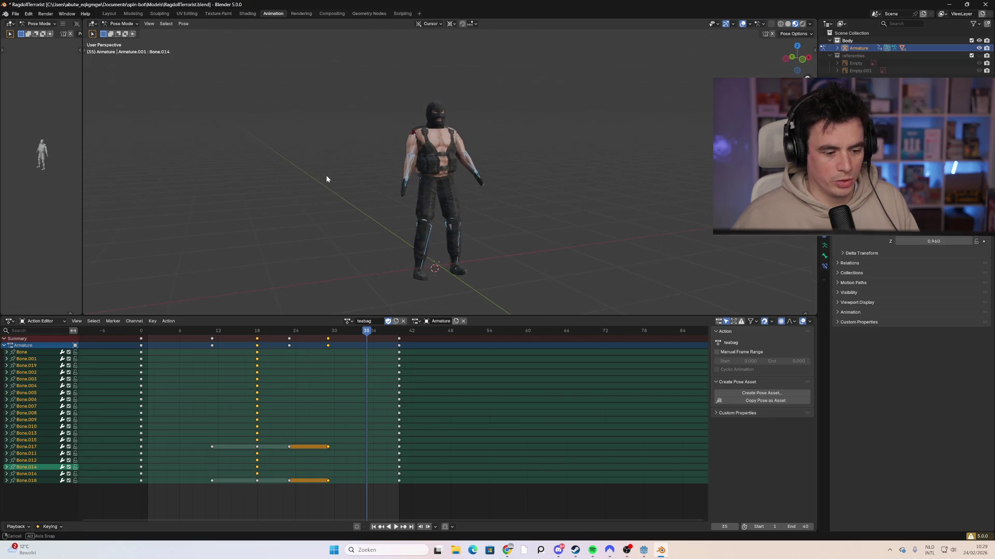
left_click(349, 321)
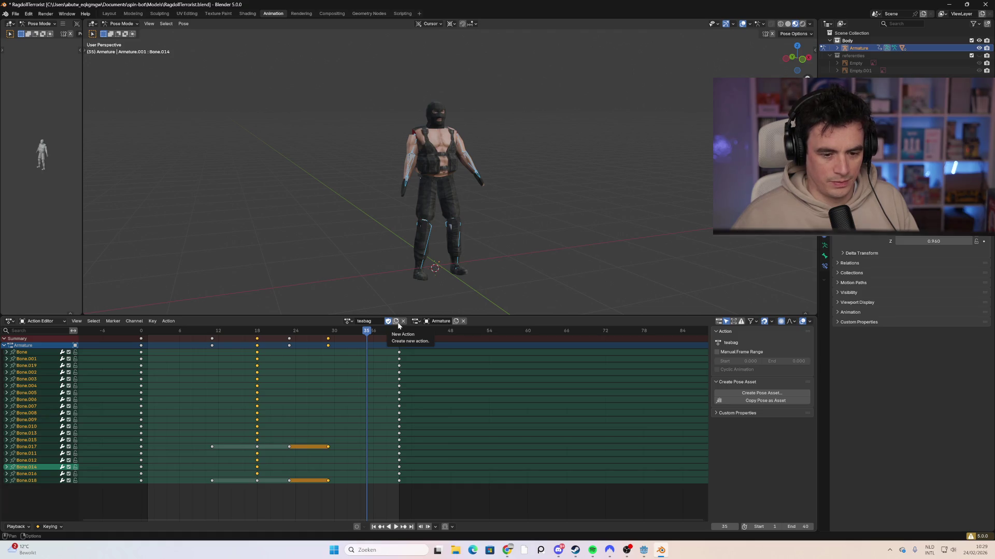
left_click(399, 325)
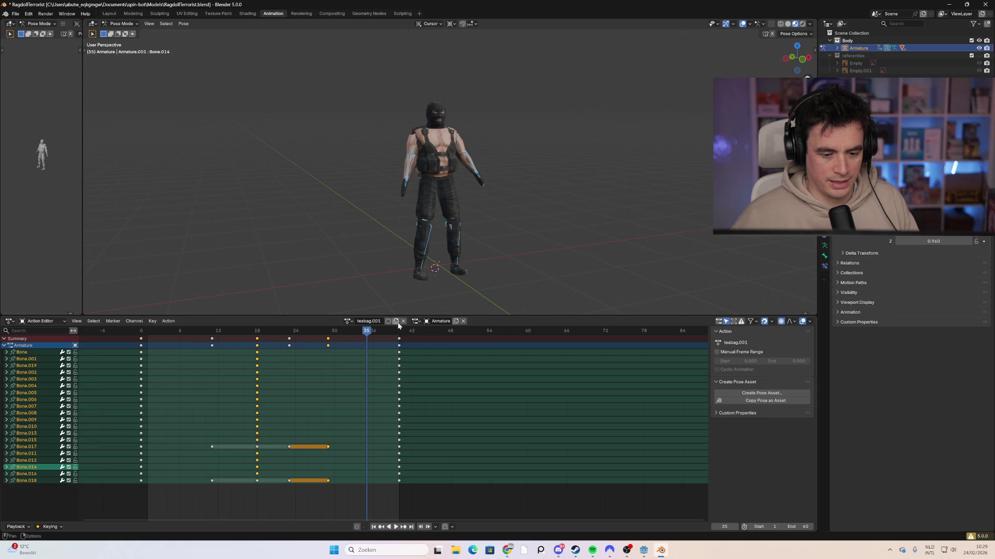
left_click(377, 321)
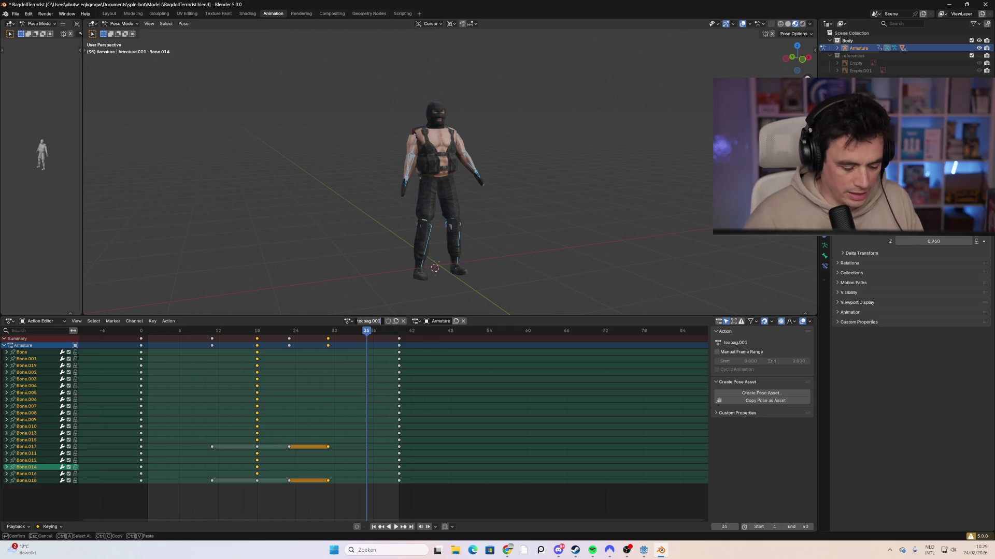
type("Mank")
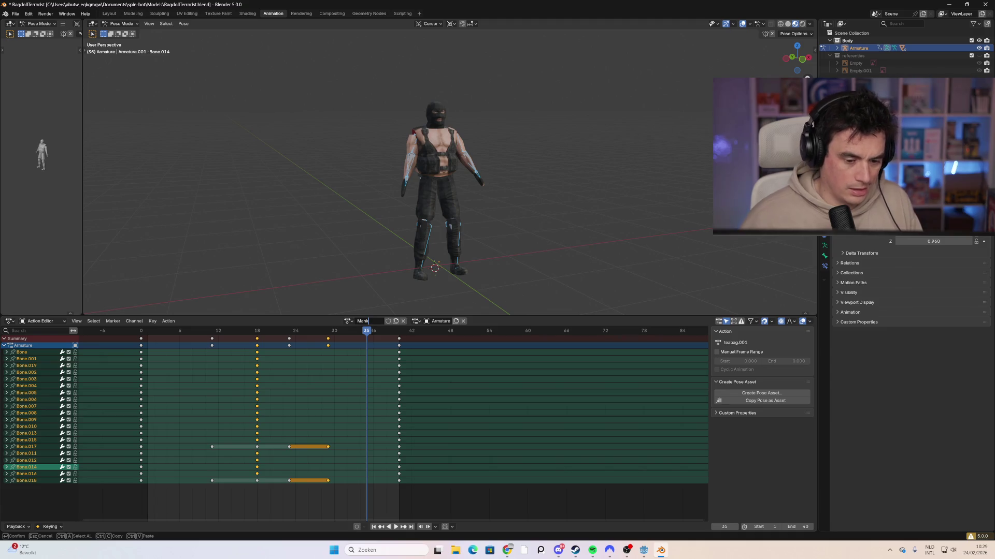
key("Return")
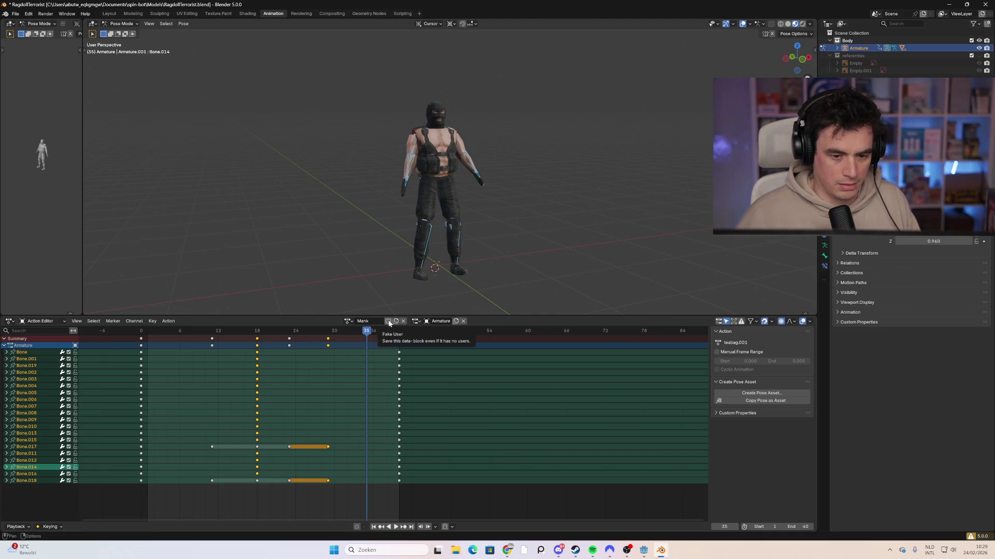
Give Mank a fake user and delete all its keyframes, including the frame-40 column.
mouse_move(472, 497)
left_mouse_down()
mouse_move(393, 493)
mouse_move(54, 334)
left_mouse_up()
left_click(388, 321)
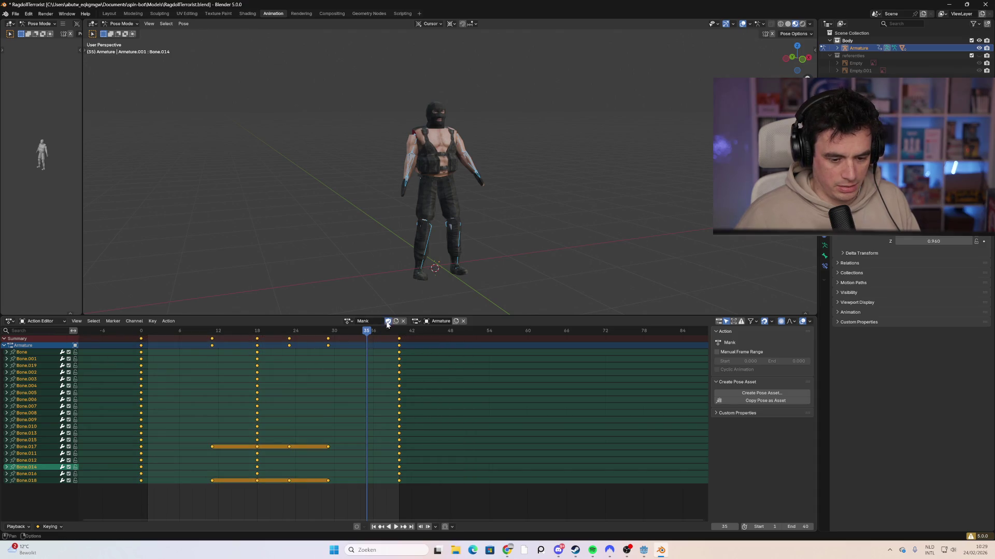
left_click_drag(430, 500, 98, 322)
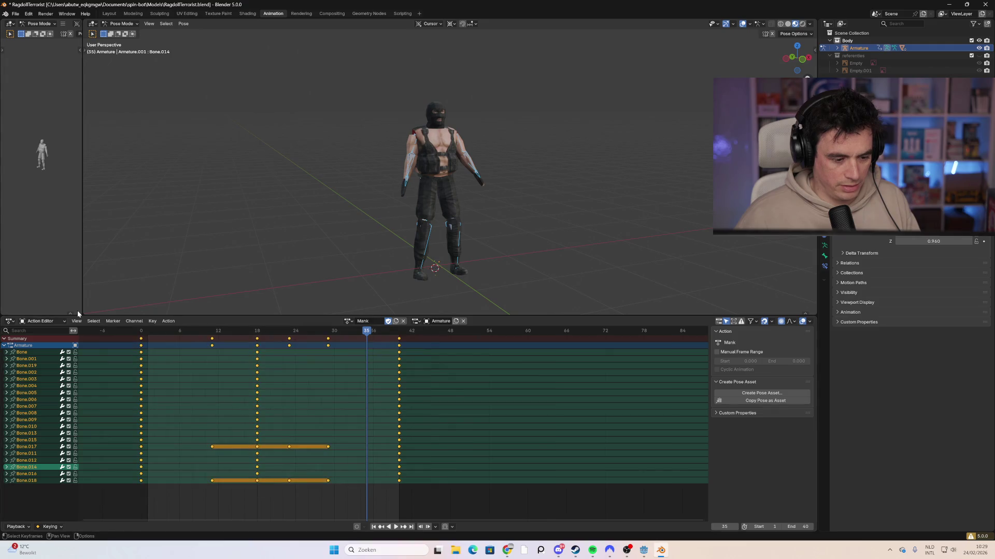
right_click(236, 430)
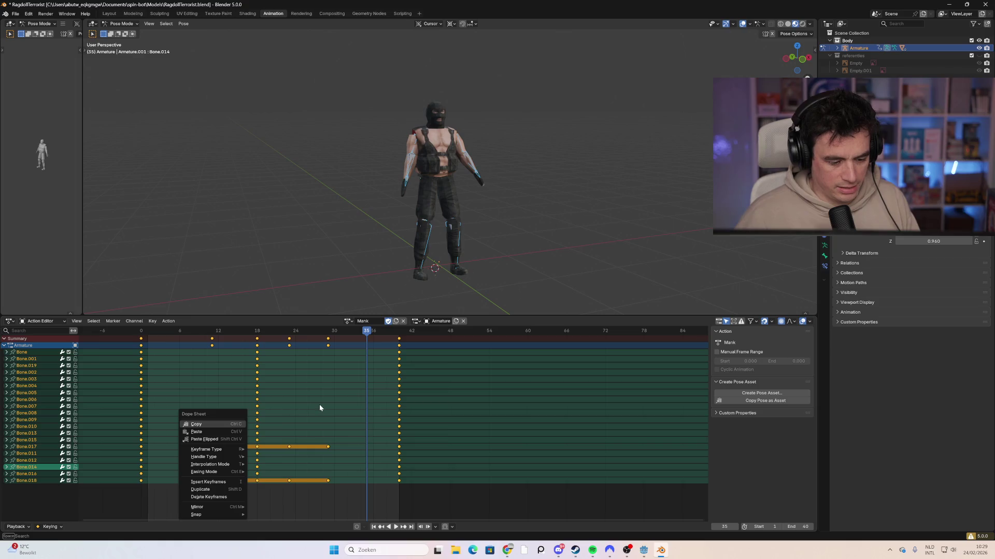
left_click(434, 493)
left_click_drag(434, 490, 383, 347)
key("Delete")
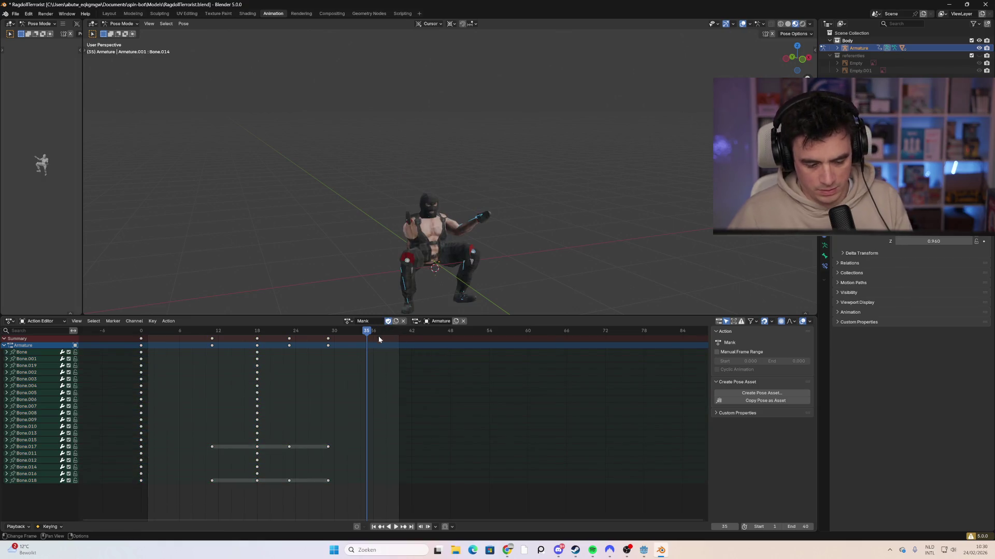
left_click_drag(386, 499, 89, 332)
key("Delete")
left_click(474, 218)
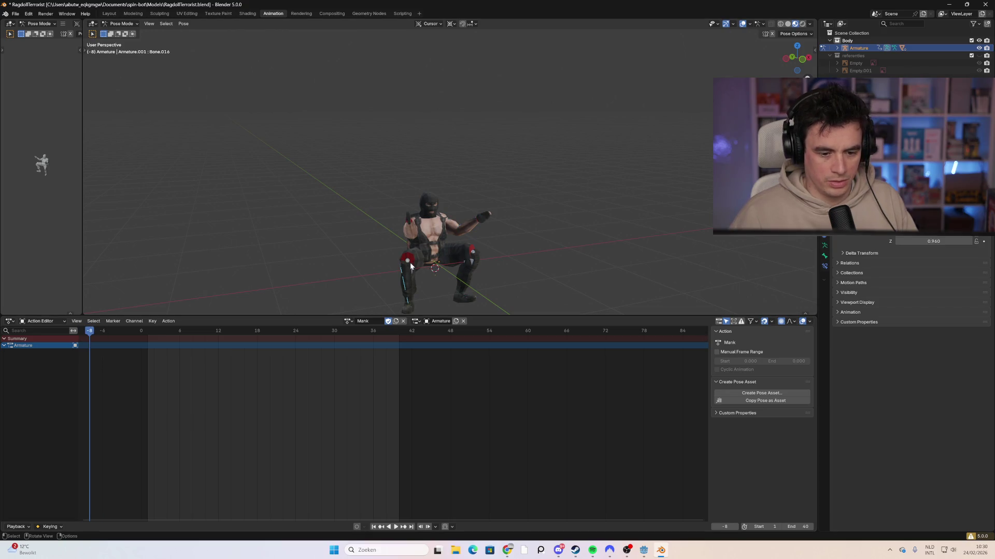
Clear every bone's rotation back to the T-pose and switch to front orthographic view.
mouse_move(359, 243)
left_mouse_down()
mouse_move(429, 253)
mouse_move(422, 262)
left_mouse_up()
key("a")
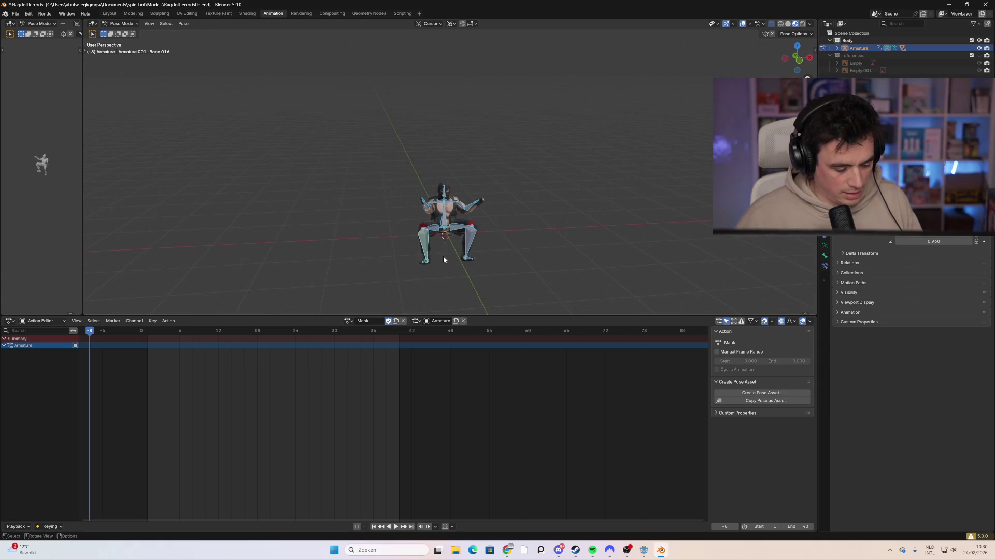
key("alt+r")
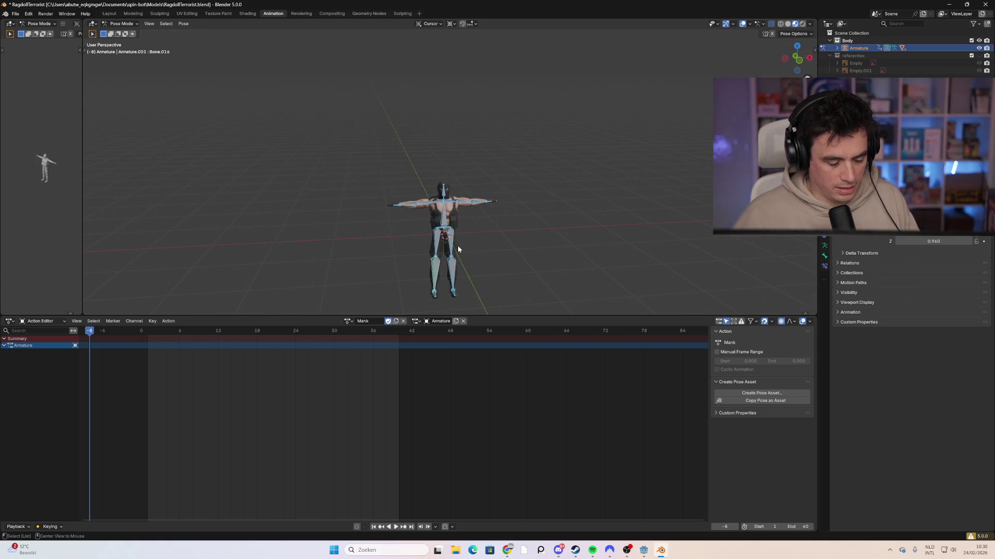
middle_click(457, 246, "alt")
scroll(464, 154, "up", 3)
mouse_move(483, 165)
left_mouse_down()
mouse_move(497, 158)
mouse_move(490, 168)
mouse_move(554, 170)
mouse_move(456, 166)
mouse_move(596, 159)
mouse_move(564, 159)
left_mouse_up()
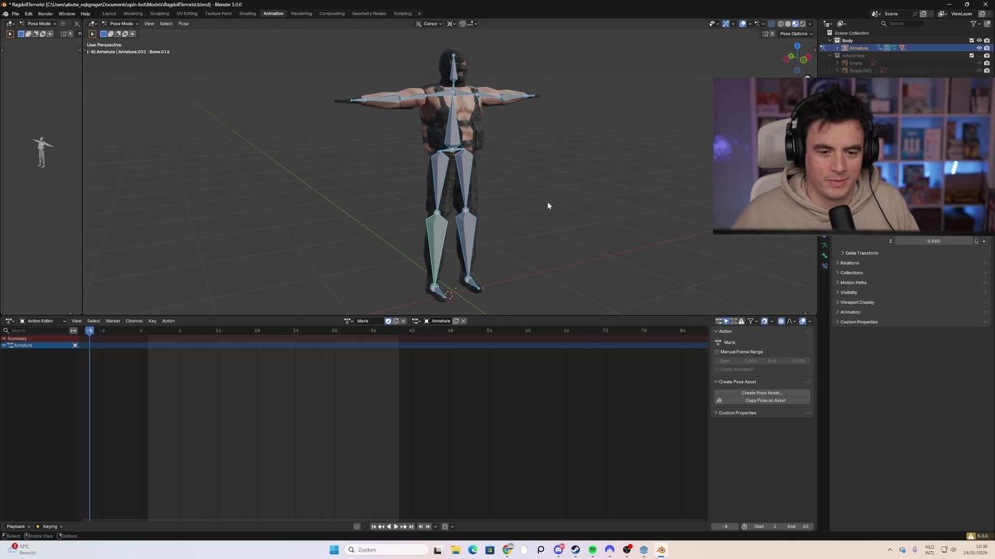
left_click(796, 66)
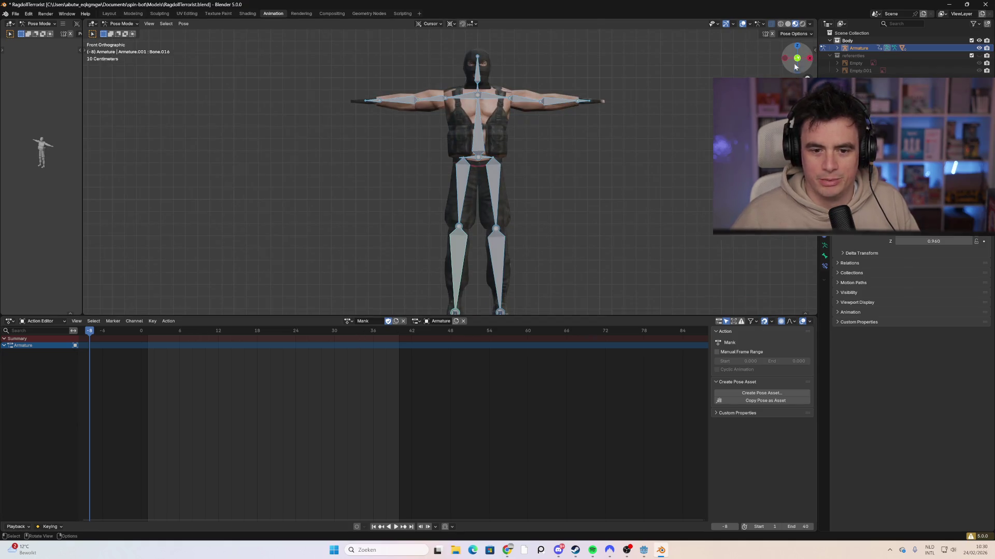
Set the pivot to Median Point and rotate upper arms Bone.003 and Bone.007 down to the sides.
left_click(526, 101)
key("r")
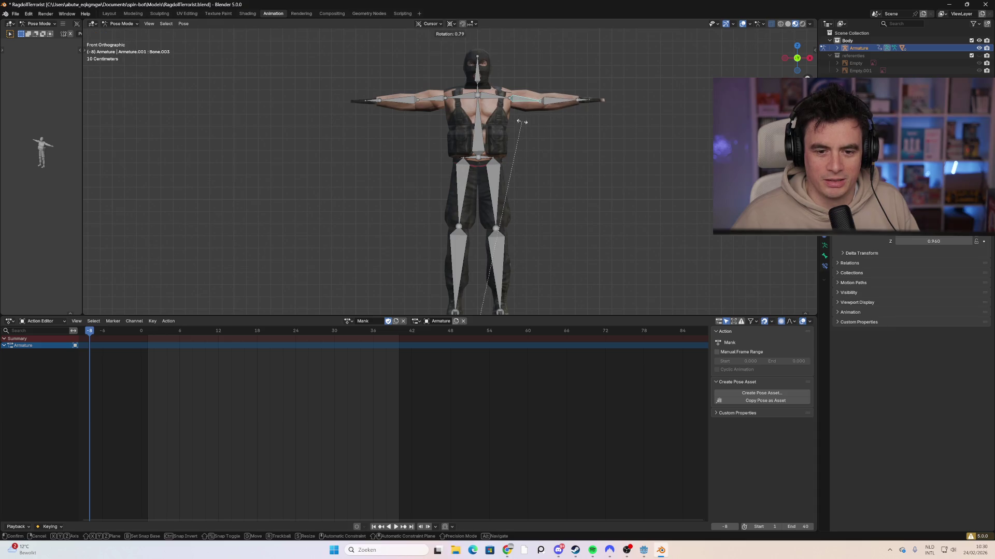
right_click(570, 222)
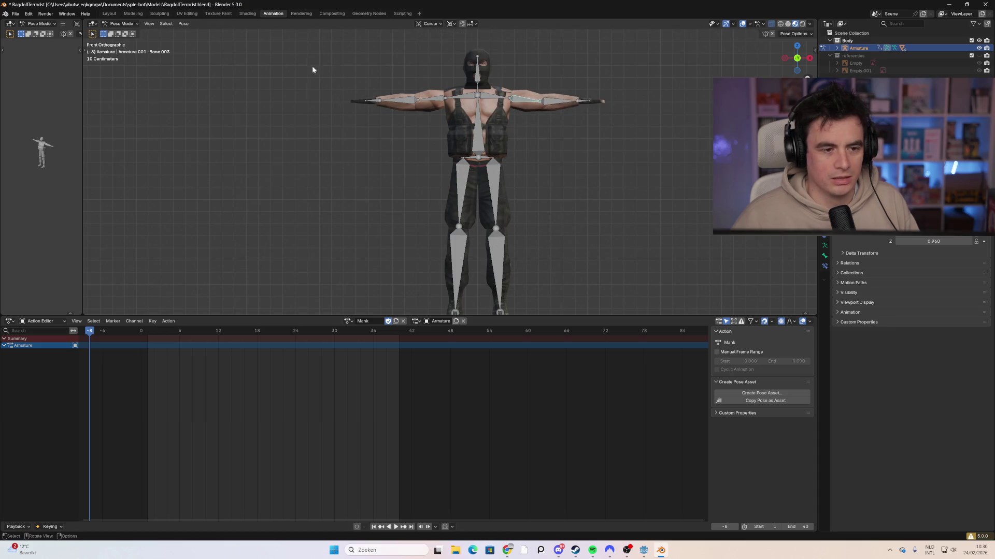
scroll(313, 70, "down", 1)
left_click(450, 24)
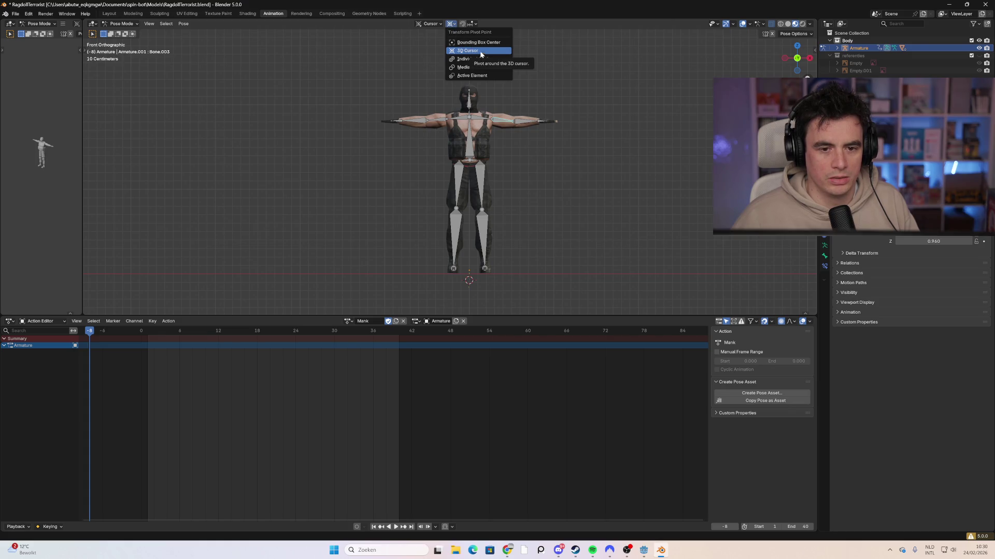
left_click(484, 67)
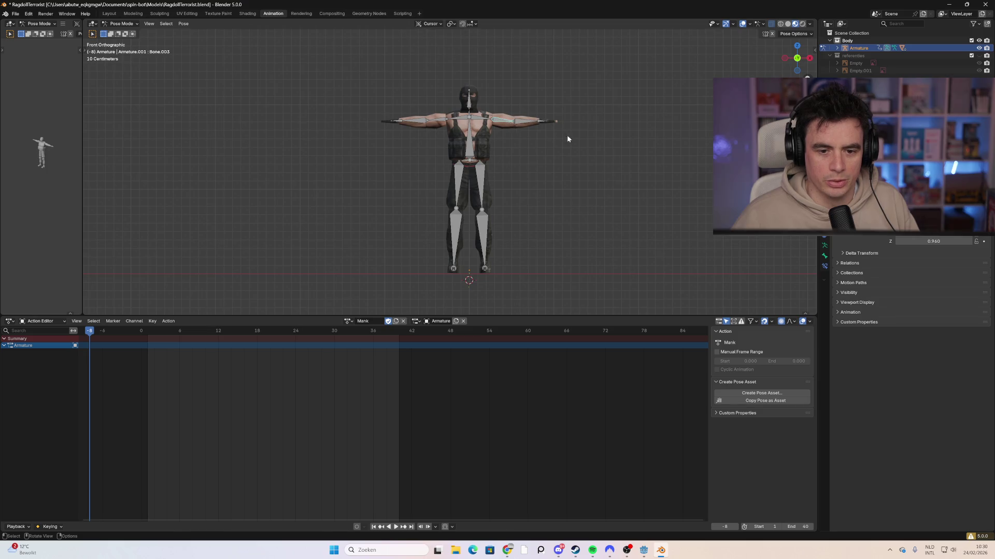
key("r")
left_click(445, 138)
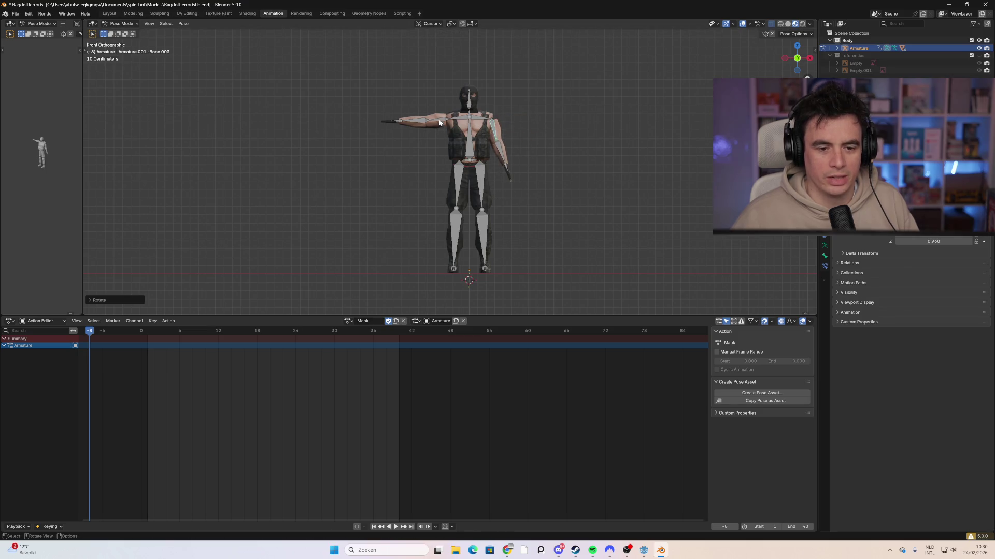
left_click(440, 123)
key("r")
left_click(443, 139)
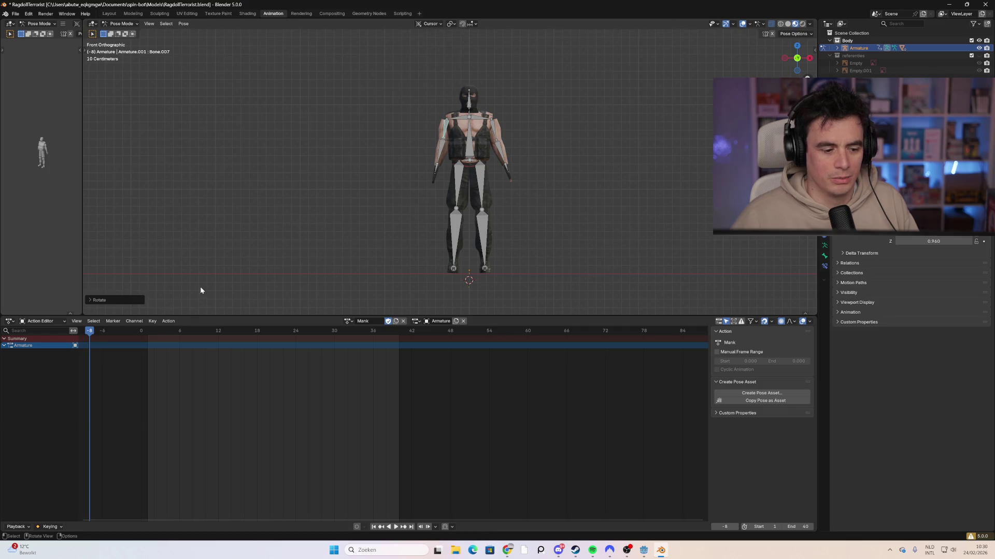
Briefly view the Loop action's keyframes, then make Mank the active action again.
left_click(352, 321)
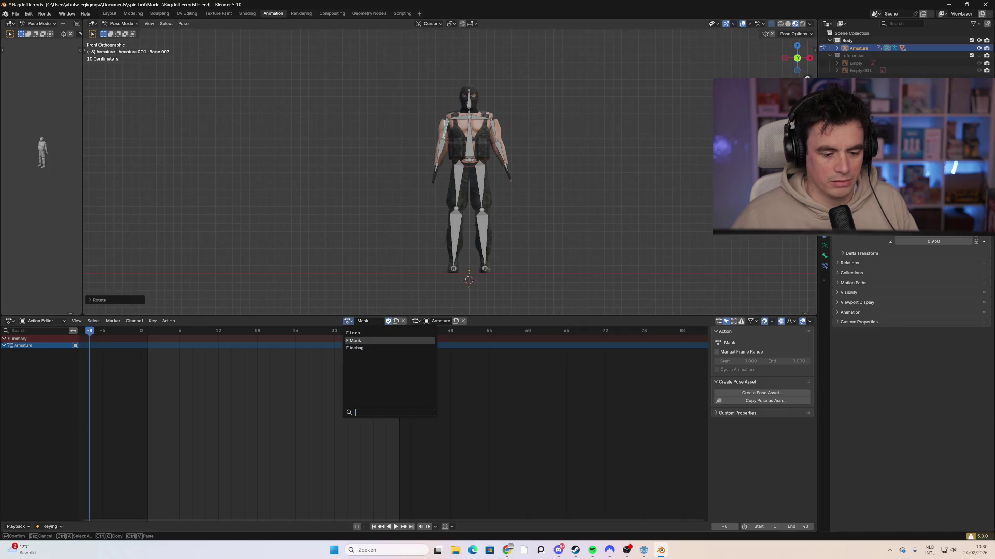
left_click(363, 334)
left_click_drag(446, 414, 95, 327)
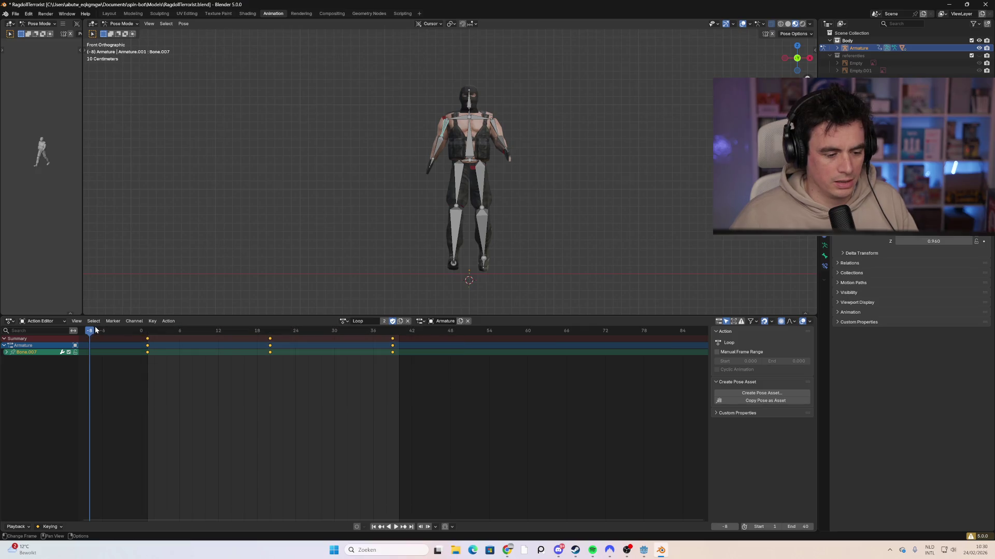
left_click(344, 322)
left_click(364, 341)
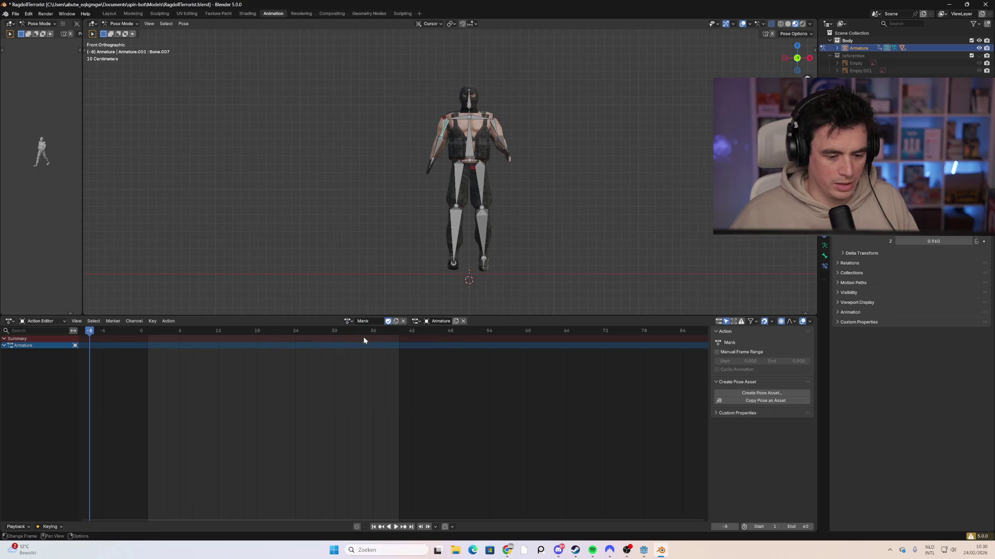
mouse_move(160, 338)
left_mouse_down()
mouse_move(96, 337)
mouse_move(142, 341)
left_mouse_up()
key("ctrl+v")
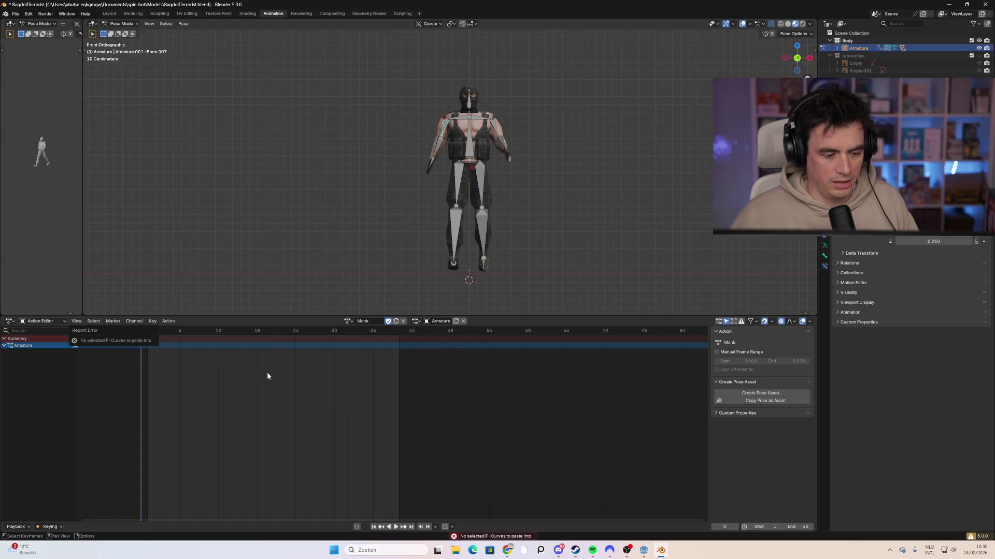
right_click(267, 376)
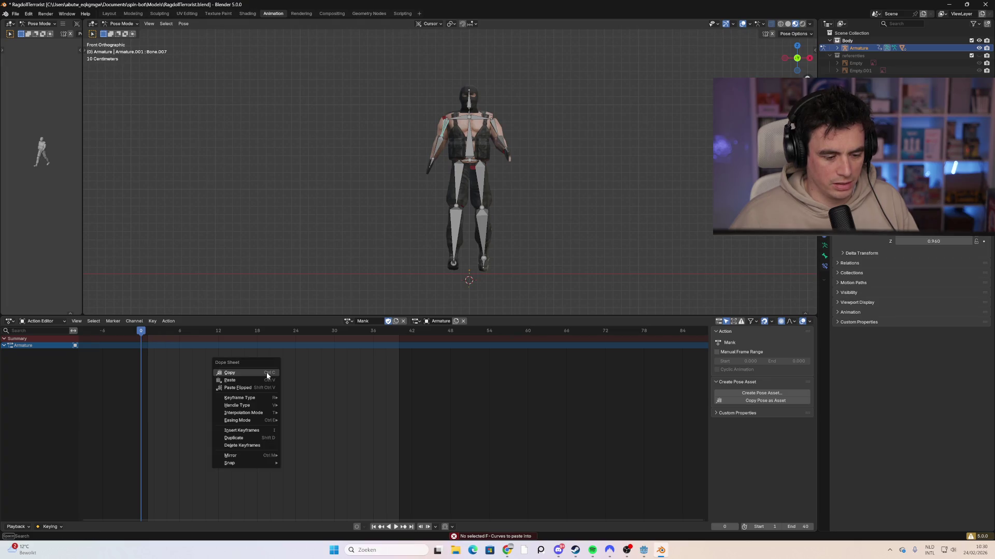
left_click(268, 383)
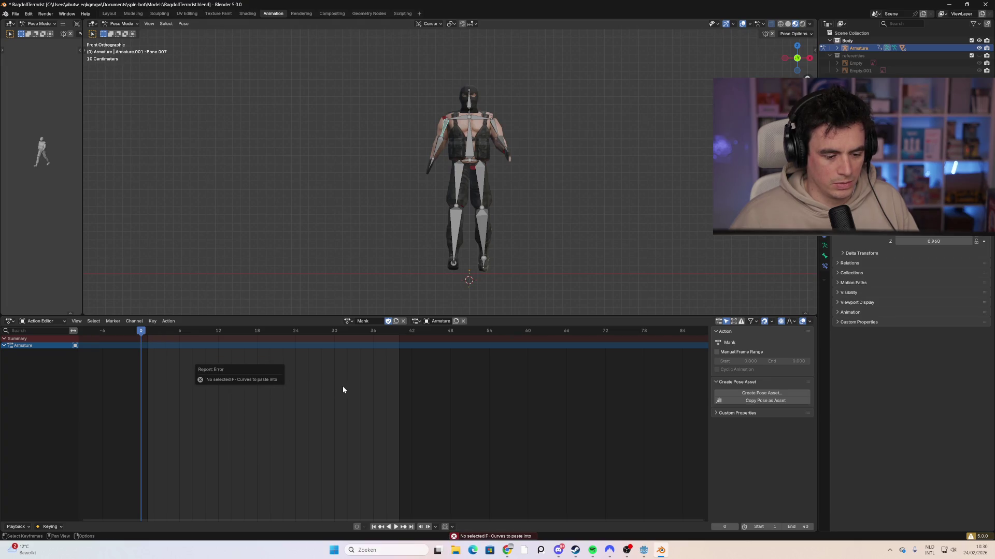
left_click(350, 321)
left_click(358, 333)
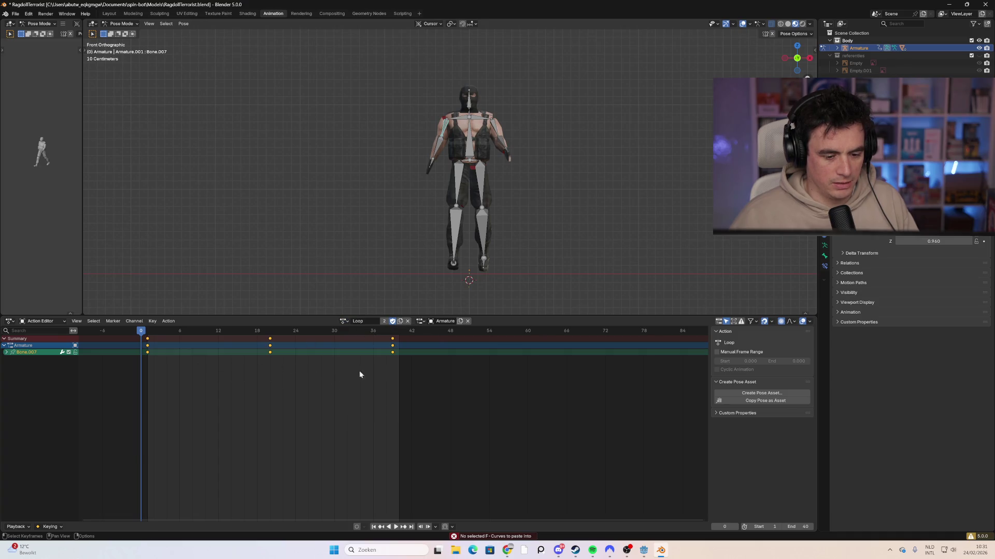
left_click_drag(407, 375, 137, 327)
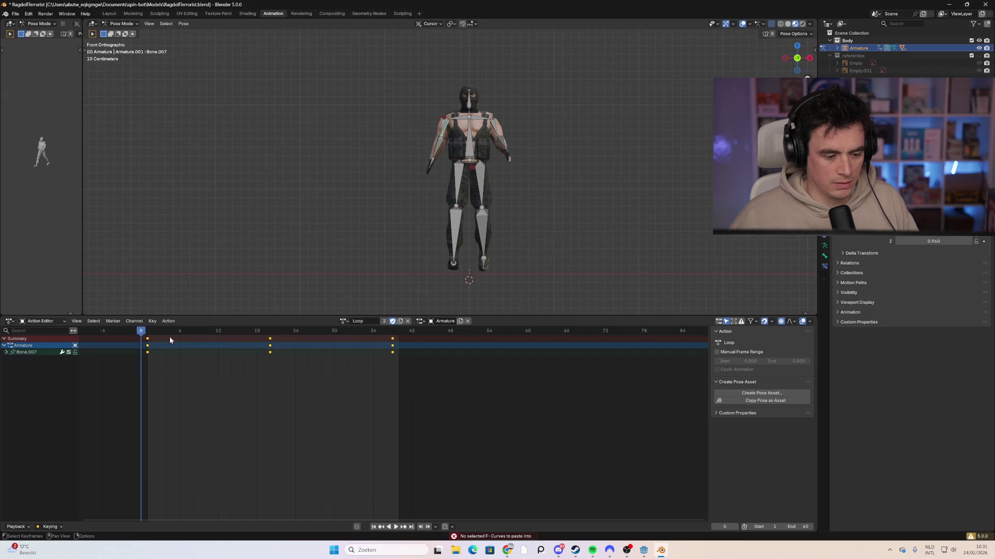
right_click(194, 347)
left_click(189, 340)
left_click(343, 321)
left_click(357, 341)
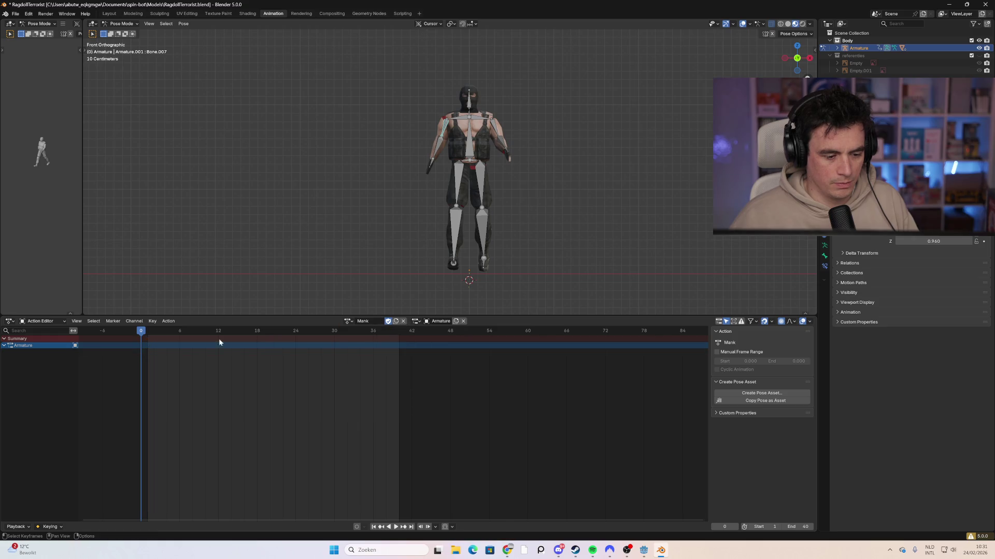
right_click(173, 344)
left_click(164, 349)
left_click(153, 334)
key("Left")
right_click(152, 338)
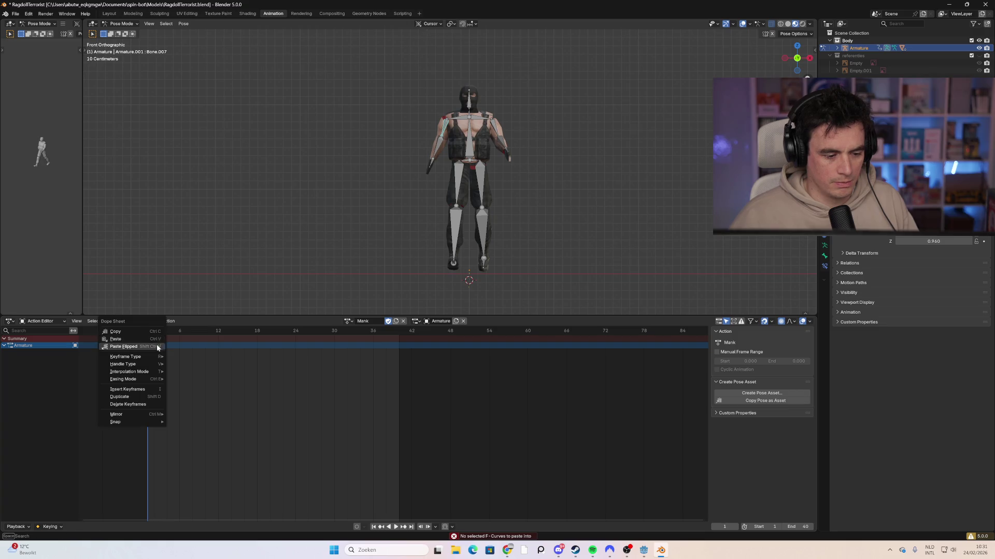
left_click(152, 339)
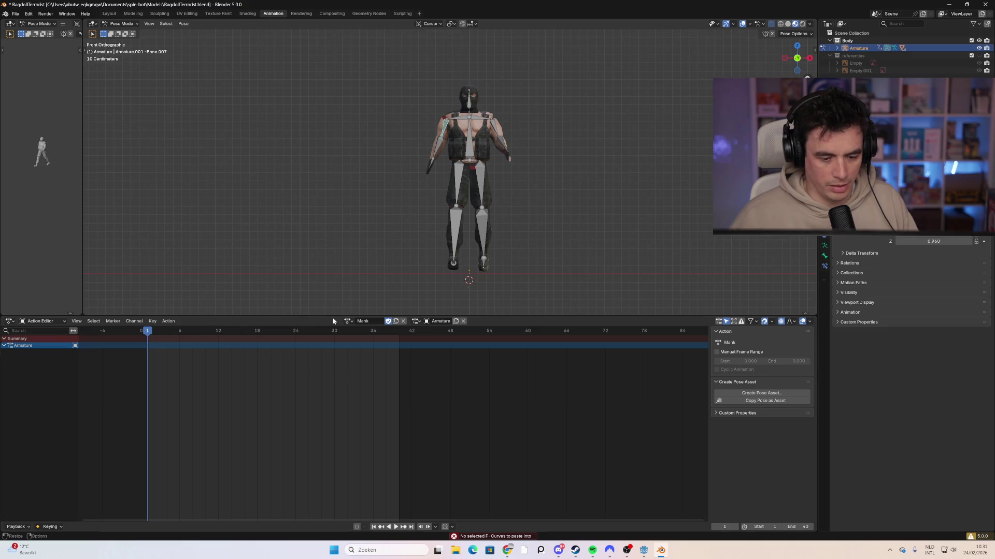
left_click(348, 321)
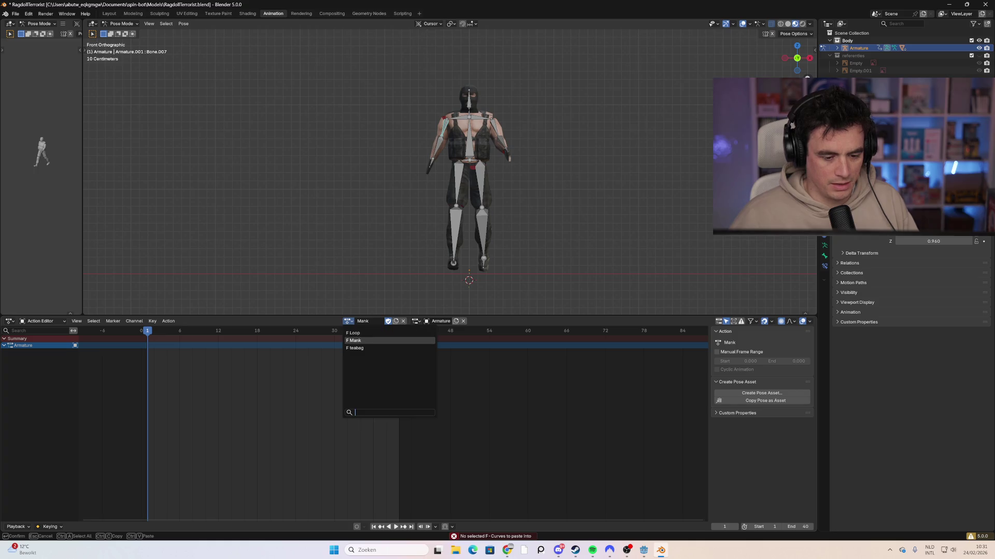
left_click(363, 340)
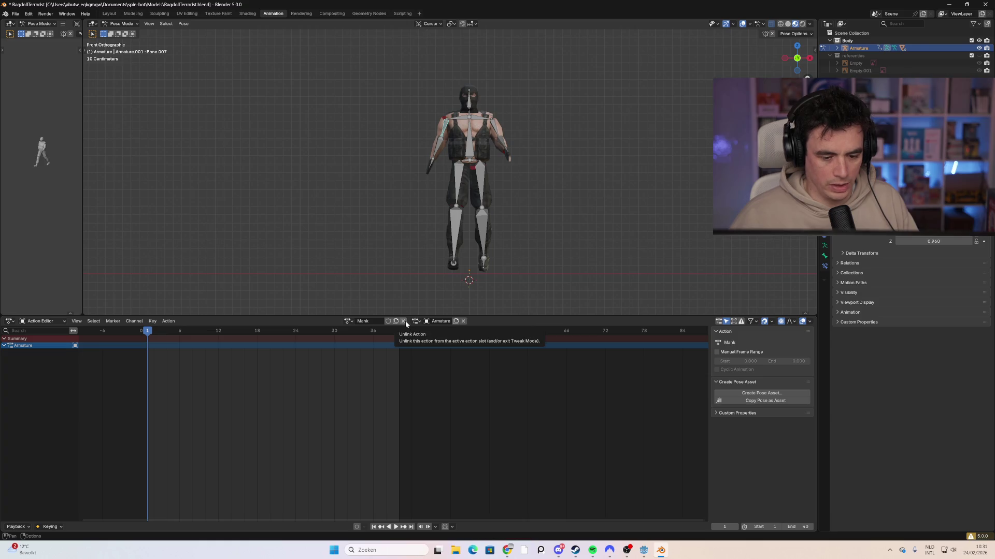
left_click(405, 321)
left_click(382, 321)
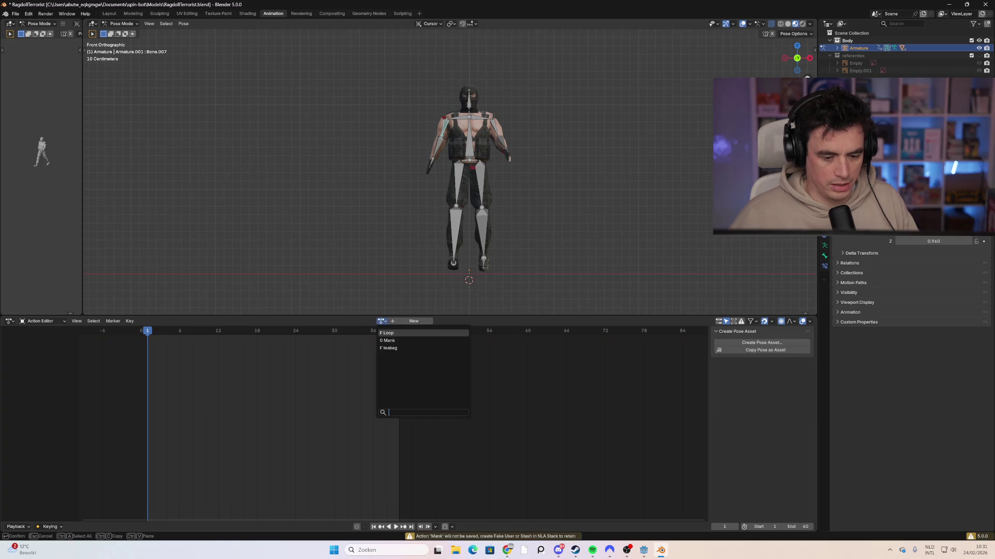
left_click(405, 340)
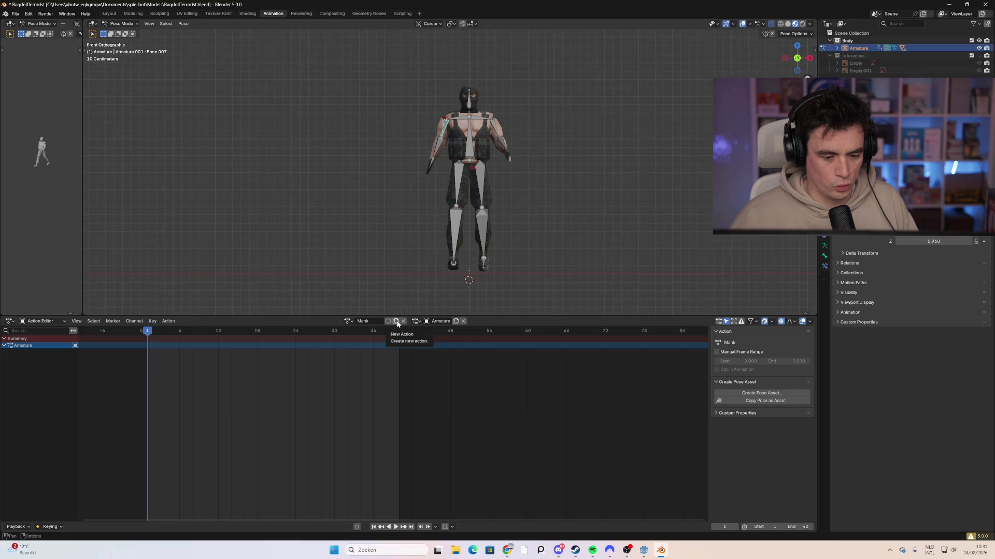
Switch to the Loop action and preview its walk animation.
left_click(348, 321)
left_click(358, 333)
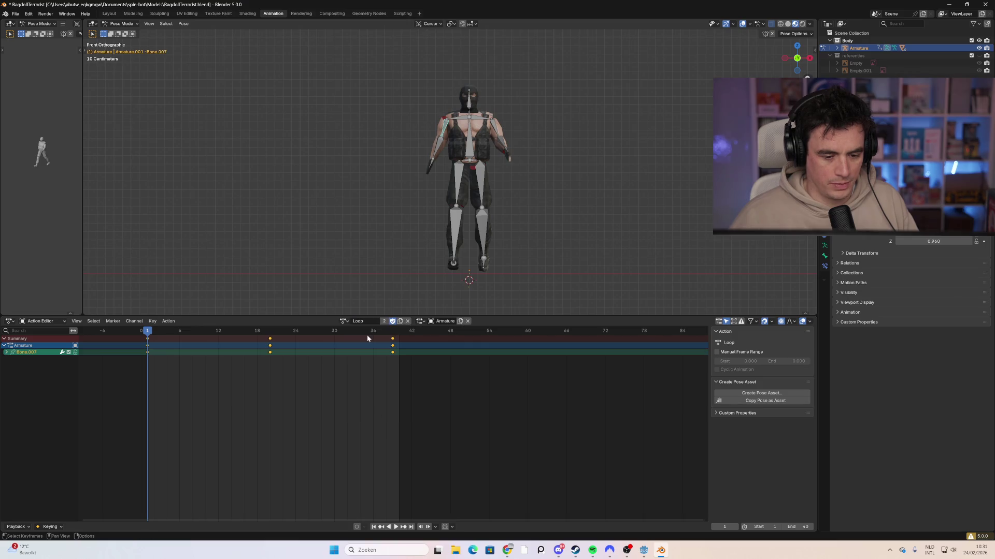
left_click_drag(168, 331, 171, 335)
key("space")
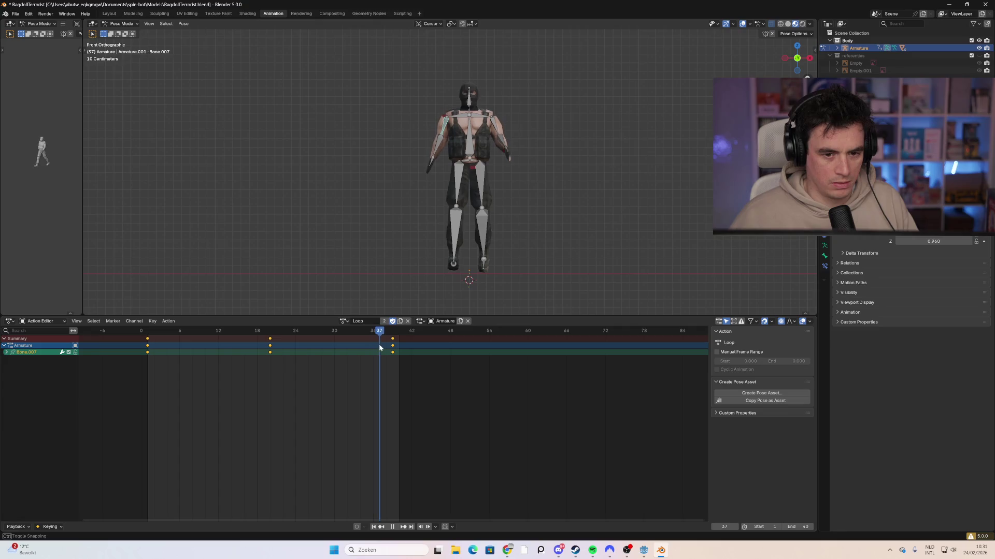
mouse_move(355, 269)
left_mouse_down()
mouse_move(357, 236)
mouse_move(419, 237)
mouse_move(387, 249)
left_mouse_up()
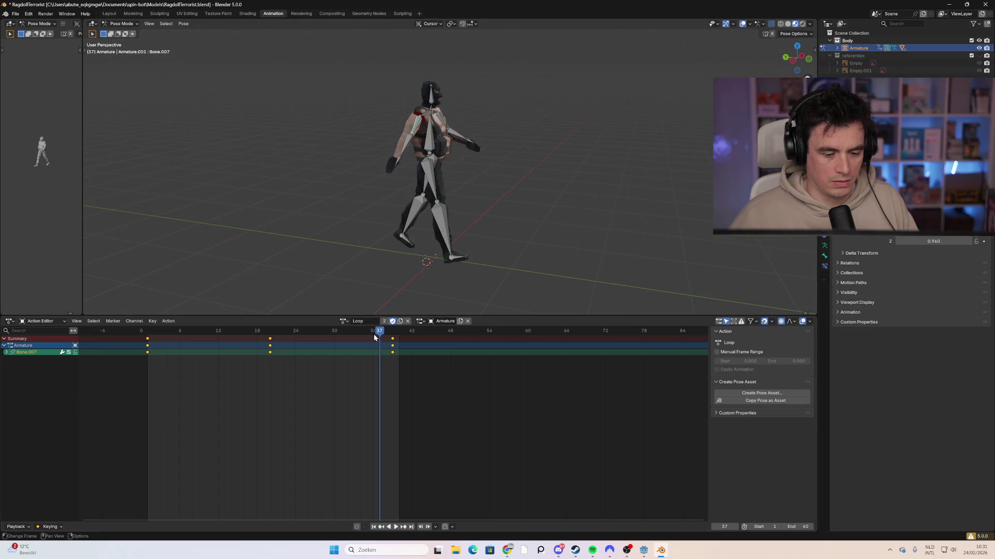
Switch back to the Mank action and enable Fake User on it.
left_click(344, 321)
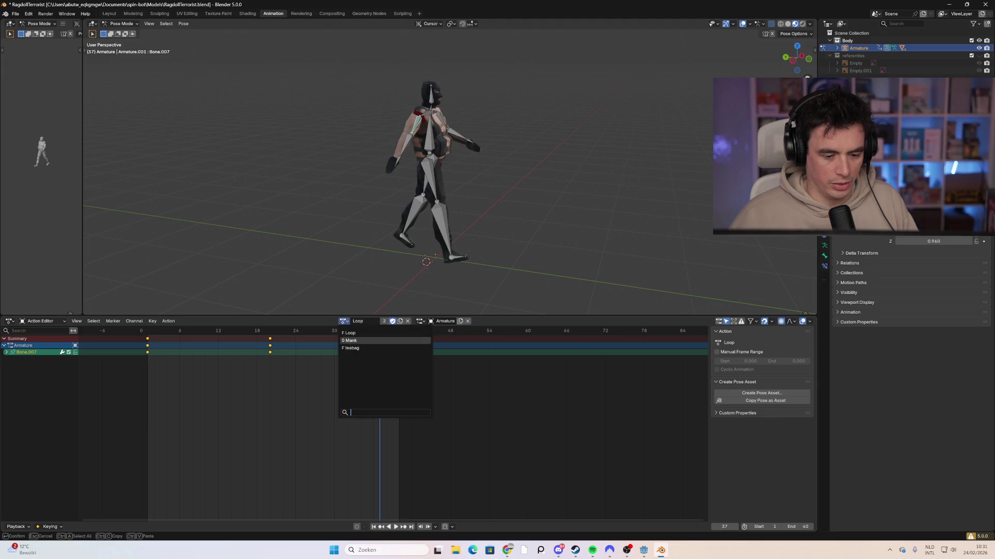
left_click(357, 345)
left_click(387, 322)
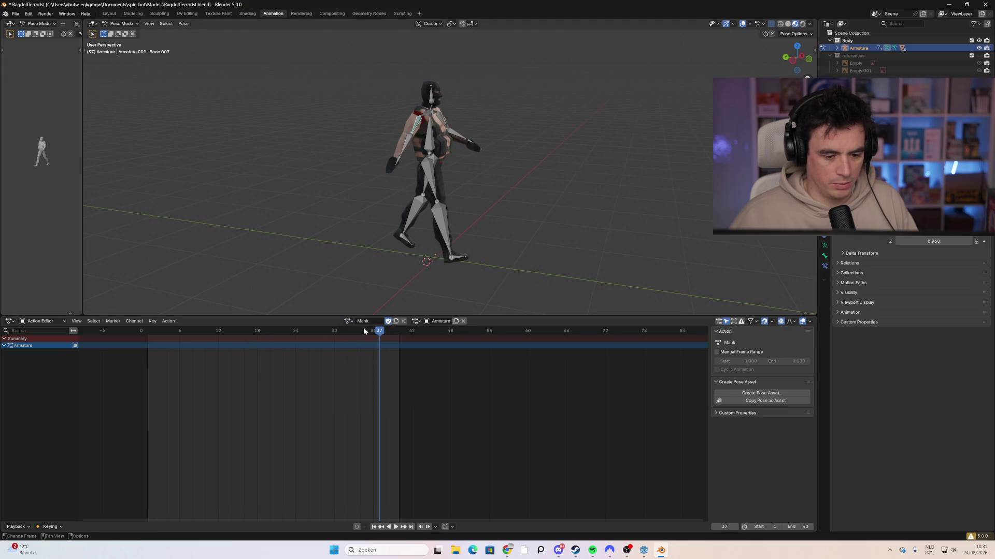
Return to frame 1 and select all bones of the rig.
left_click_drag(221, 341, 147, 341)
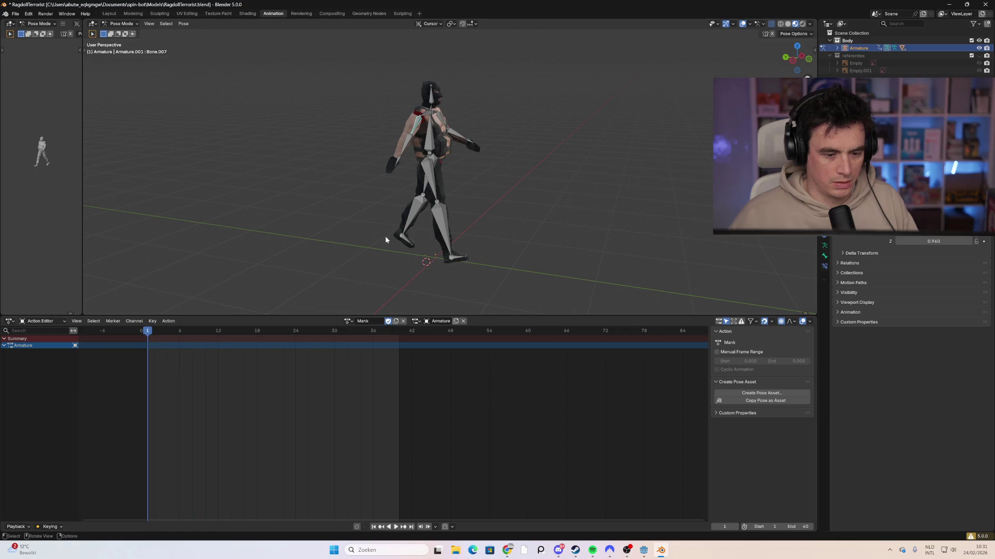
key("a")
key("space")
left_click(153, 336)
key("Escape")
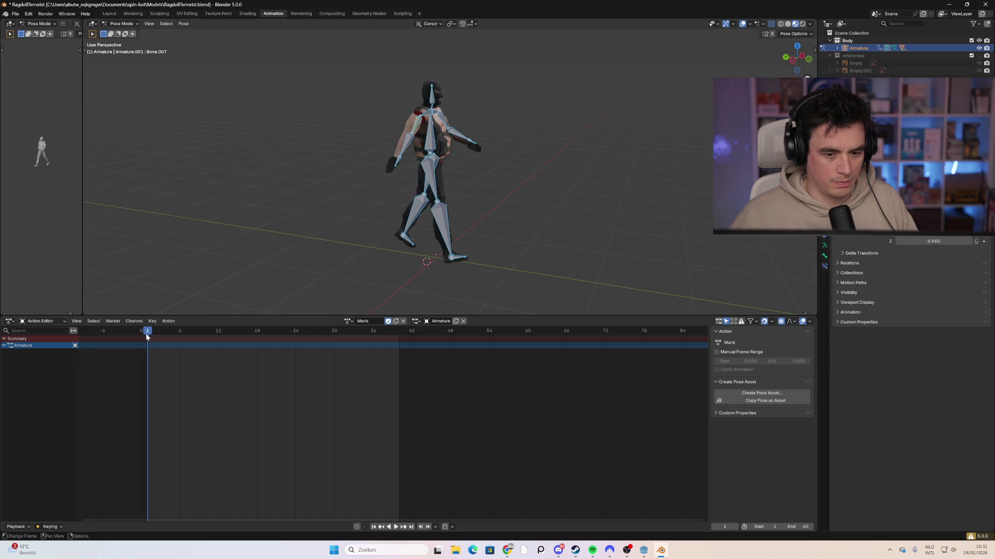
At frame 1, clear the rig's pose rotation and location with Alt+R and Alt+G.
left_click_drag(408, 217, 461, 207)
key("space")
left_click(154, 335)
left_click(155, 334)
key("Escape")
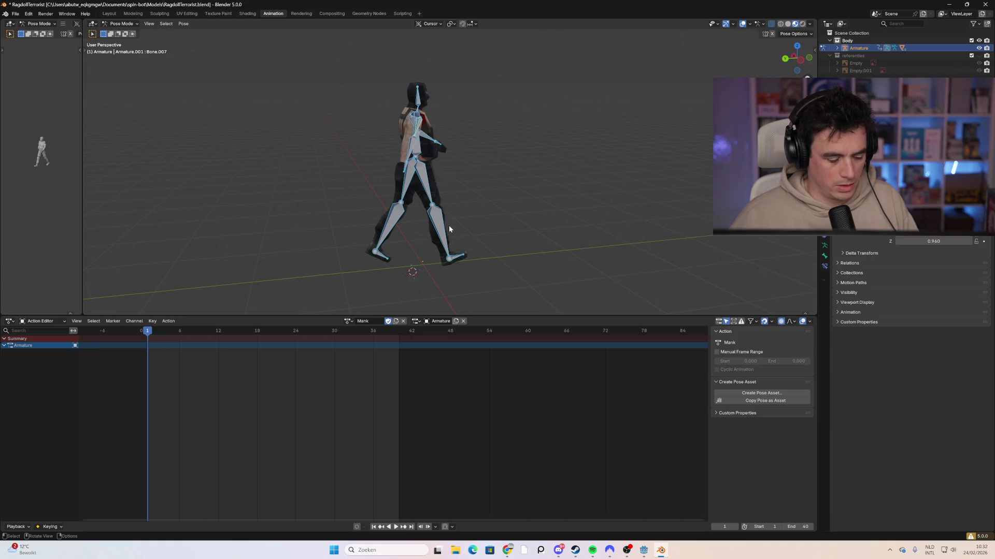
key("alt+r")
key("alt+g")
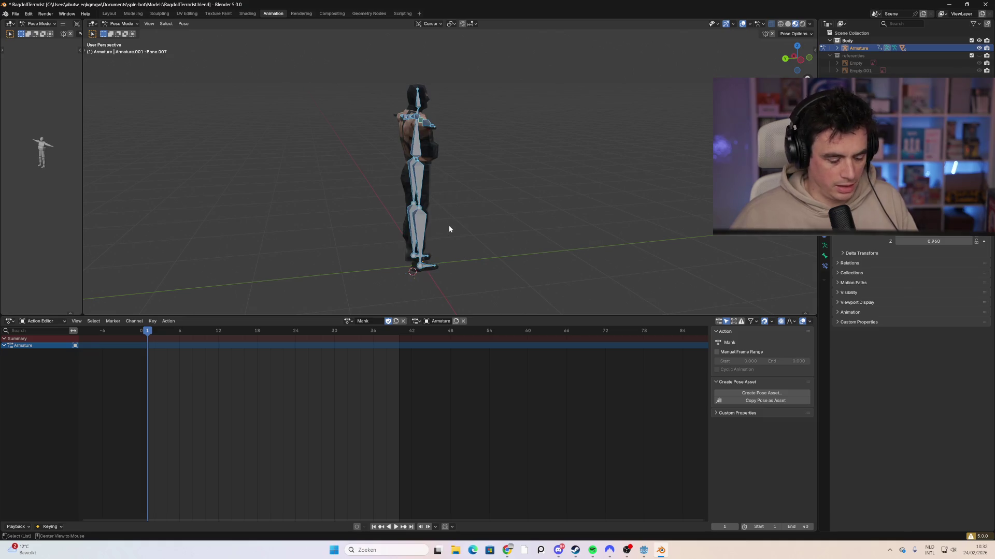
mouse_move(474, 228)
left_mouse_down()
mouse_move(462, 234)
mouse_move(417, 187)
left_mouse_up()
Rotate both upper-arm bones down so the arms hang at the body's sides.
key("alt+a")
left_click(425, 122)
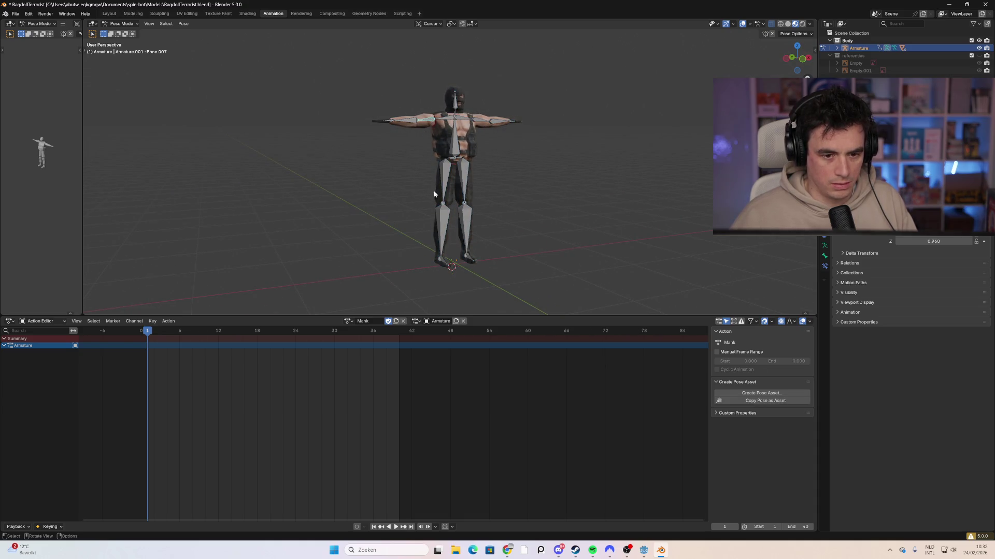
left_click(802, 63)
key("r")
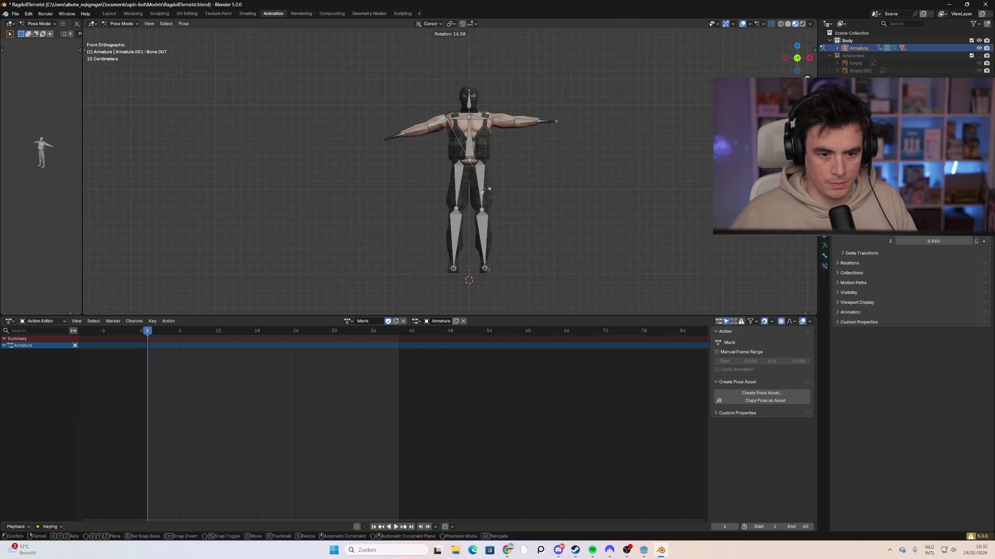
left_click(643, 134)
left_click(497, 123)
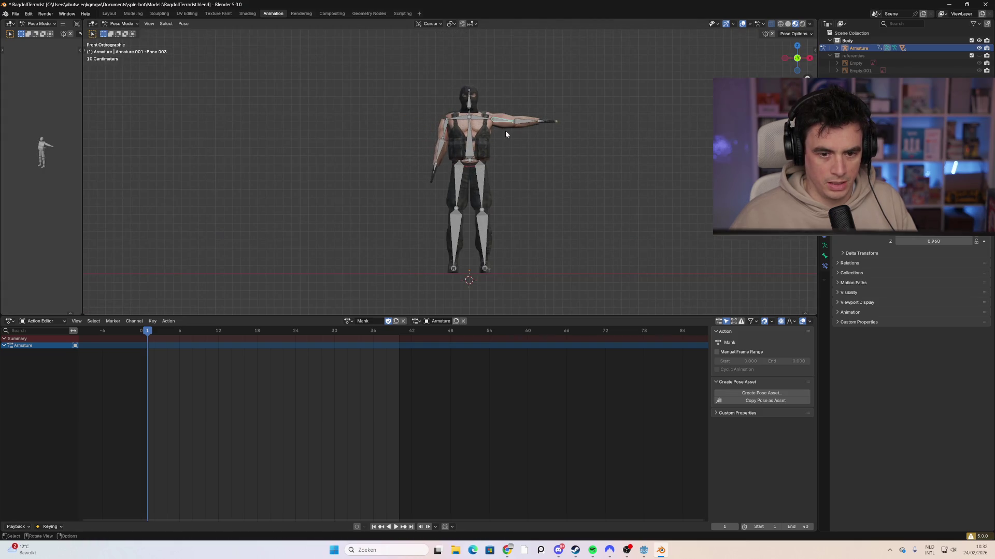
key("r")
left_click(414, 217)
mouse_move(513, 228)
left_mouse_down()
mouse_move(583, 222)
mouse_move(490, 228)
mouse_move(531, 230)
left_mouse_up()
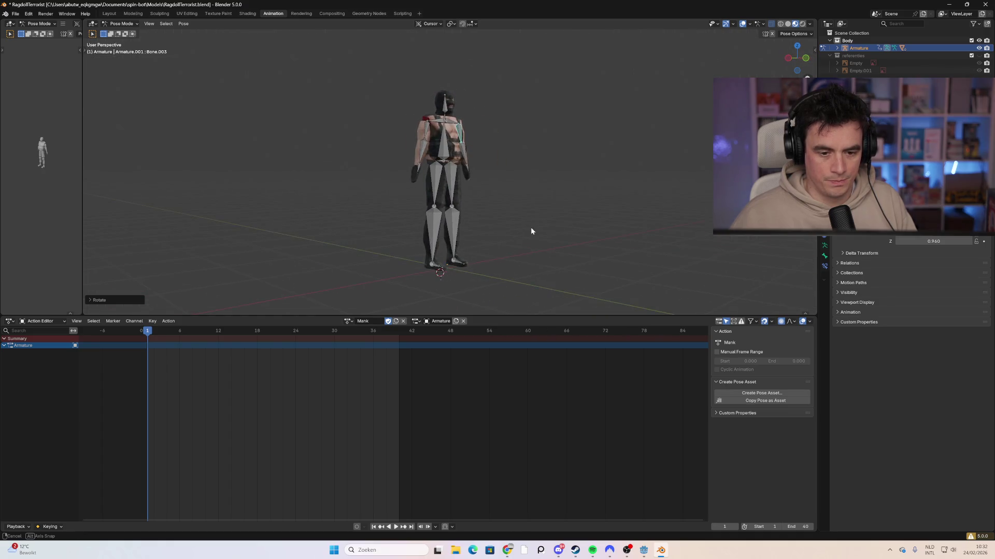
Inspect the leg bones from several angles, selecting thighs Bone.014, Bone.013 and shin Bone.016.
left_click(455, 186)
left_click(459, 263, "shift")
mouse_move(471, 226)
left_mouse_down()
mouse_move(525, 201)
mouse_move(414, 187)
left_mouse_up()
left_click(506, 210)
left_click(437, 182)
mouse_move(381, 227)
left_mouse_down()
mouse_move(365, 229)
mouse_move(433, 228)
left_mouse_up()
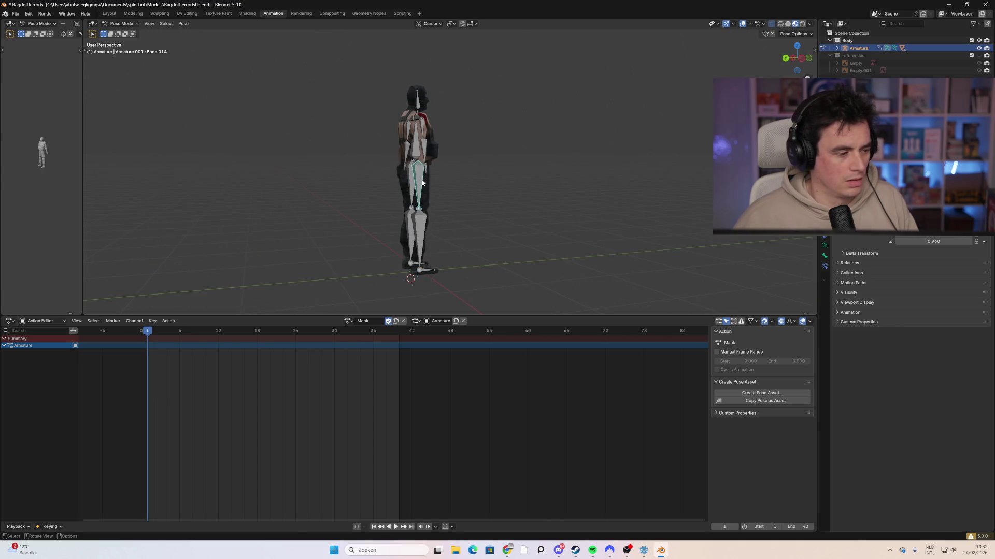
left_click_drag(448, 233, 478, 234)
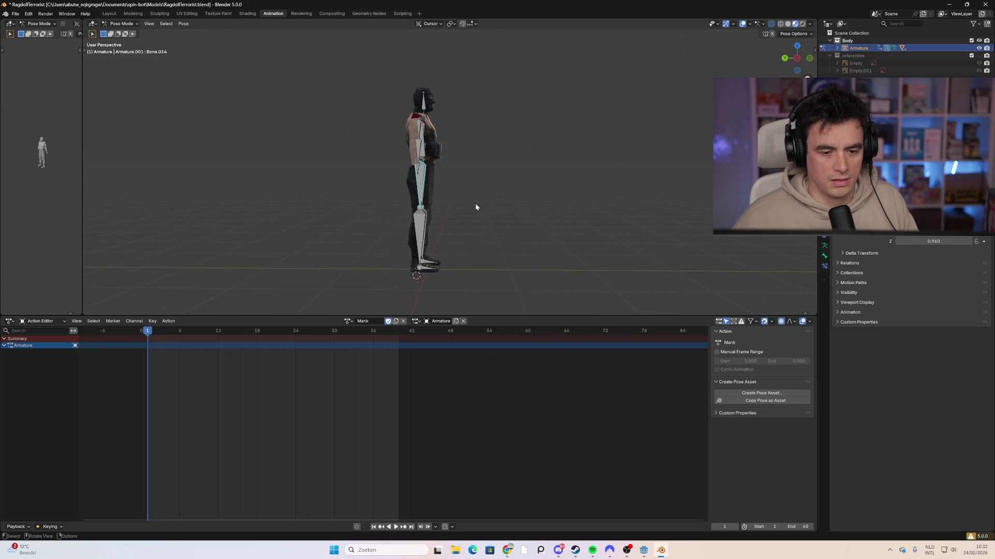
left_click(425, 189)
mouse_move(474, 205)
left_mouse_down()
mouse_move(435, 206)
mouse_move(475, 230)
mouse_move(517, 236)
mouse_move(453, 204)
left_mouse_up()
left_click(418, 239)
mouse_move(418, 238)
left_mouse_down()
mouse_move(451, 269)
mouse_move(466, 259)
left_mouse_up()
left_click(456, 179)
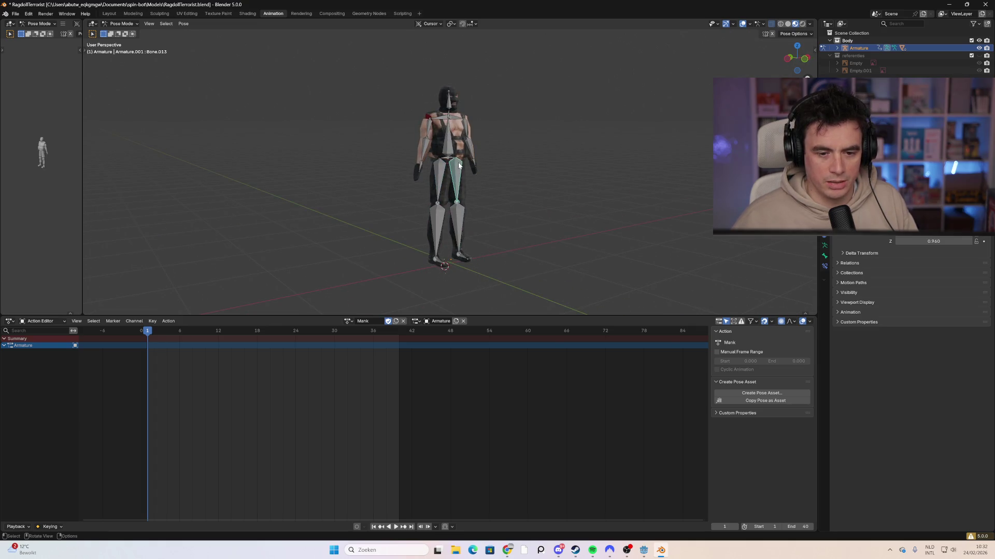
Expand Armature and Armature.001 in the Outliner and hide the BovenbeenLinks mesh.
left_click(836, 48)
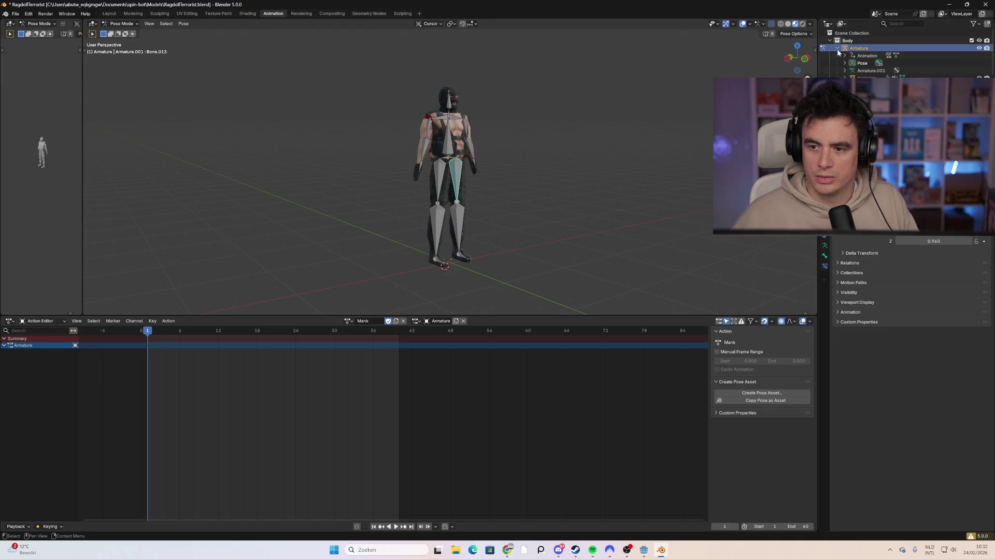
scroll(993, 63, "down", 3)
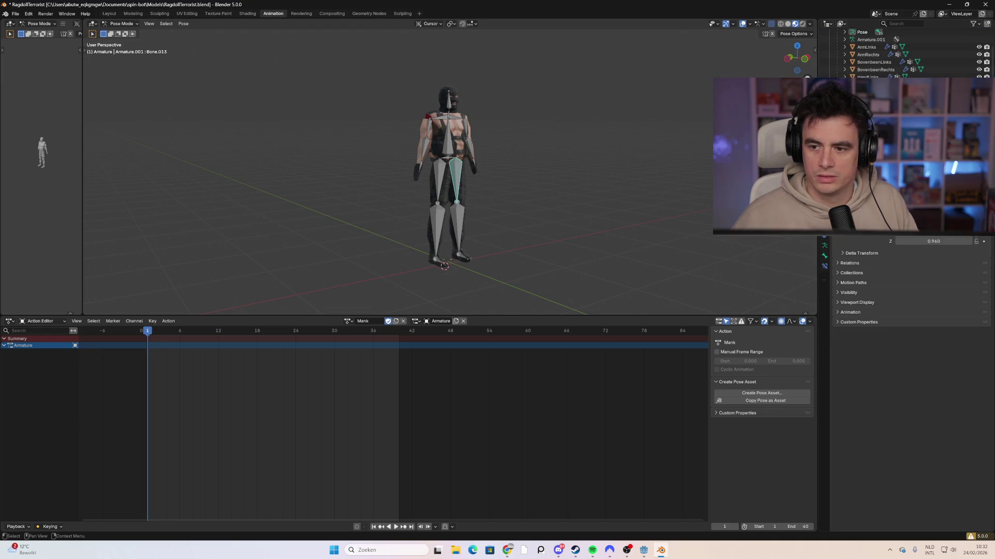
left_click(978, 61)
scroll(932, 52, "up", 3)
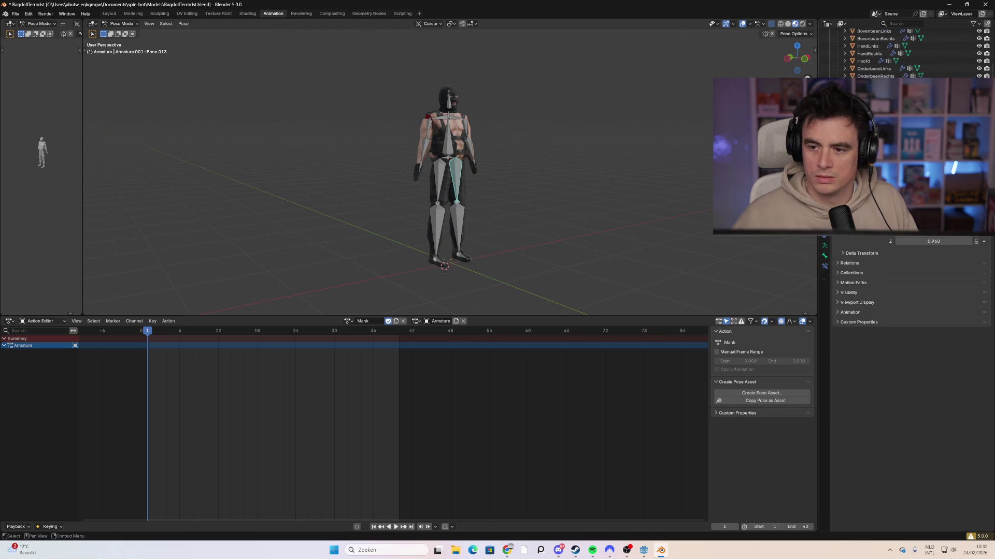
left_click(845, 71)
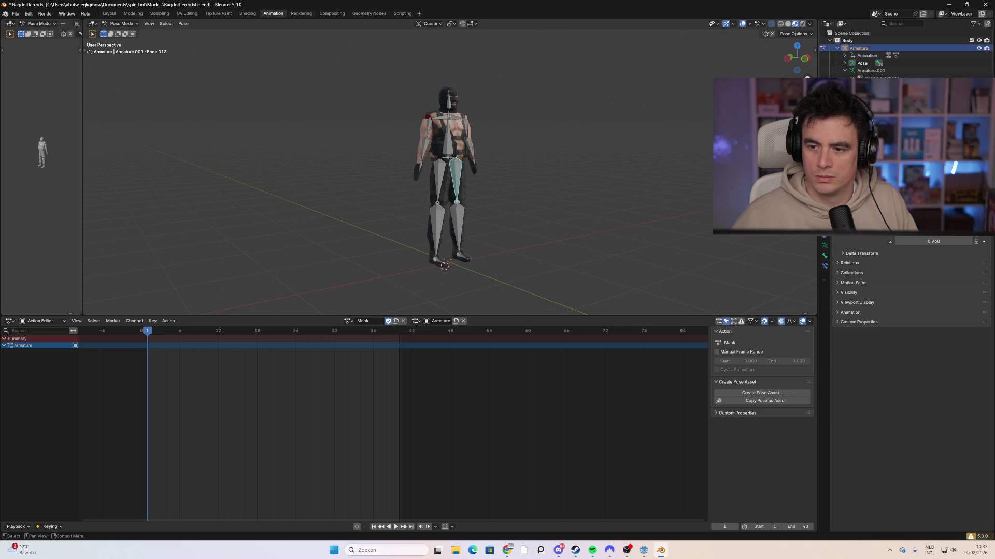
left_click_drag(562, 162, 601, 175)
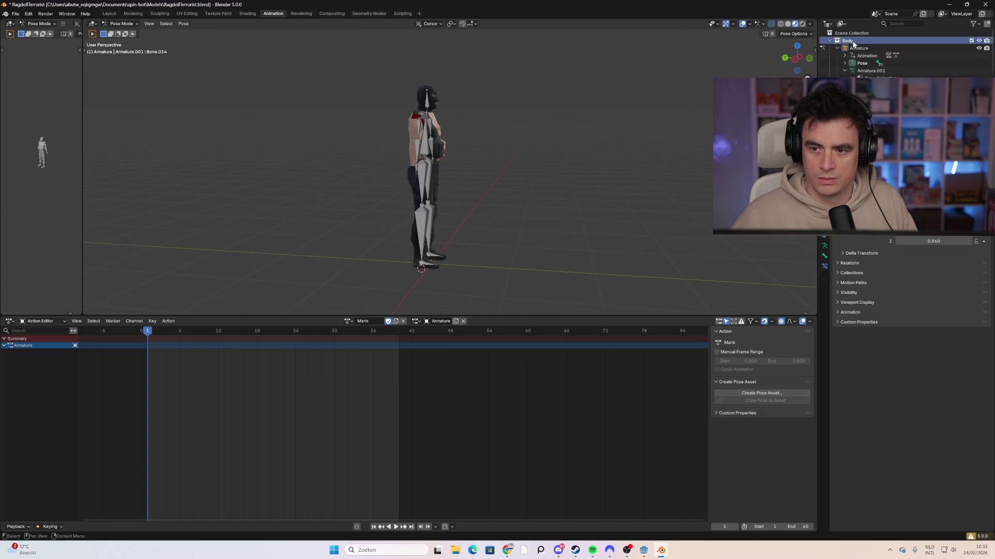
left_click(422, 182)
Rotate shin bone Bone.016 until the left leg is straight, then select thigh Bone.014.
mouse_move(423, 181)
left_mouse_down()
mouse_move(493, 243)
mouse_move(522, 238)
mouse_move(511, 238)
left_mouse_up()
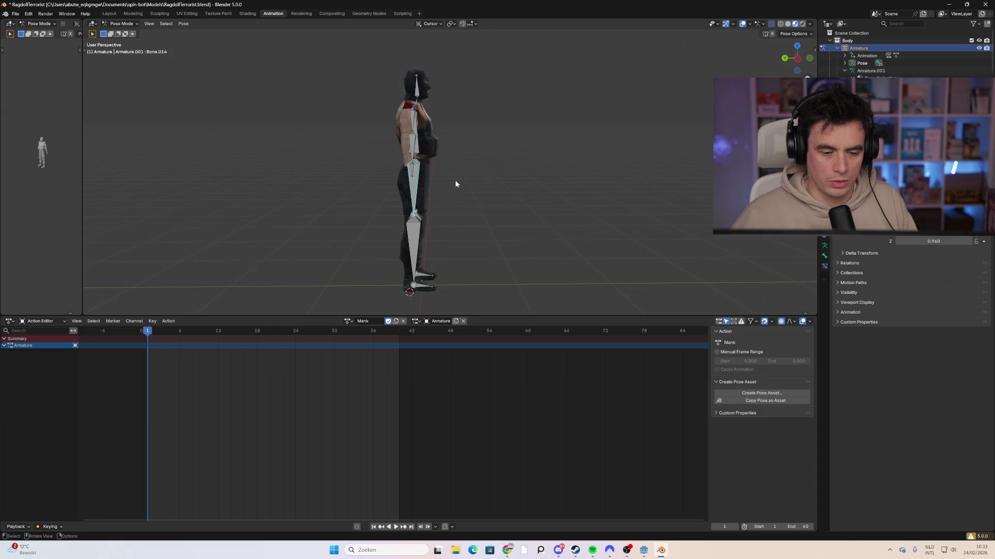
key("r")
right_click(477, 197)
left_click(412, 251)
key("r")
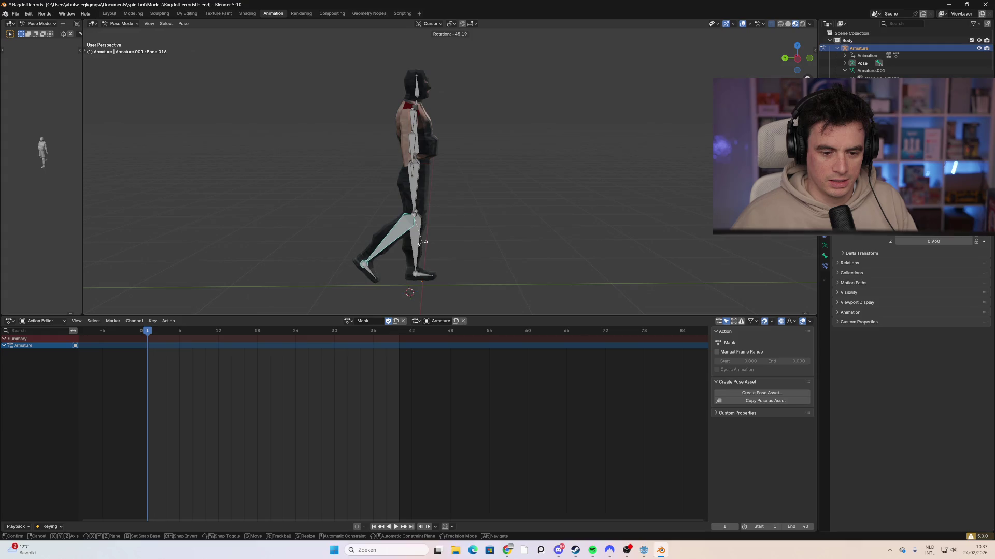
left_click(466, 247)
left_click_drag(467, 247, 453, 248)
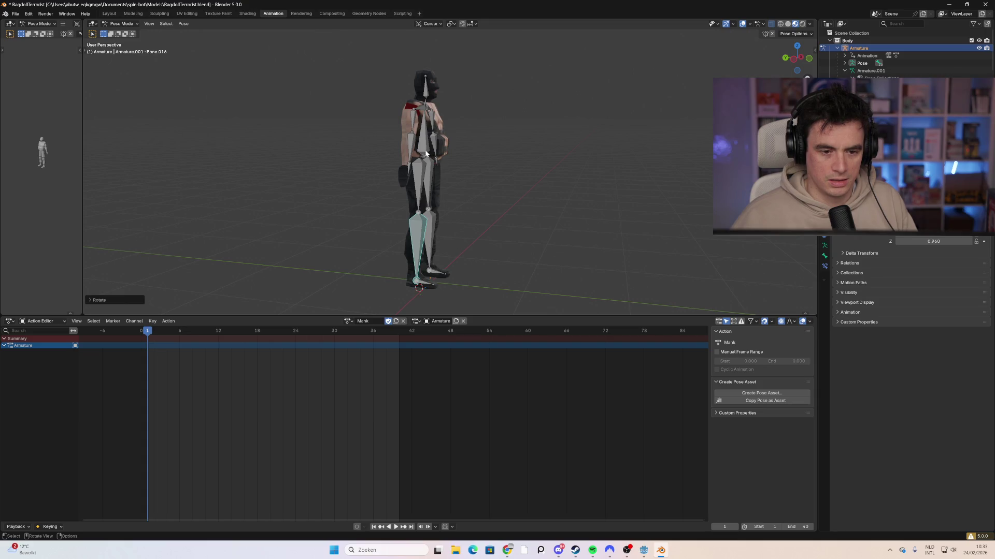
left_click(422, 186)
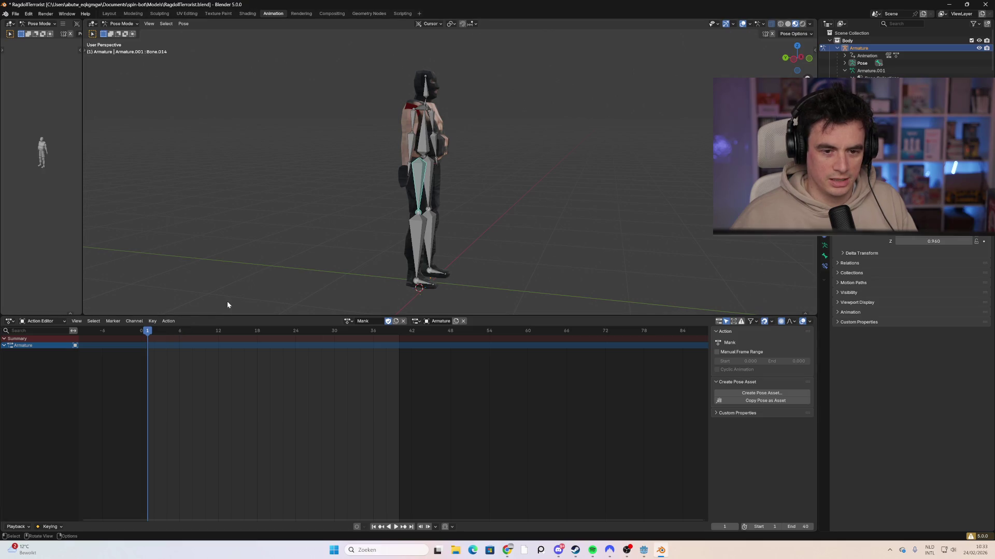
left_click_drag(362, 204, 384, 204)
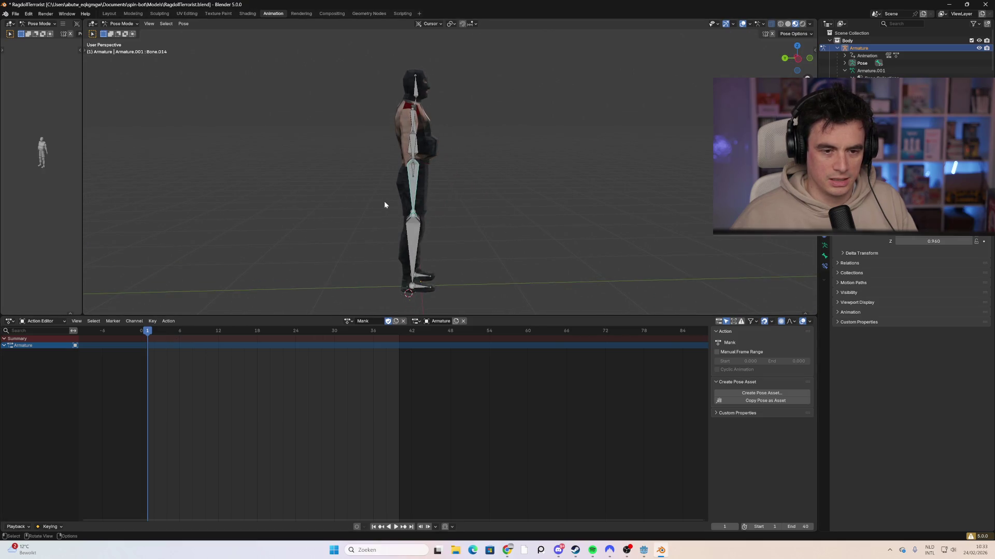
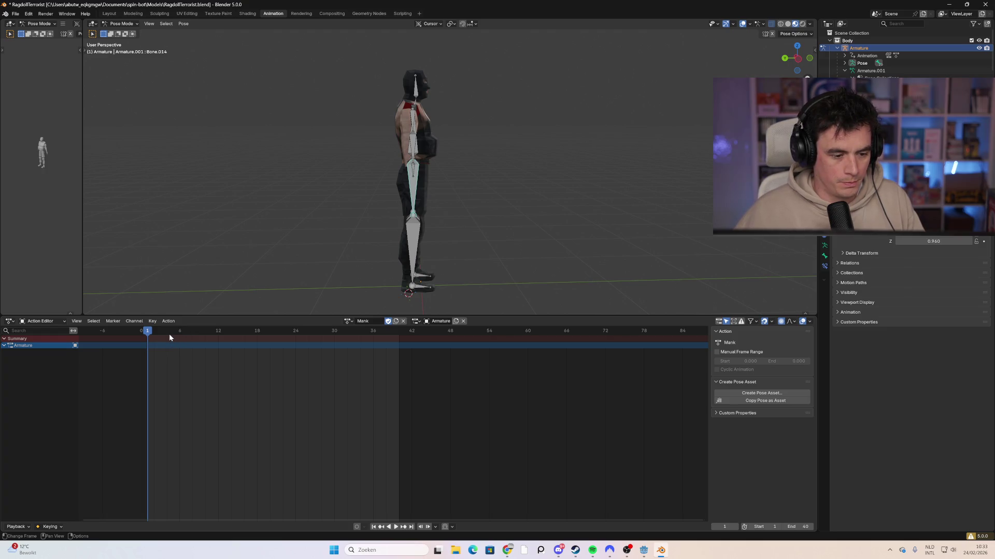
Rotate the left upper arm down toward the body.
mouse_move(179, 331)
left_mouse_down()
mouse_move(279, 334)
mouse_move(148, 334)
left_mouse_up()
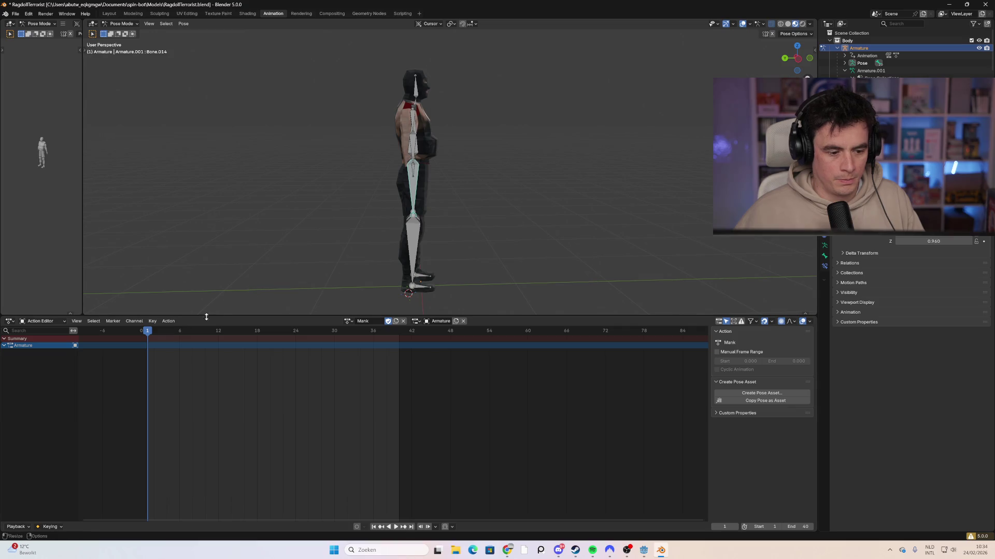
key("a")
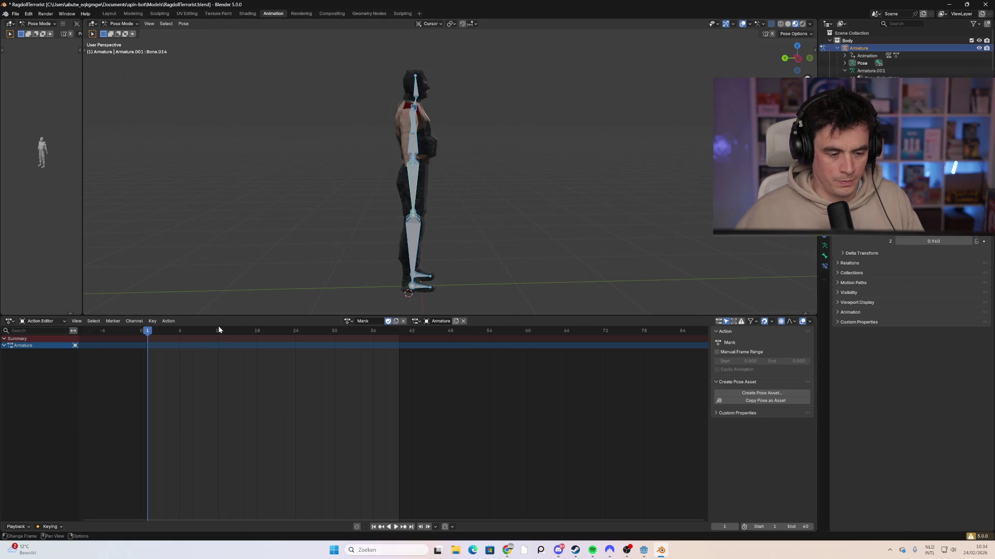
mouse_move(362, 233)
left_mouse_down()
mouse_move(420, 213)
mouse_move(386, 217)
mouse_move(405, 166)
left_mouse_up()
left_click(427, 125)
key("r")
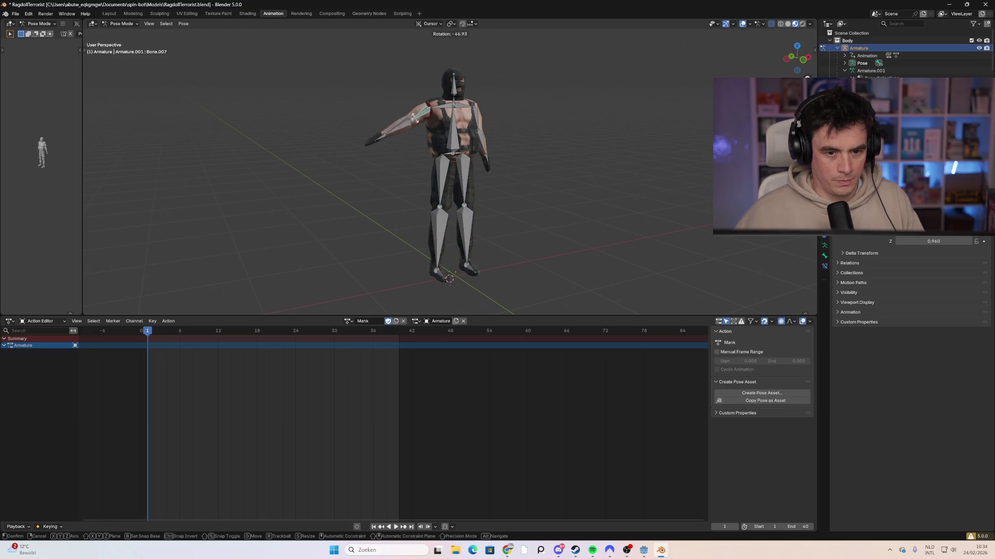
left_click(421, 126)
key("r")
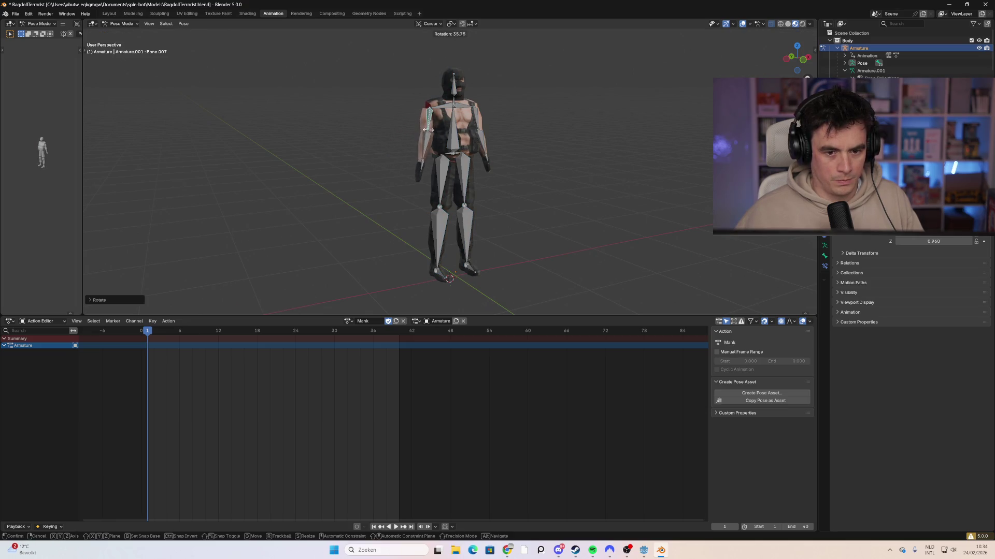
left_click(479, 123)
Rotate the other upper arm and the forearm bone Bone.008 into a relaxed angle.
left_click(480, 124)
key("r")
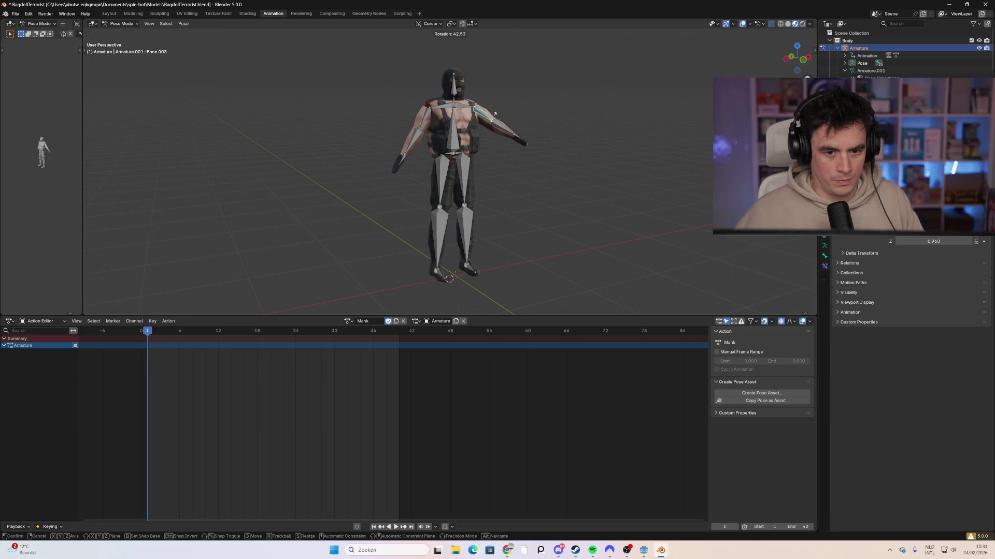
left_click(513, 140)
mouse_move(513, 140)
left_mouse_down()
mouse_move(426, 176)
mouse_move(419, 143)
mouse_move(483, 169)
left_mouse_up()
left_click(411, 143)
key("r")
left_click(428, 142)
Bend the right upper arm slightly forward.
left_click(511, 173)
key("r")
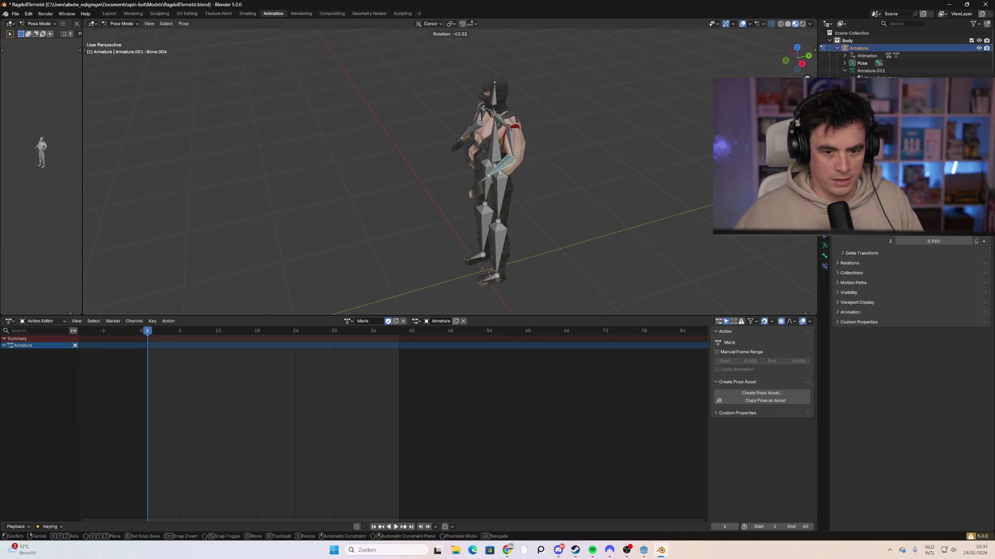
left_click(504, 158)
mouse_move(508, 154)
left_mouse_down()
mouse_move(532, 139)
mouse_move(499, 142)
mouse_move(505, 136)
mouse_move(521, 157)
mouse_move(501, 159)
left_mouse_up()
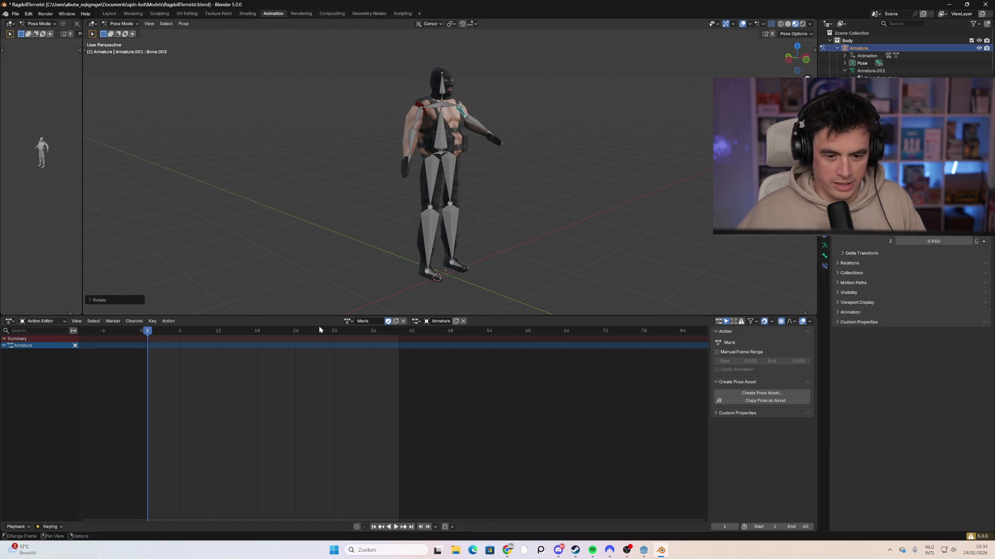
Keyframe all bones at frame 1, then move the playhead to frame 8.
key("a")
key("i")
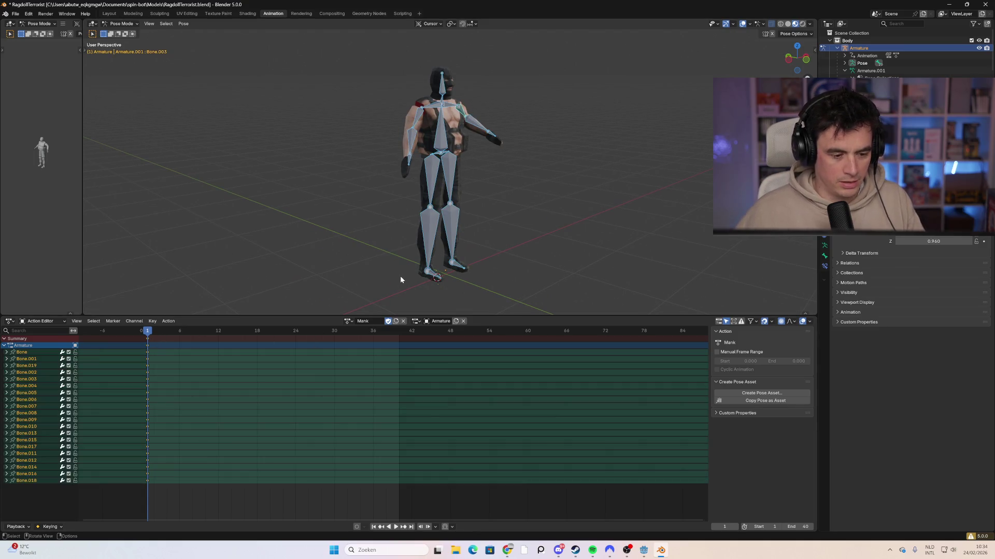
left_click_drag(147, 342, 193, 337)
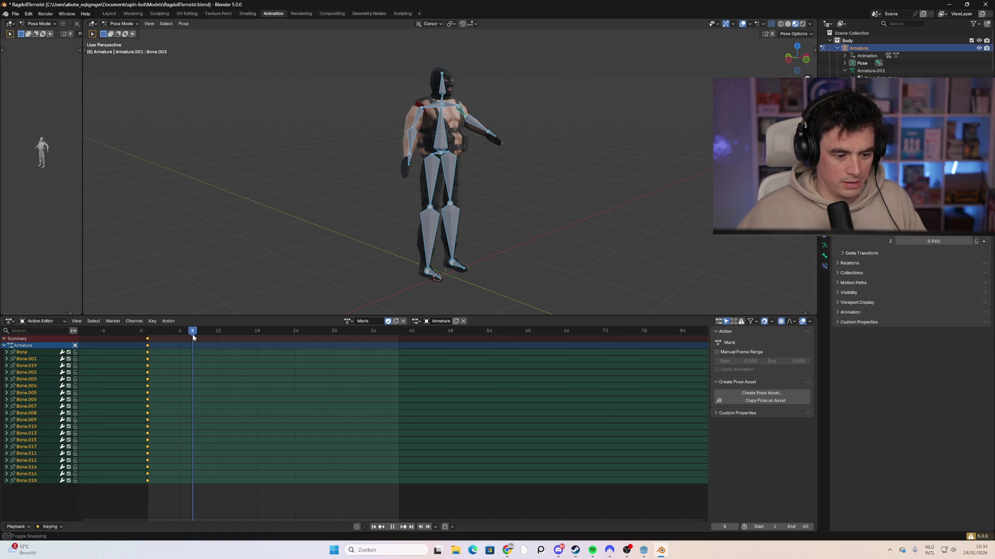
left_click_drag(337, 239, 397, 227)
key("space")
left_click_drag(194, 334, 191, 338)
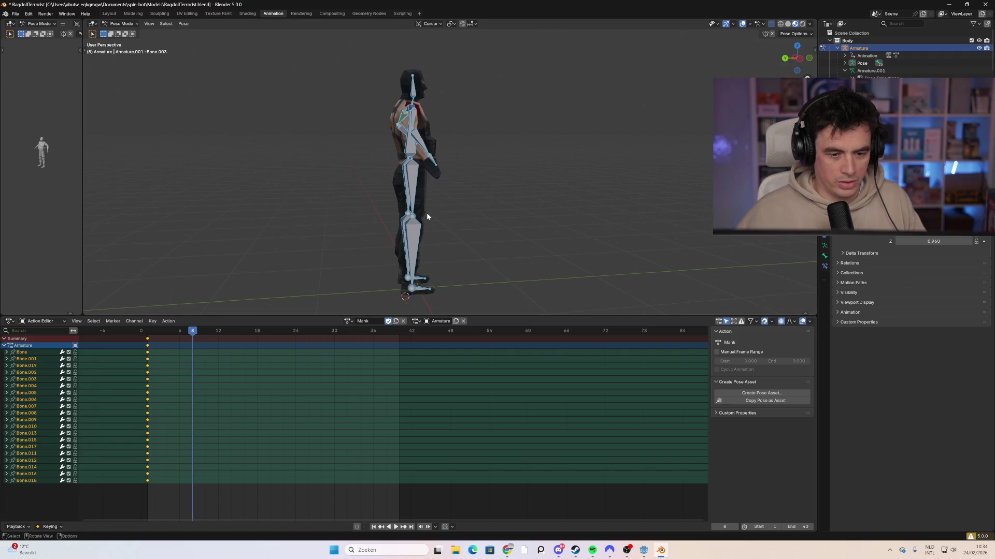
Bend the leg at frame 8 by rotating the thigh and shin bones.
left_click(451, 200)
left_click(412, 187)
key("r")
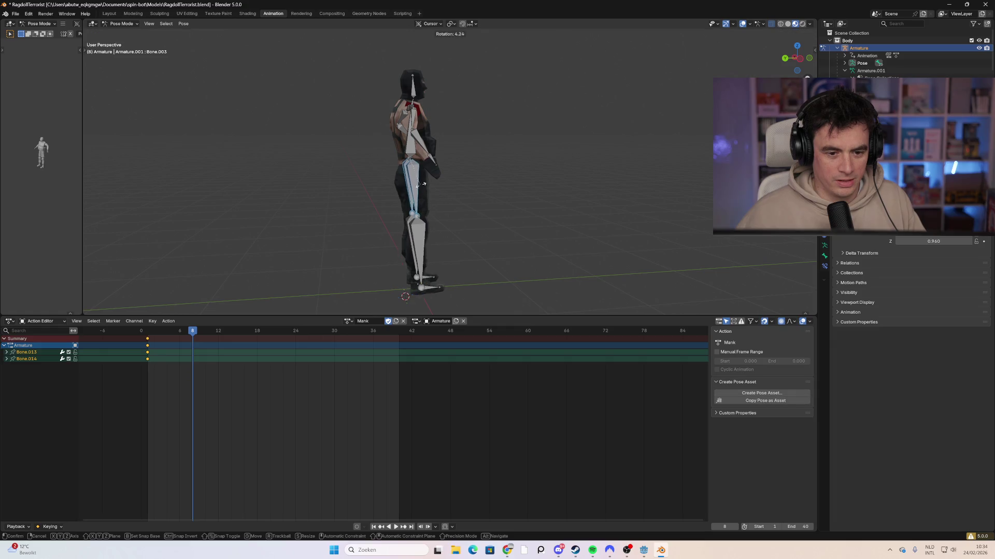
left_click(484, 208)
left_click(433, 253)
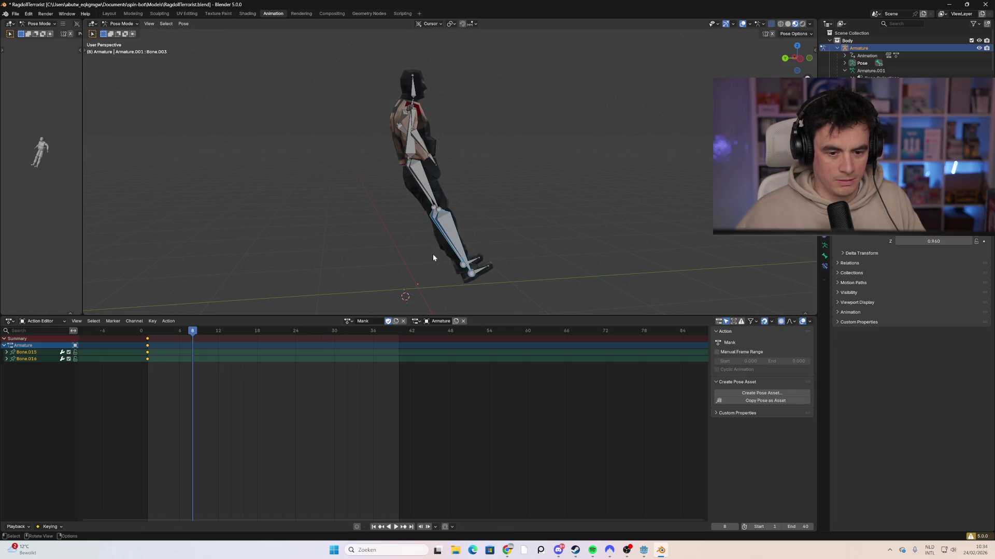
key("r")
left_click(333, 271)
left_click_drag(333, 271, 449, 230)
Lean the spine forward and angle both foot bones.
left_click(420, 130)
key("r")
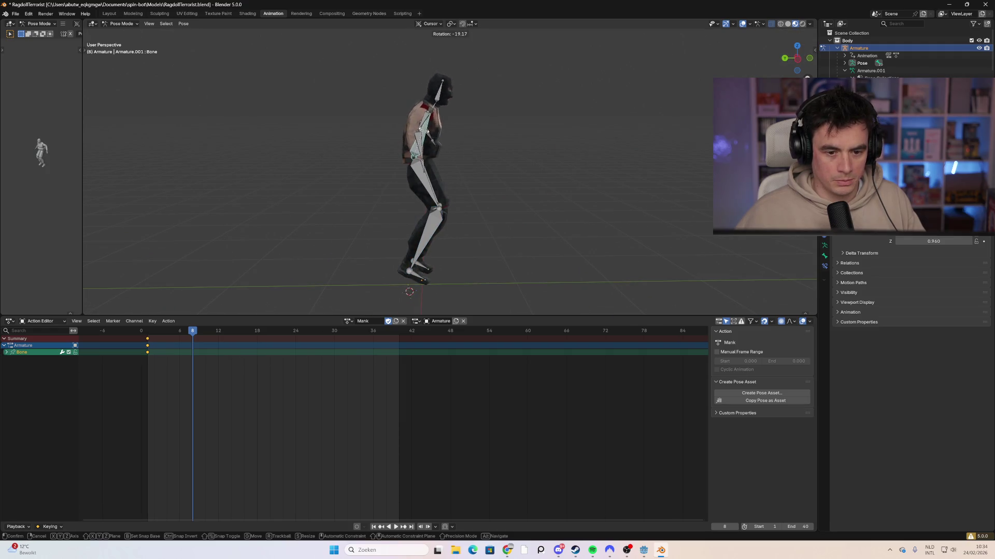
left_click(430, 136)
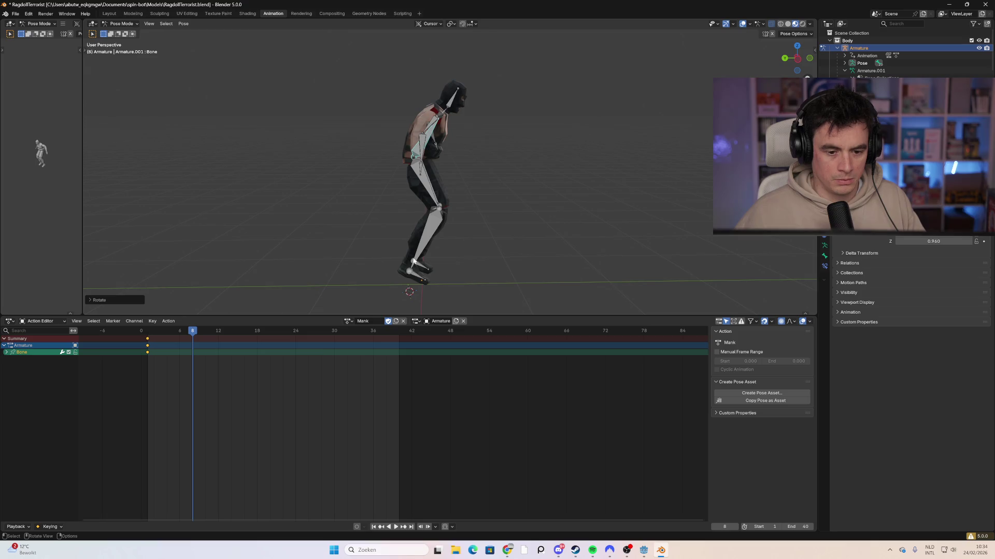
left_click(418, 275)
left_click(428, 263, "shift")
key("r")
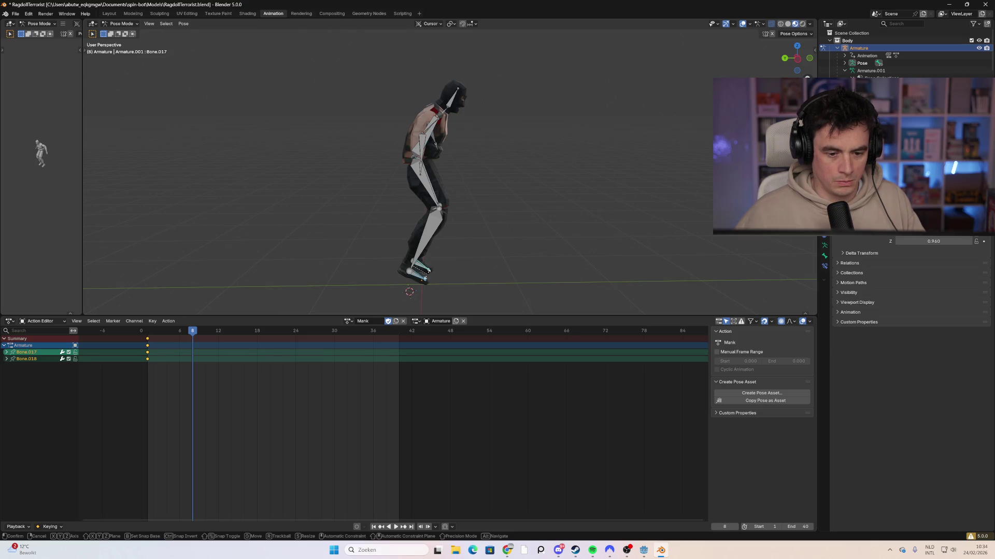
left_click(430, 270)
Select all bones and shift the whole rig in Left view.
left_click_drag(513, 88, 339, 274)
left_click(797, 58)
key("g")
left_click(551, 196)
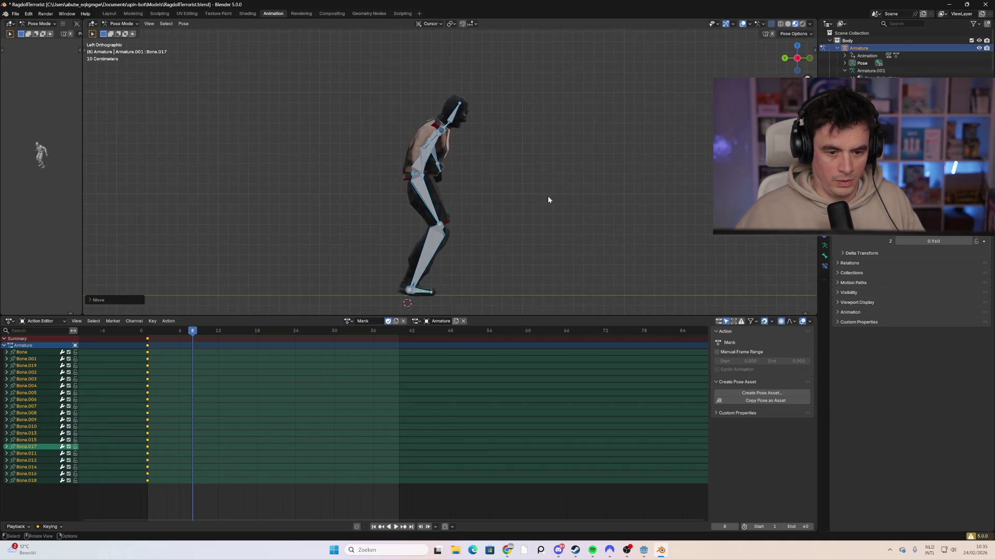
Rotate the upper-body bones further into the crouch.
left_click(460, 190)
left_click_drag(492, 98, 374, 232)
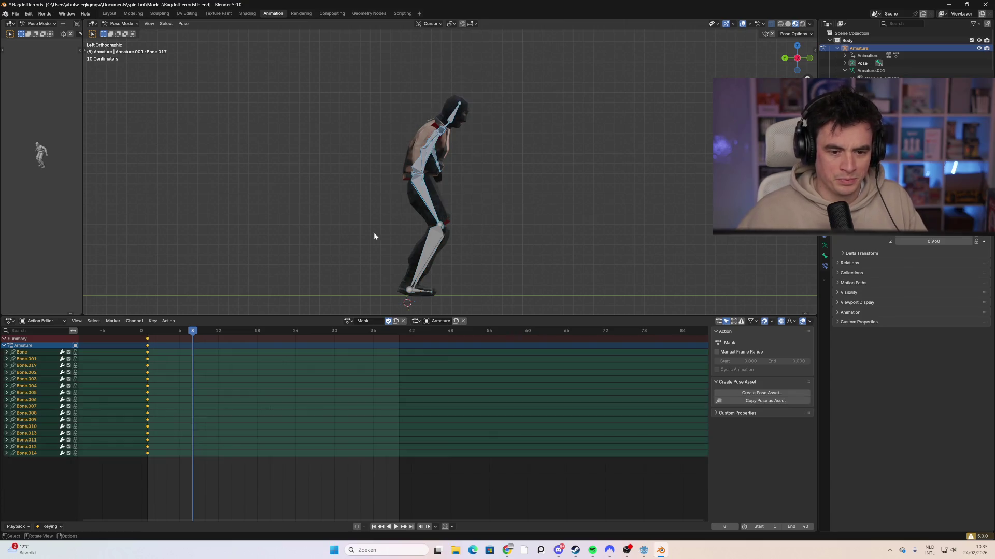
key("r")
left_click(391, 225)
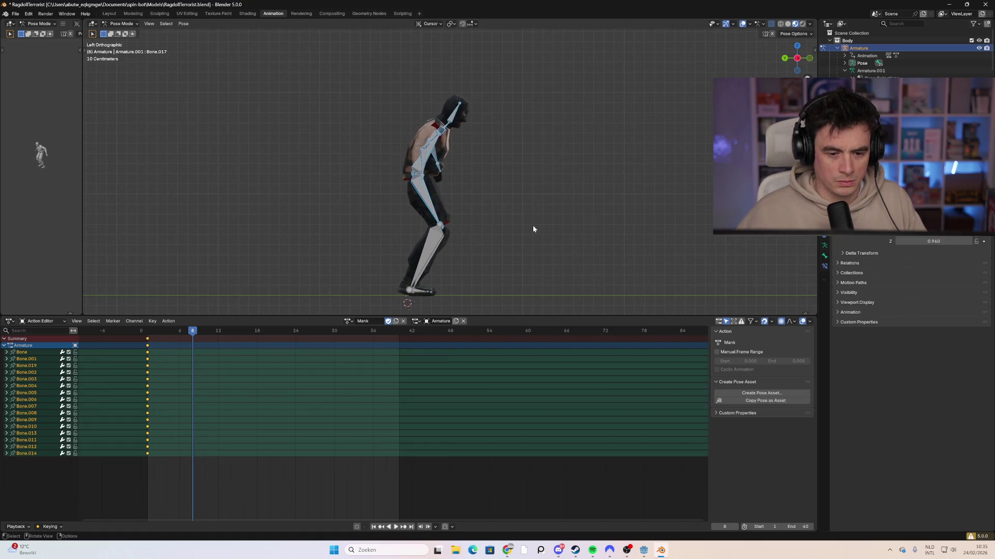
left_click(532, 225)
left_click(418, 187)
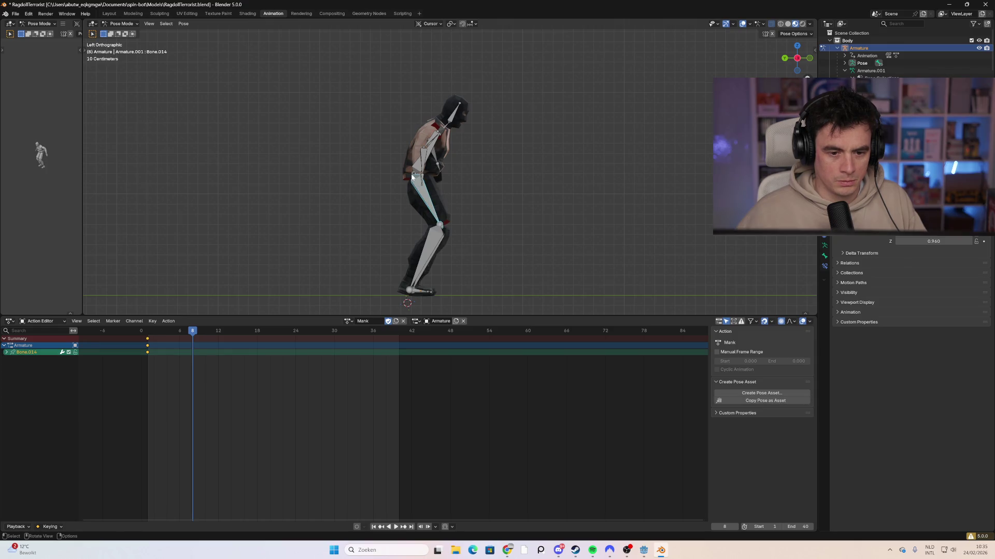
key("g")
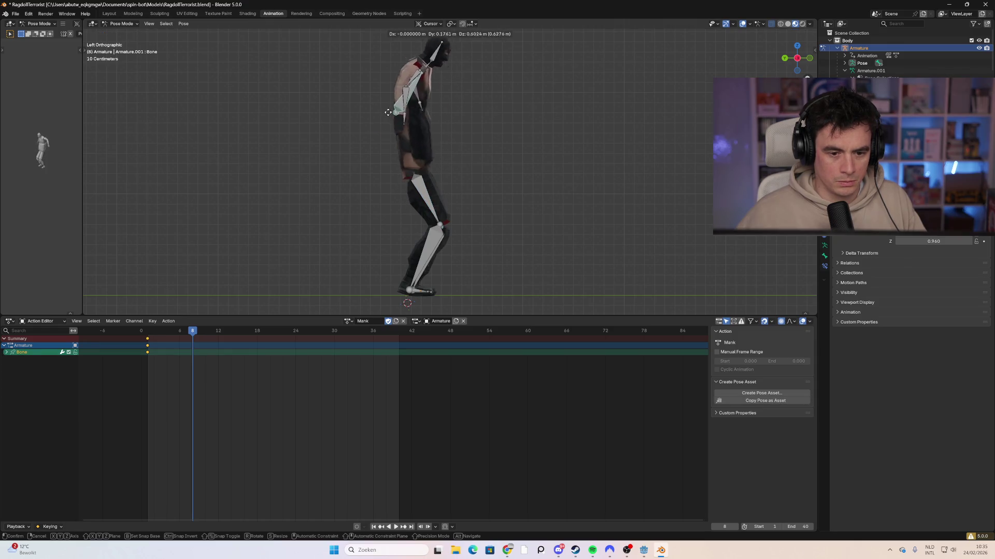
key("Escape")
Swing thigh bones Bone.014 and Bone.013 forward and tuck the lower leg and foot under the body.
left_click(420, 200)
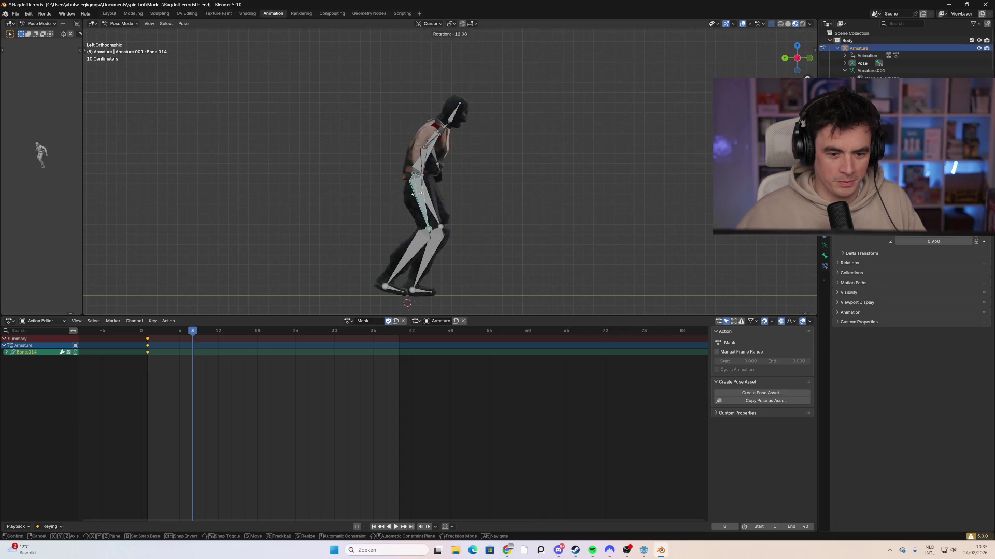
left_click(438, 197, "shift")
key("r")
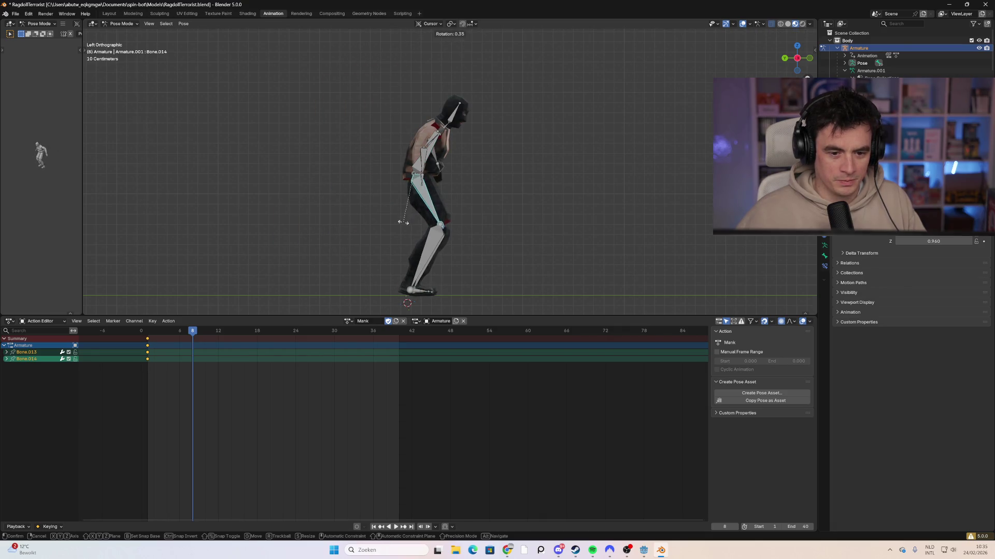
left_click(486, 246)
left_click_drag(512, 282, 391, 244)
key("r")
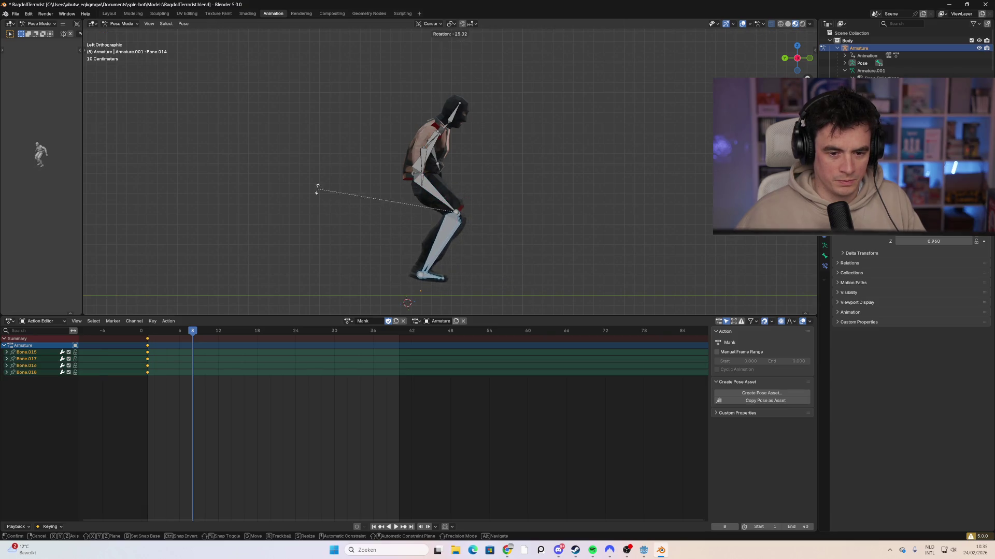
left_click(307, 180)
Move the whole rig down and left, keyframe every bone at frame 8, and play it back.
key("a")
key("g")
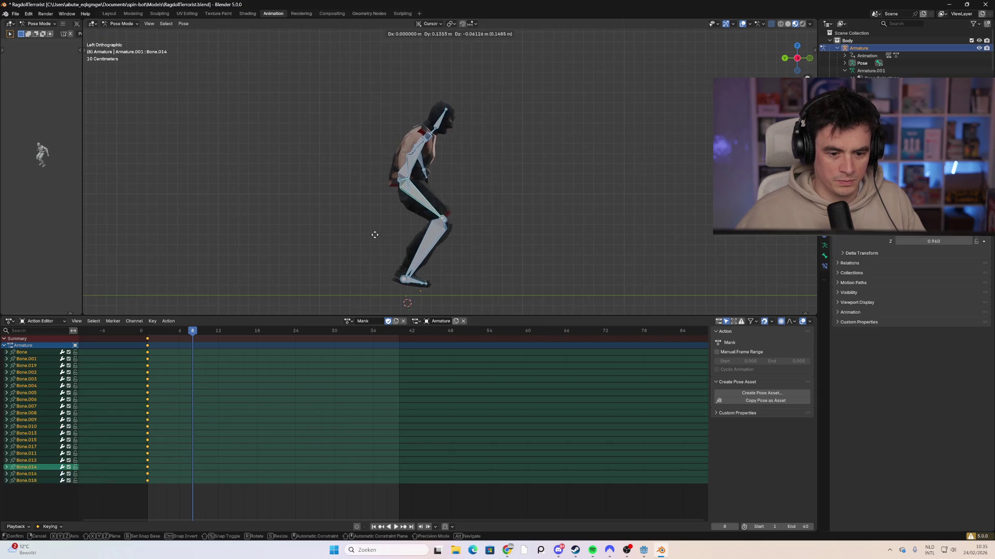
left_click(379, 246)
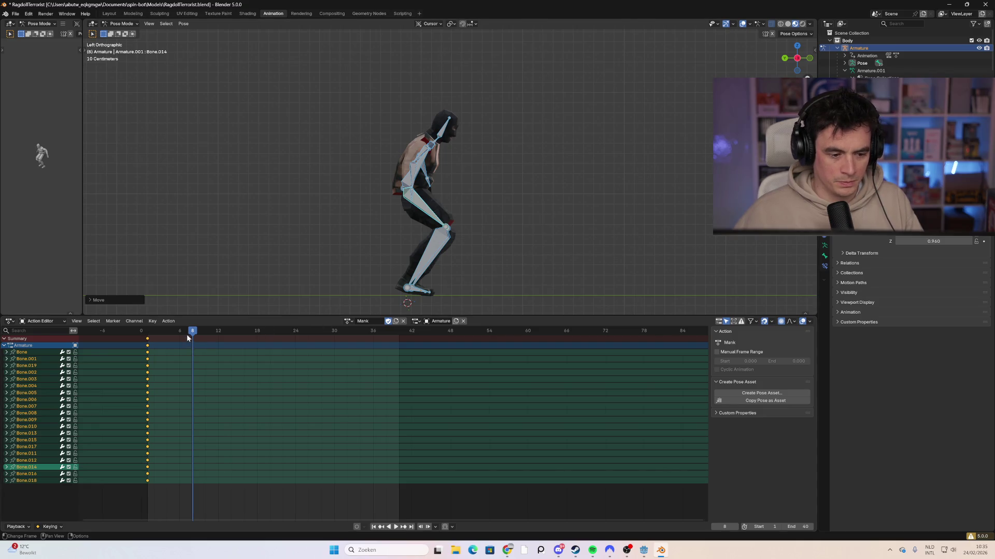
key("i")
key("space")
mouse_move(150, 335)
left_mouse_down()
mouse_move(243, 340)
mouse_move(229, 337)
left_mouse_up()
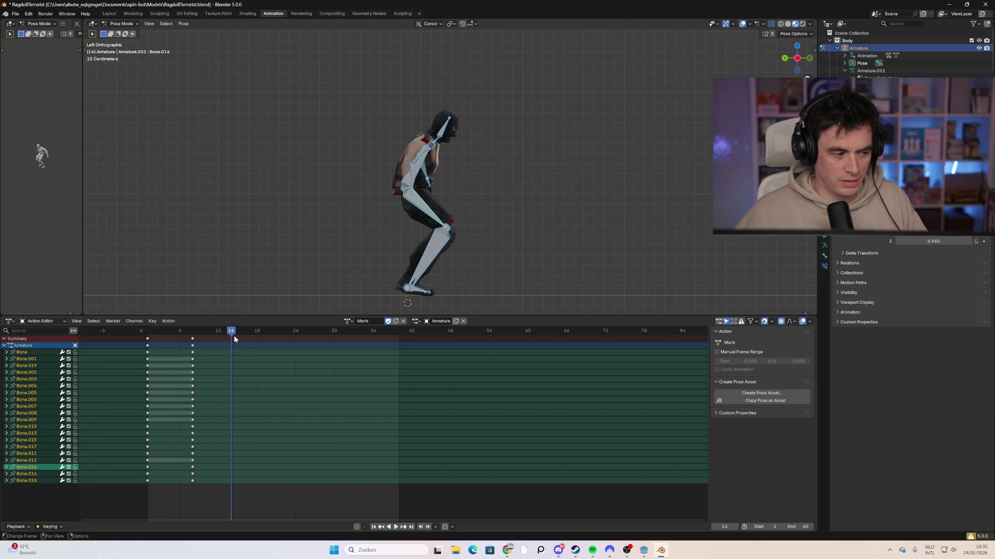
Select all bones and box-select the frame-1 keyframes in the Action Editor.
scroll(498, 250, "down", 2)
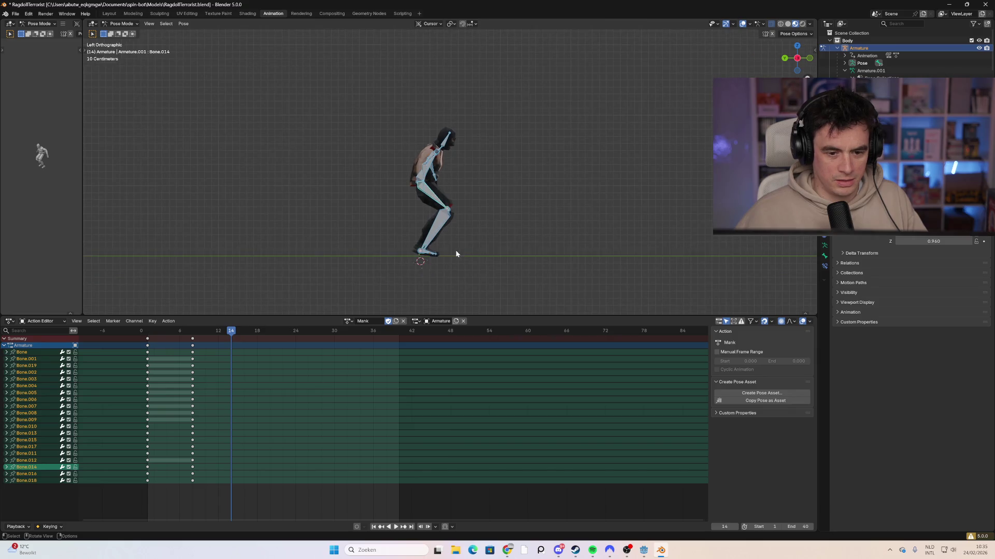
left_click(475, 248)
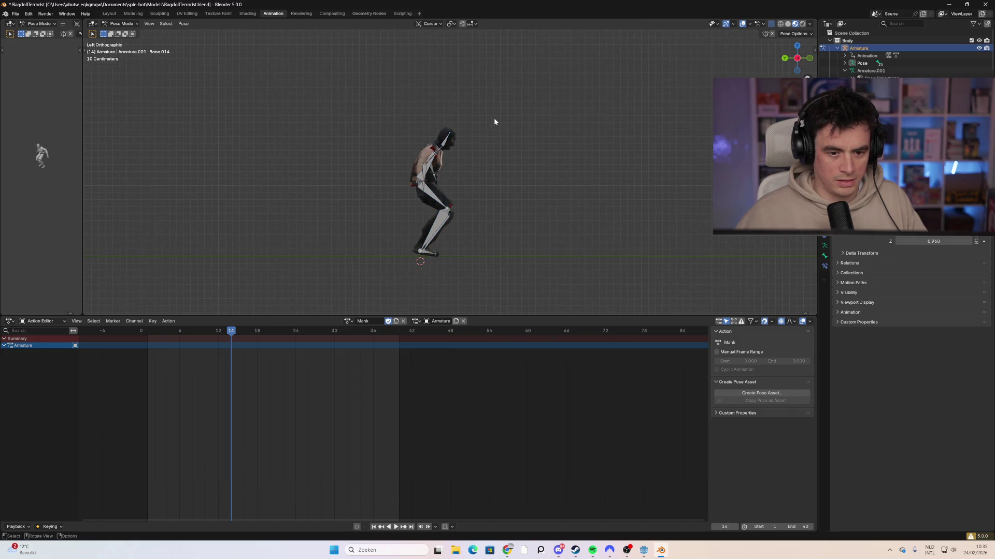
left_click_drag(494, 122, 340, 284)
left_click_drag(163, 334, 148, 339)
left_click_drag(164, 462, 128, 337)
left_click_drag(228, 335, 241, 333)
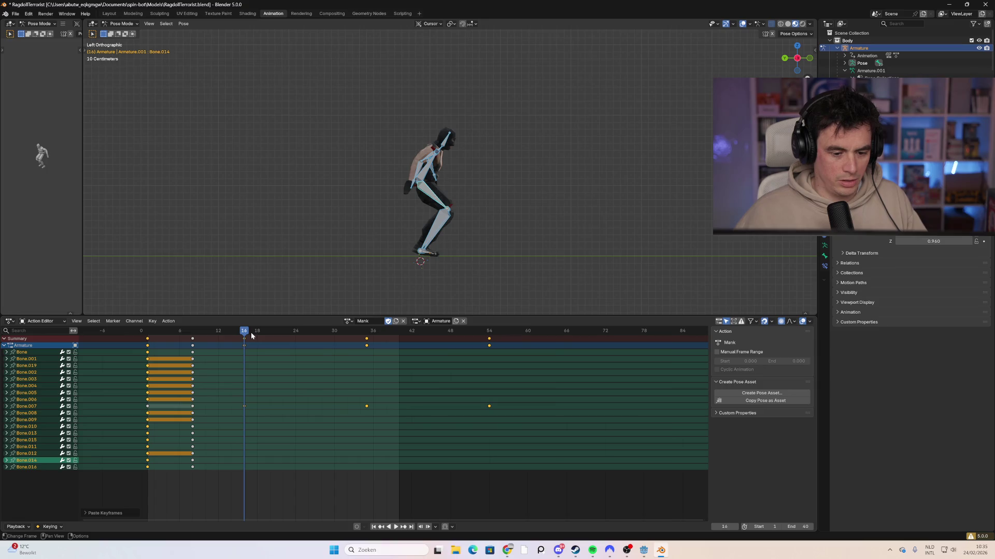
left_click_drag(155, 335, 122, 436)
Paste the frame-1 keys at frame 14, then undo that paste.
left_click(137, 434)
left_click_drag(141, 336, 155, 474)
left_click(421, 243)
mouse_move(223, 332)
left_mouse_down()
mouse_move(231, 339)
mouse_move(211, 332)
mouse_move(238, 339)
left_mouse_up()
key("ctrl+v")
key("ctrl+z")
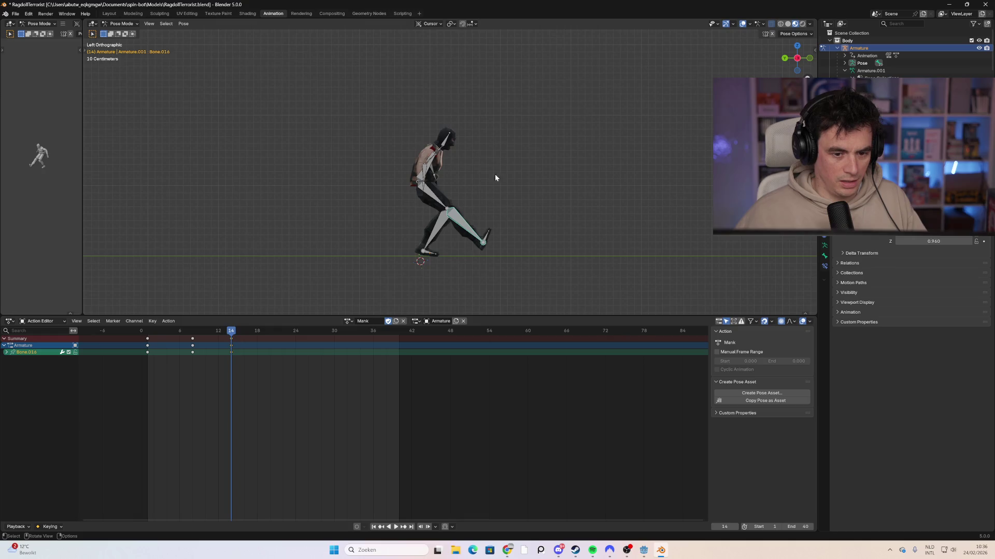
key("ctrl+z")
Reselect all bones and the frame-1 keys, and paste the standing pose at frame 15.
key("a")
key("space")
left_click_drag(160, 332, 146, 334)
mouse_move(166, 513)
left_mouse_down()
mouse_move(129, 462)
mouse_move(129, 336)
left_mouse_up()
mouse_move(237, 333)
left_mouse_down()
mouse_move(211, 339)
mouse_move(233, 339)
left_mouse_up()
key("ctrl+v")
scroll(479, 172, "up", 2)
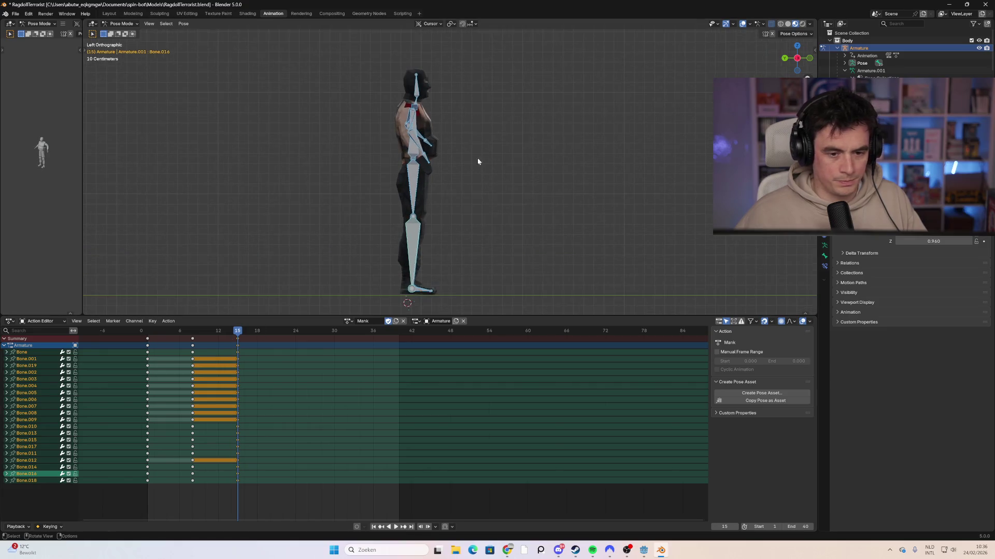
Raise the arm overhead and adjust the arm bone's angle.
left_click(412, 123)
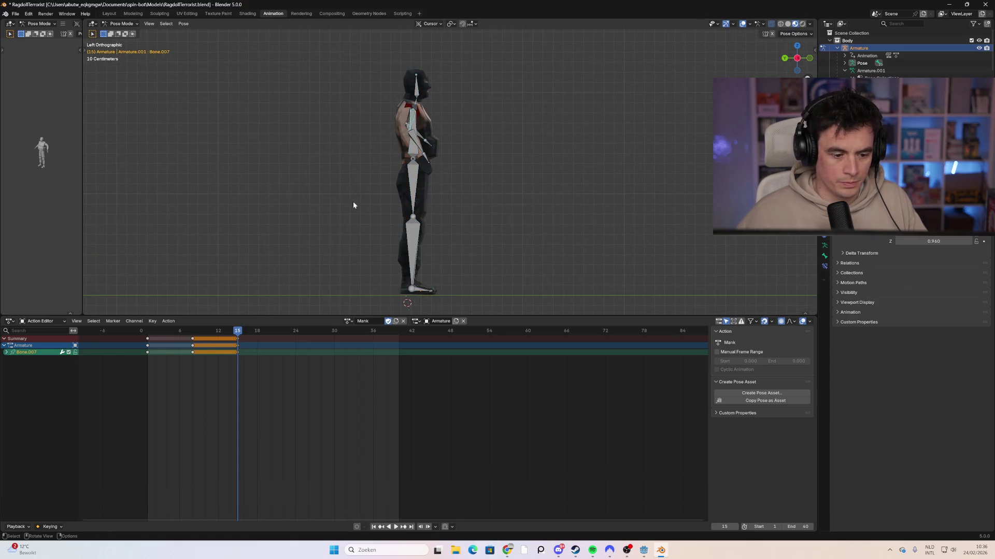
scroll(363, 203, "down", 1)
key("r")
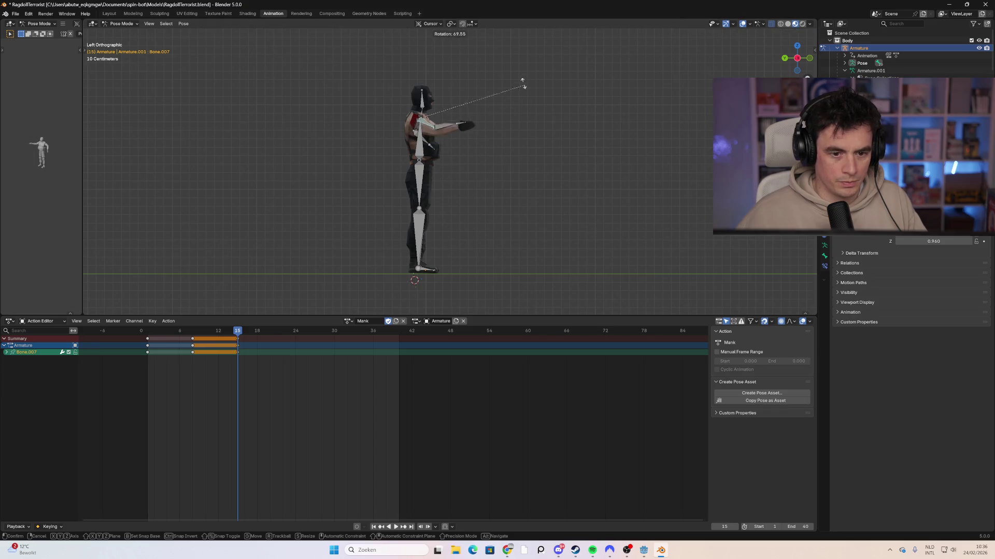
left_click(446, 46)
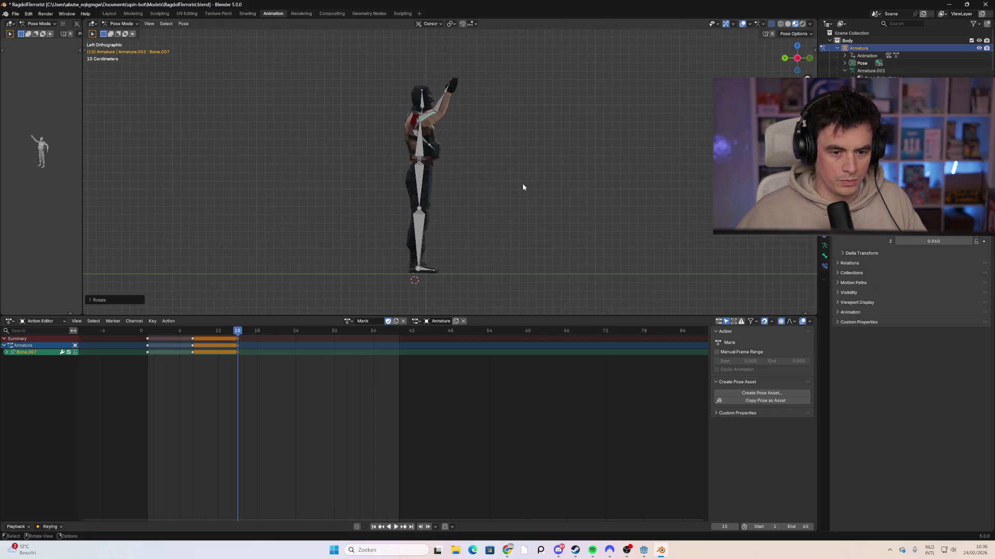
left_click(424, 143)
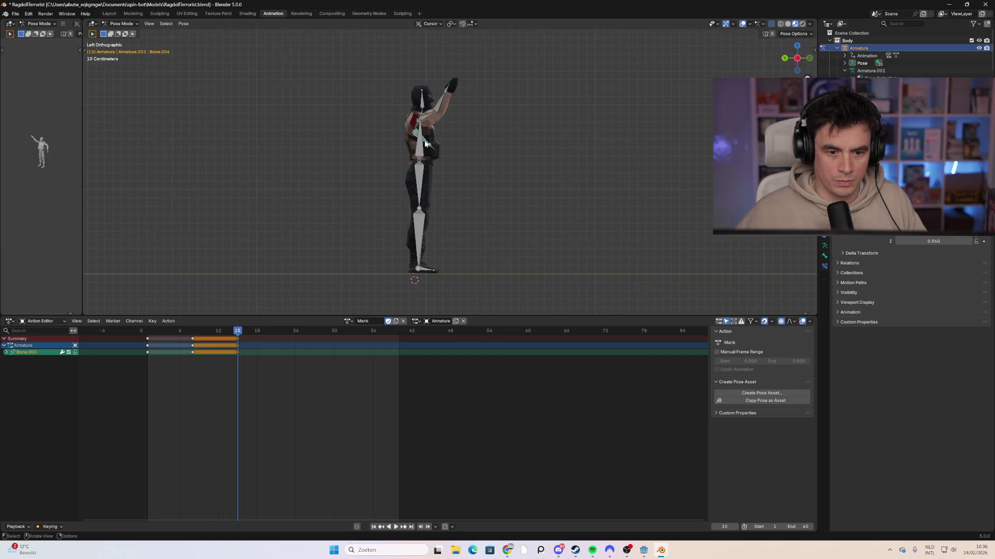
key("r")
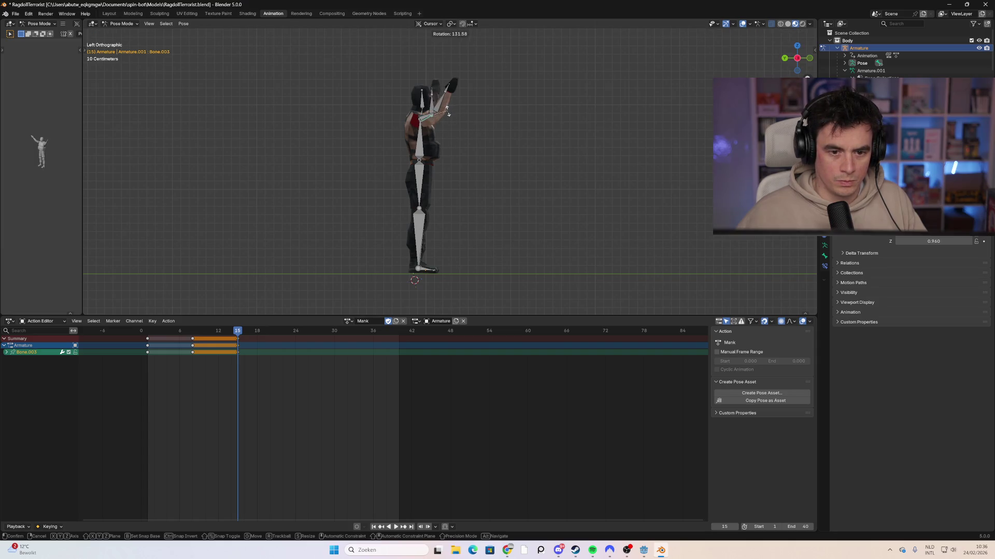
left_click(443, 118)
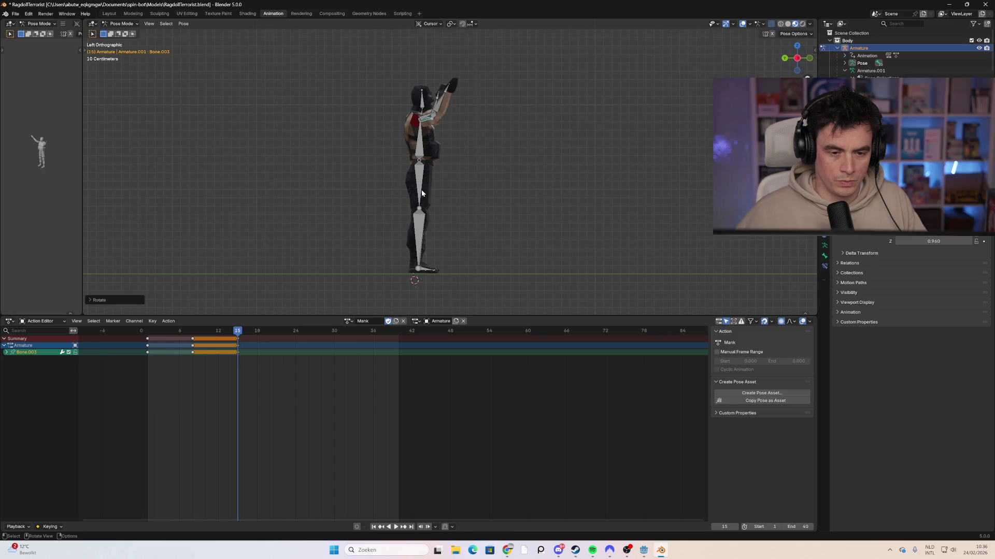
Try swinging the leg forward, then cancel and undo the change.
left_click(420, 192)
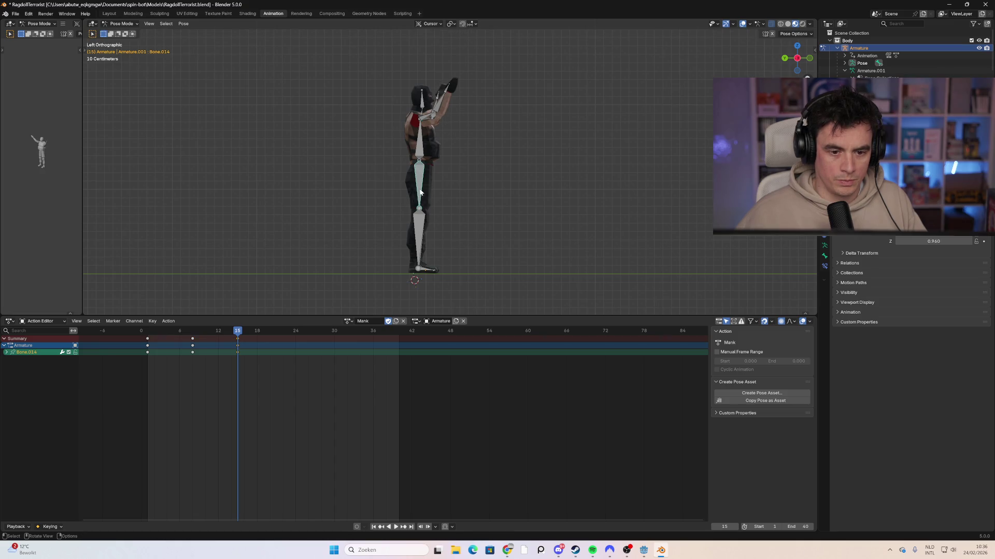
key("r")
key("Escape")
left_click_drag(394, 194, 394, 195)
key("r")
left_click(494, 197)
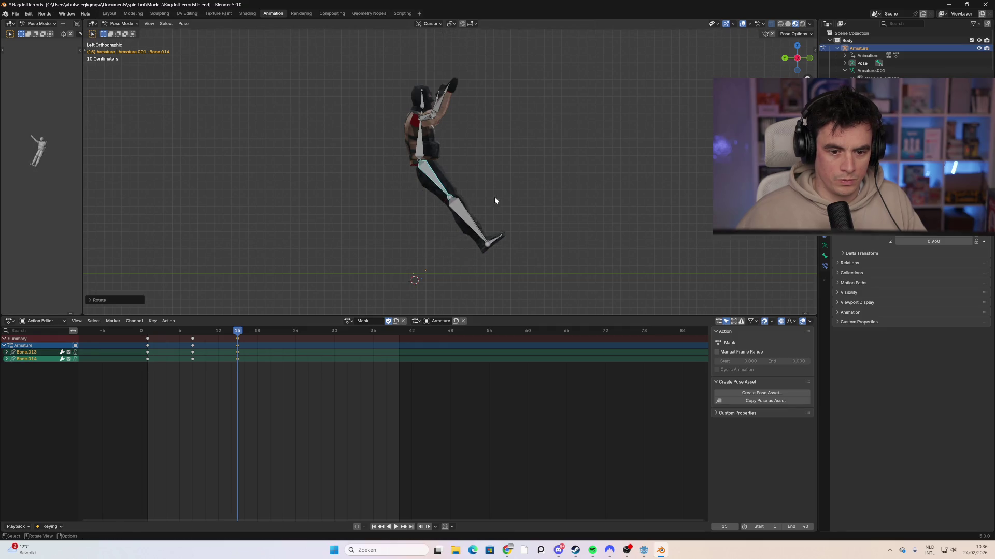
key("r")
key("Escape")
left_click(526, 211)
key("ctrl+z")
Rotate the lower leg and swing the upper leg bones forward.
key("r")
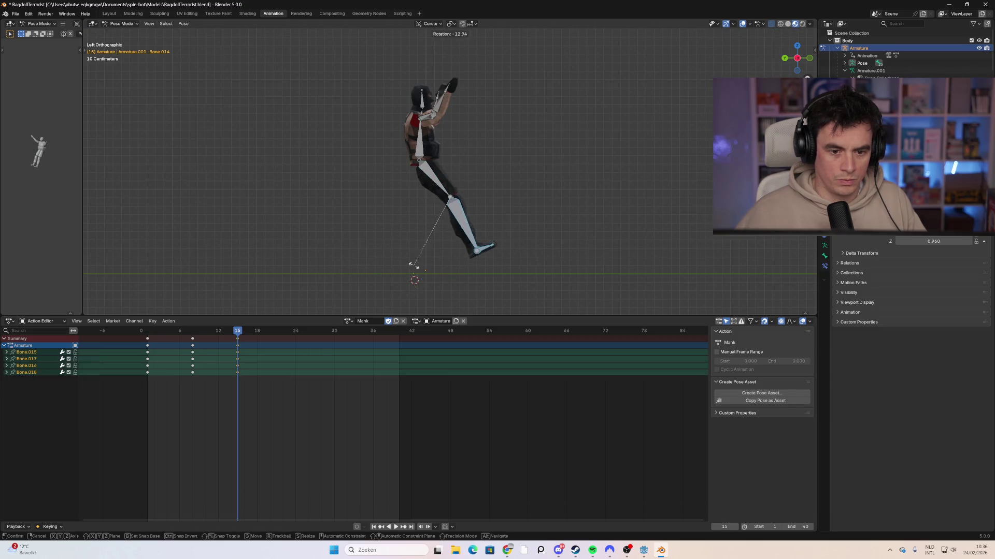
left_click(433, 228)
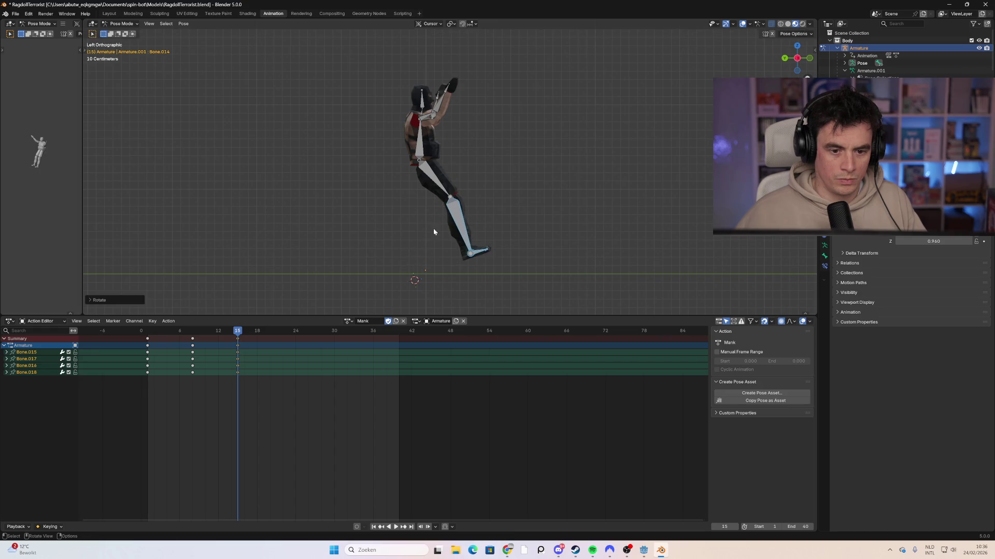
left_click_drag(433, 228, 395, 192)
key("r")
left_click(536, 163)
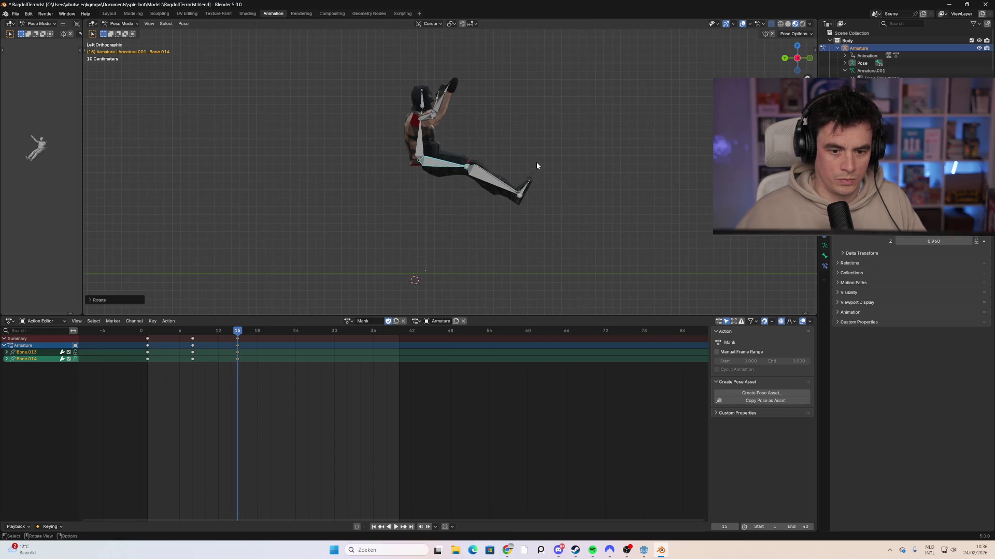
key("shift+ctrl+m")
key("r")
left_click(501, 198)
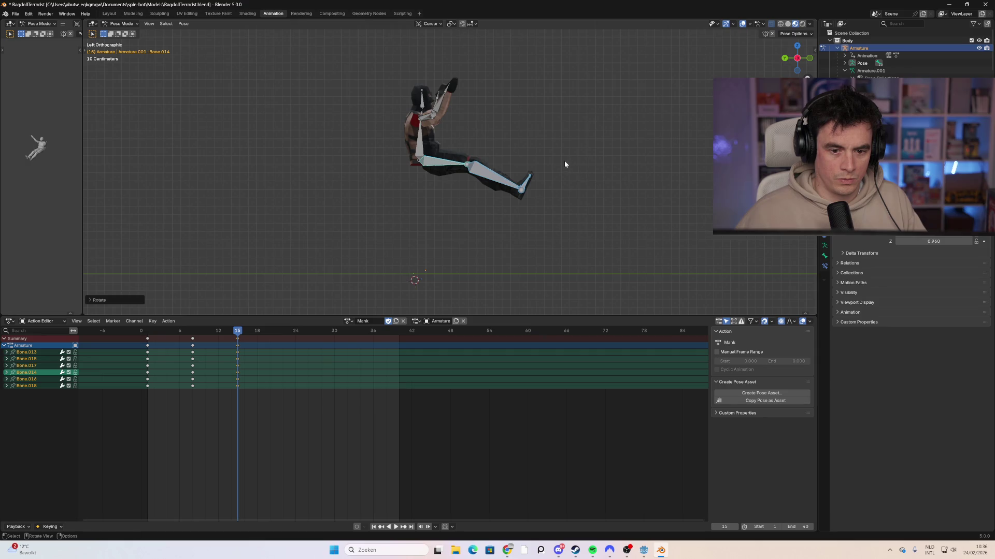
Rotate the lower-leg bones so the lower leg points down.
key("r")
key("Escape")
key("r")
key("Escape")
left_click_drag(573, 155, 509, 227)
key("r")
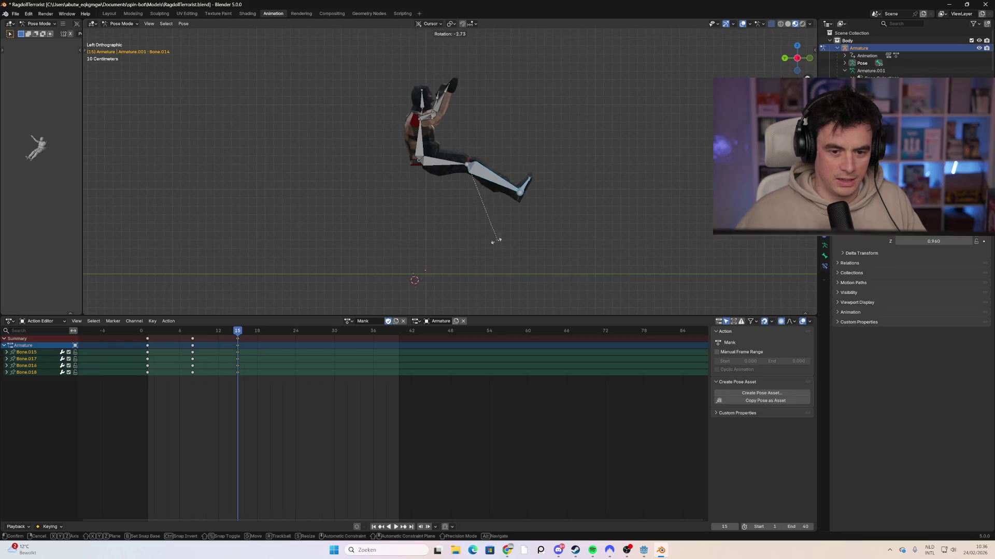
left_click(263, 265)
Bend the torso forward and fine-tune the lower-leg angle.
left_click_drag(497, 71, 452, 89)
key("r")
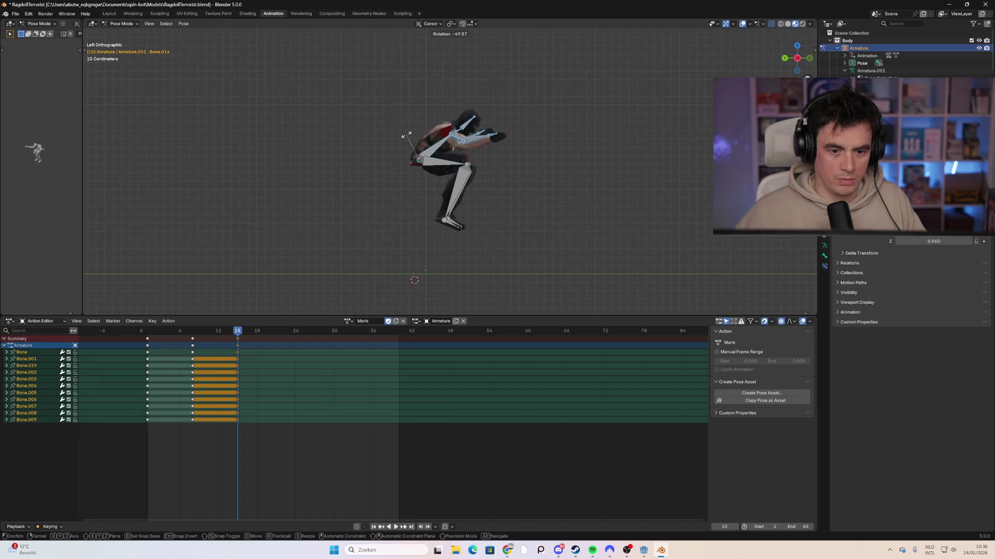
left_click(399, 155)
left_click_drag(482, 151, 408, 203)
key("r")
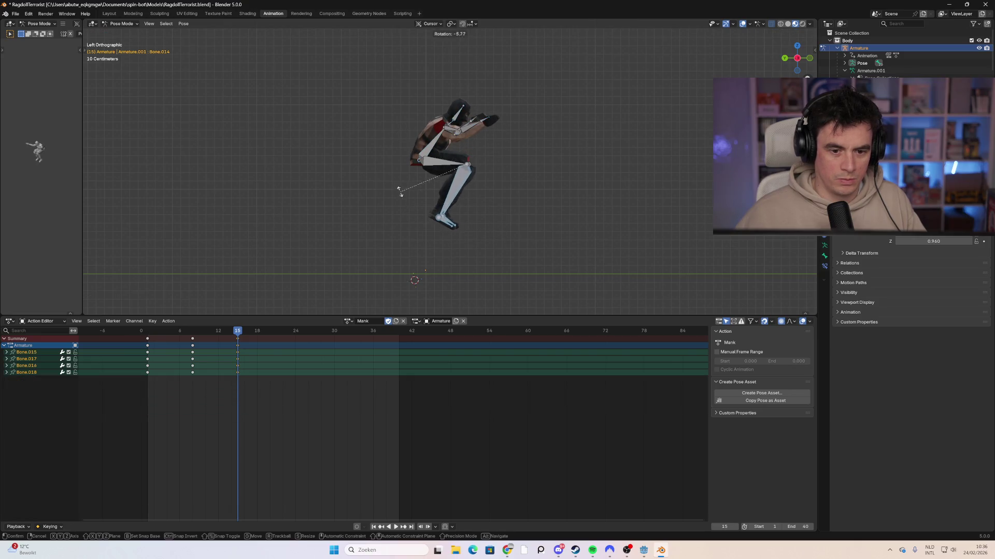
left_click(396, 198)
left_click(513, 186)
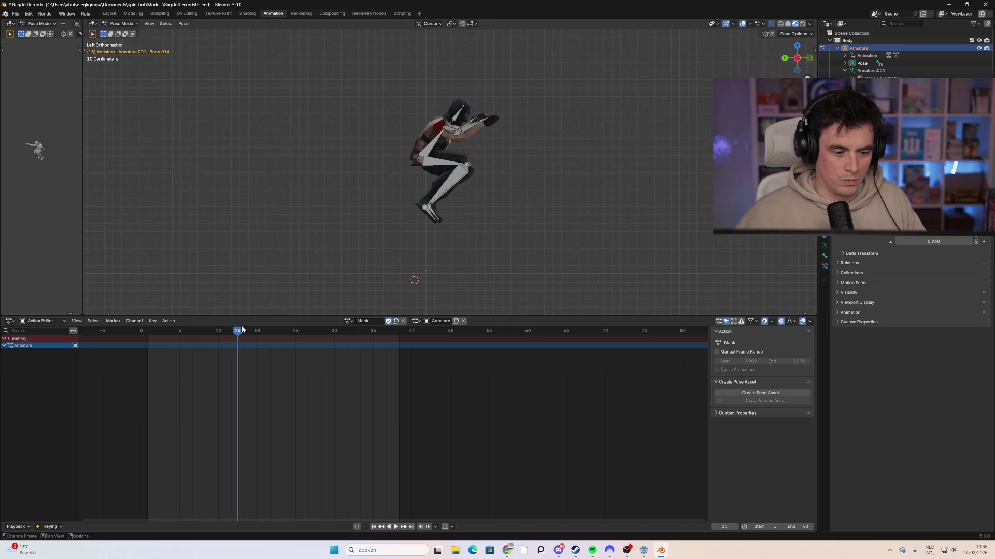
Select every bone and keyframe the tucked pose at frame 15.
key("i")
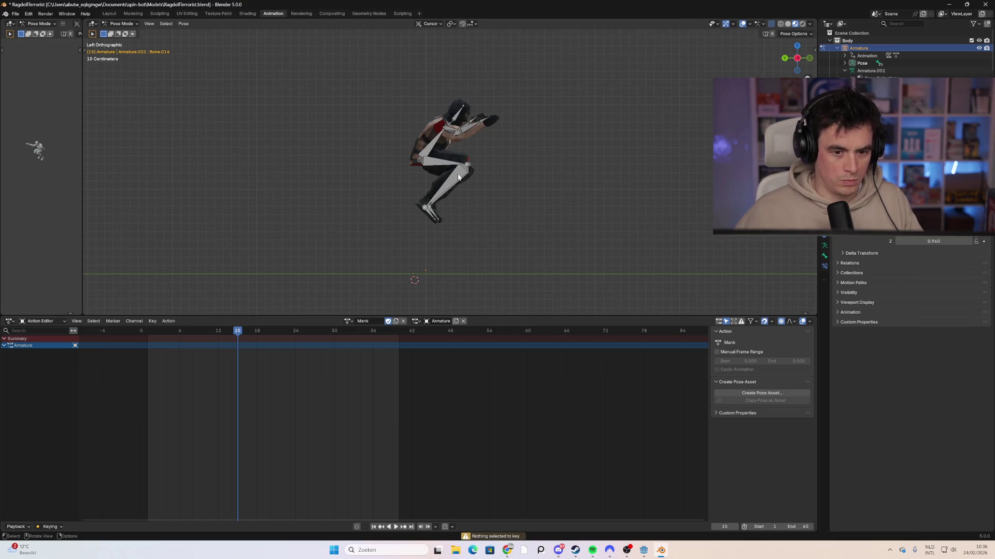
left_click(459, 178)
key("a")
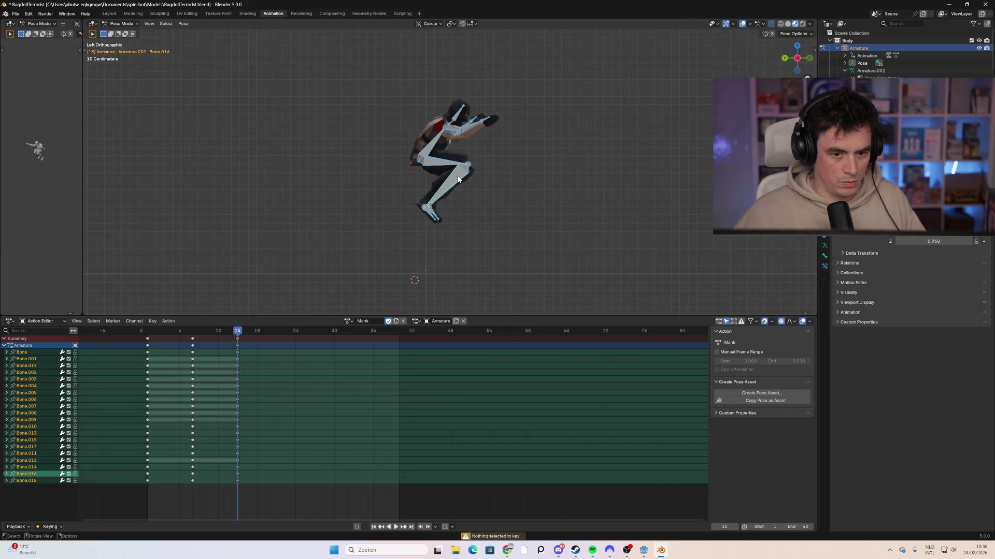
key("i")
left_click_drag(226, 329, 151, 343)
Replay the animation from the first frame and check the pose at frame 15.
key("space")
key("shift+Left")
key("space")
key("space")
mouse_move(209, 334)
left_mouse_down()
mouse_move(290, 334)
mouse_move(209, 332)
mouse_move(191, 337)
mouse_move(279, 337)
mouse_move(172, 347)
mouse_move(249, 350)
left_mouse_up()
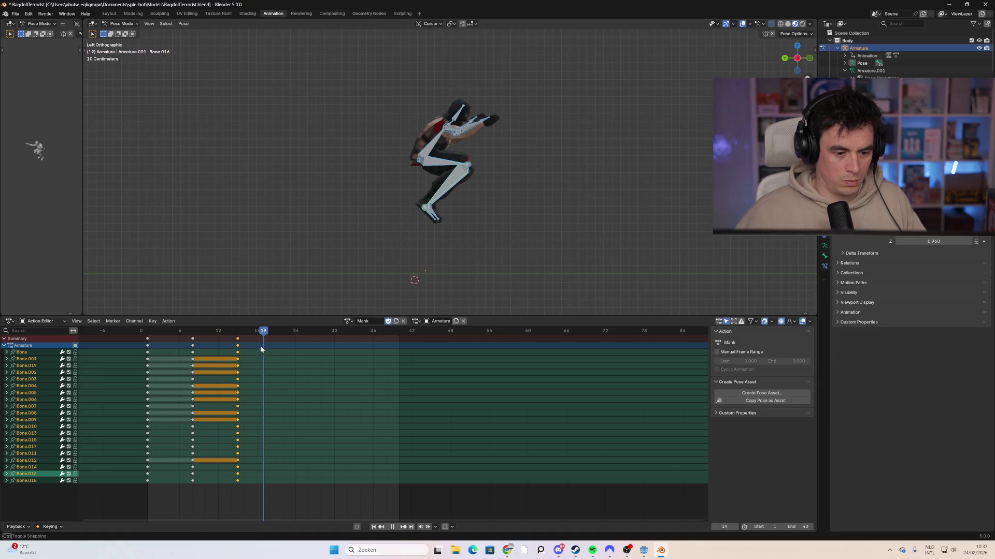
At frame 20, swing the selected leg out straight.
mouse_move(433, 219)
left_mouse_down()
mouse_move(473, 254)
mouse_move(403, 188)
left_mouse_up()
left_click(471, 249)
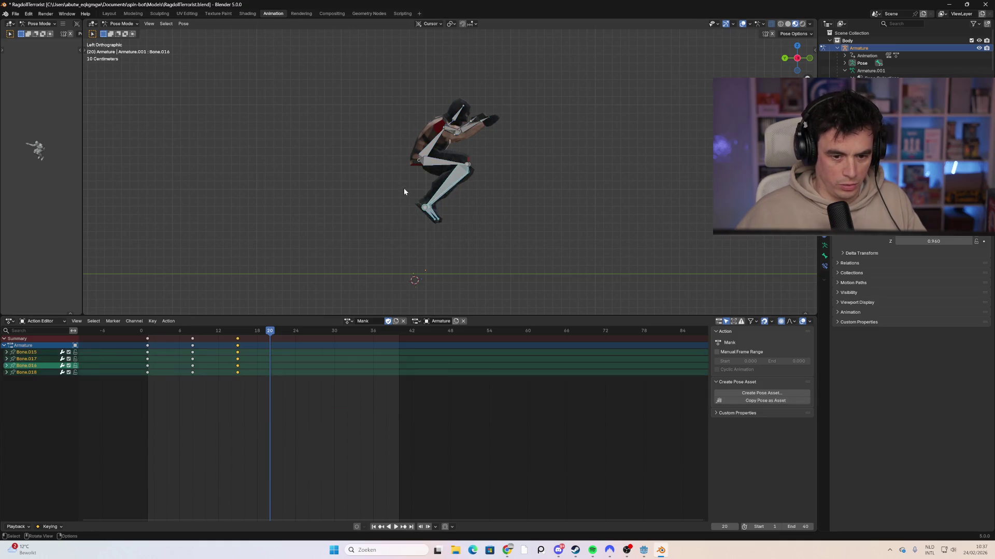
key("r")
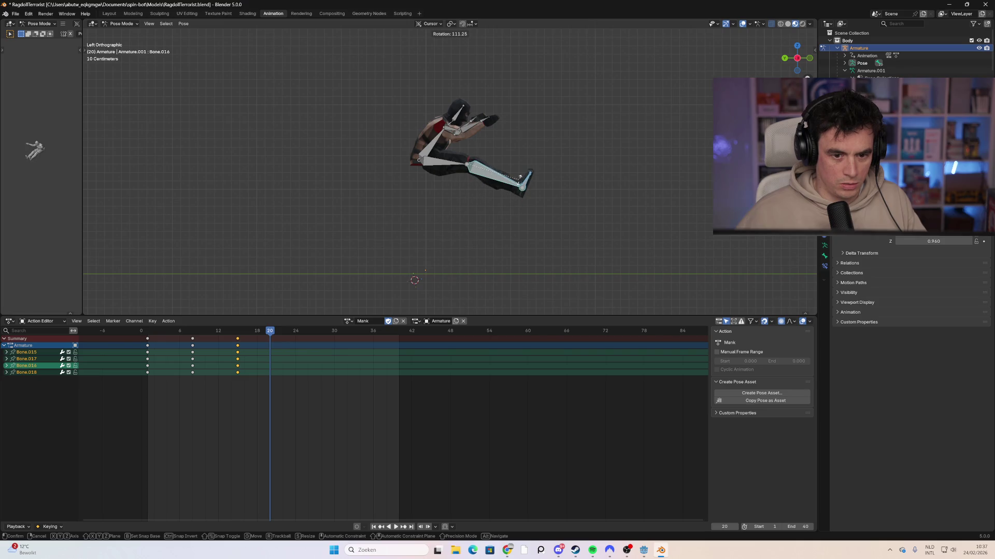
left_click(520, 177)
At frame 21, reselect the leg bones and rotate the lower leg outward.
left_click_drag(167, 332, 277, 333)
left_click(462, 256)
left_click_drag(461, 255, 409, 189)
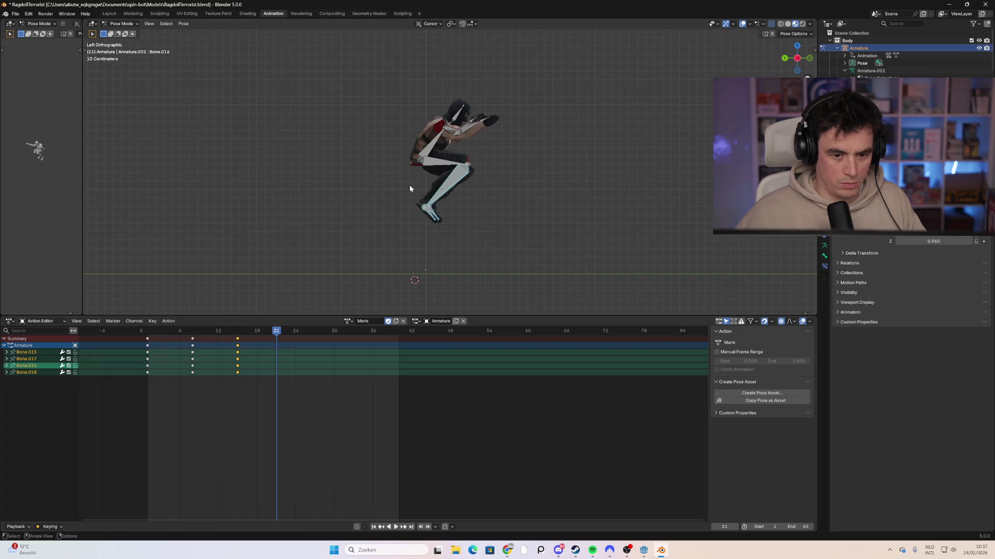
key("r")
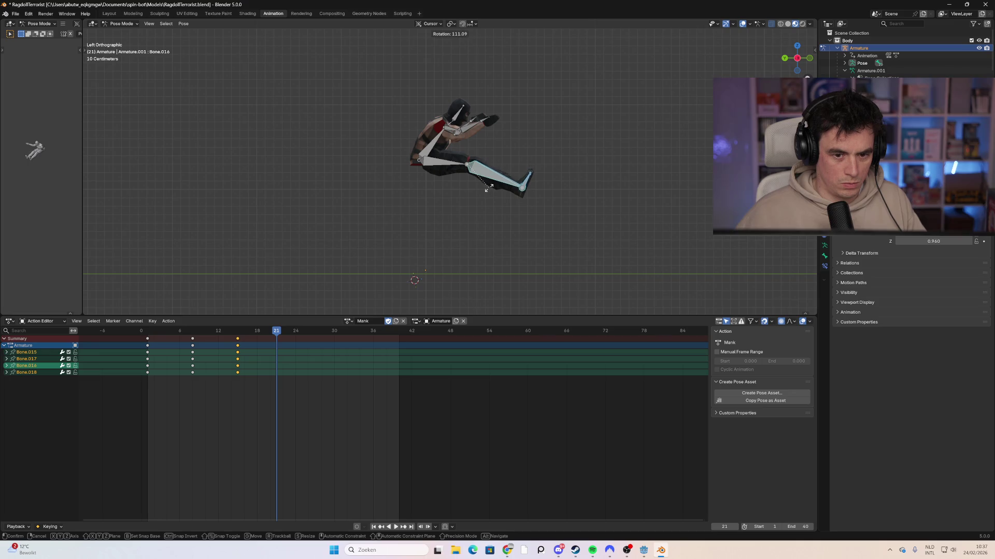
left_click(506, 178)
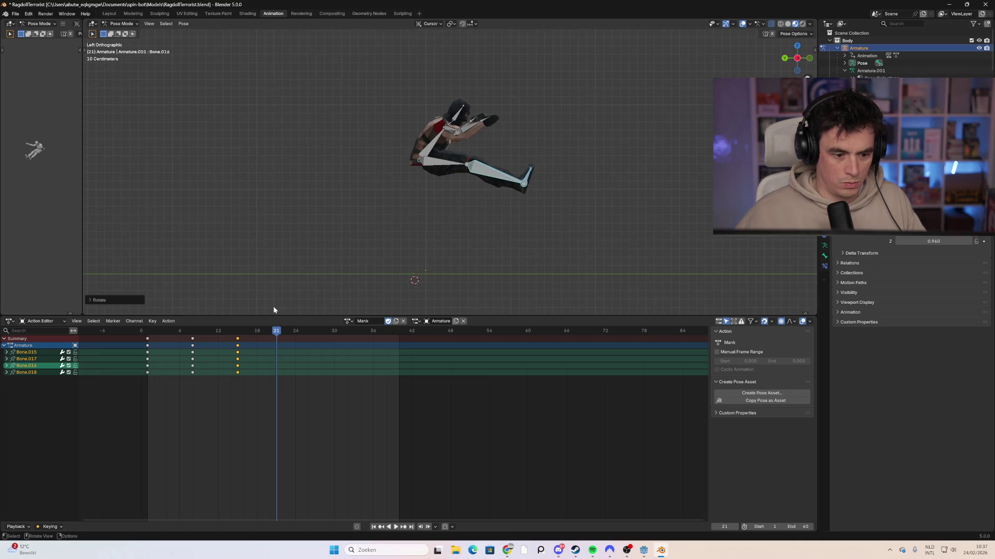
Keyframe the frame-21 leg-kick pose, select every bone and play the animation.
key("i")
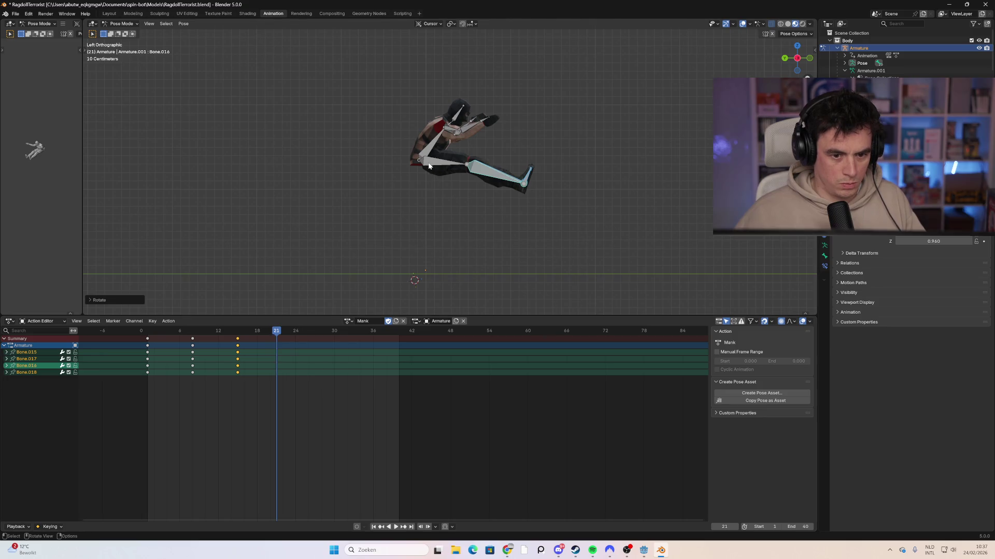
left_click(428, 166)
key("i")
left_click(489, 204)
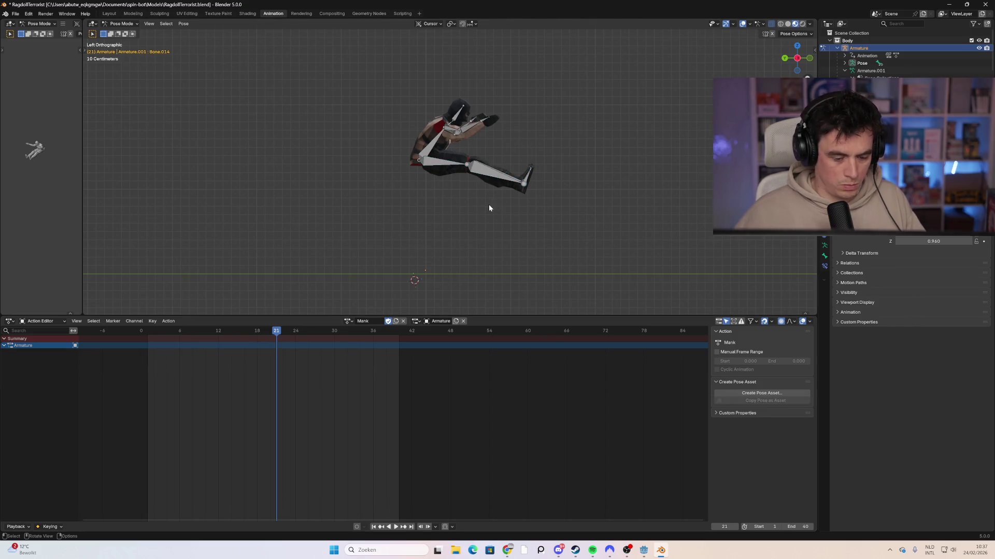
key("a")
key("space")
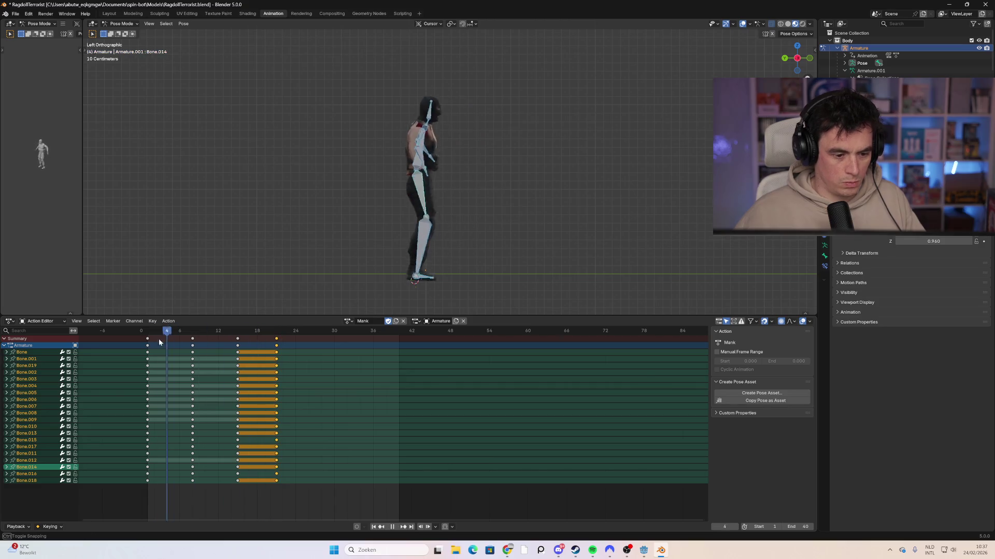
Move the frame-21 keyframes three frames earlier to frame 18.
key("space")
left_click_drag(259, 331, 263, 336)
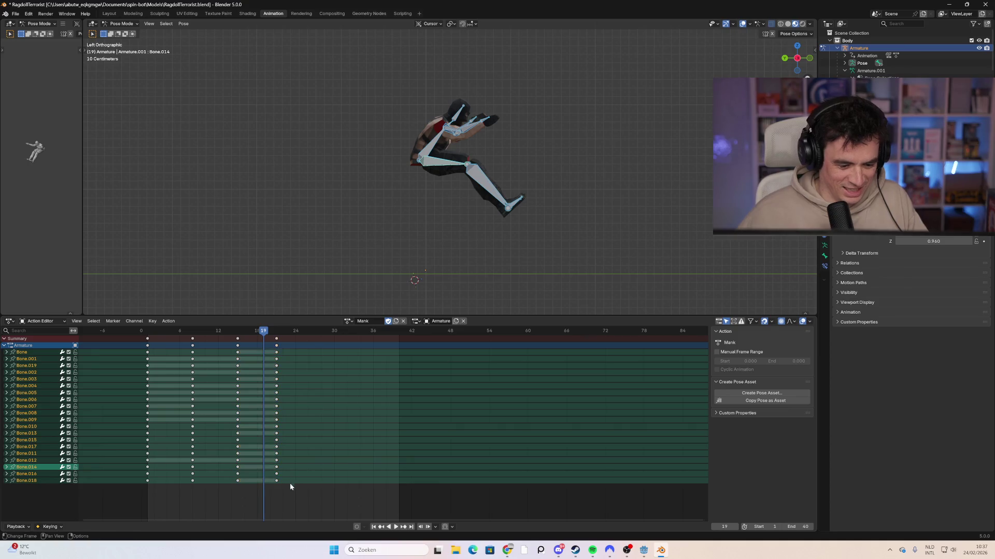
left_click(289, 484)
left_click_drag(266, 374, 269, 331)
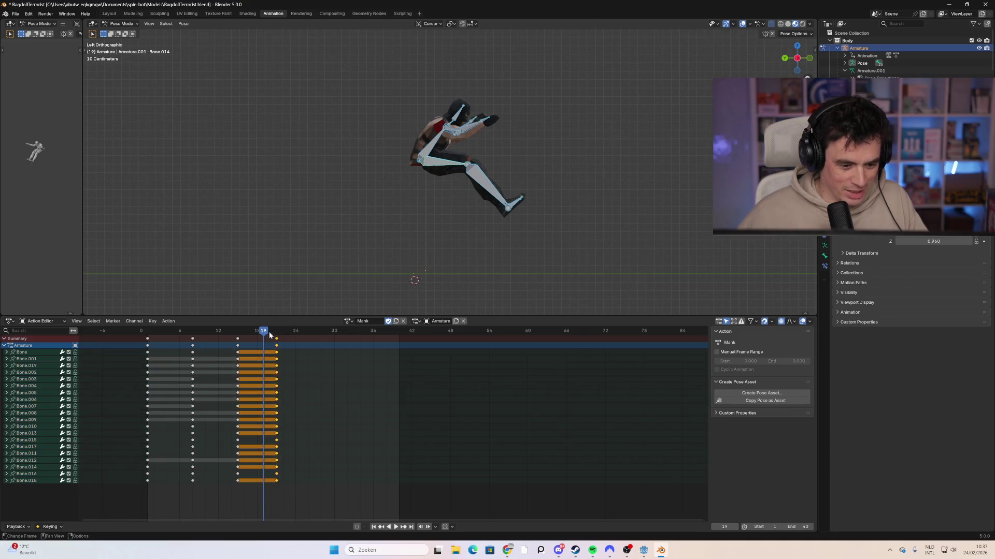
key("g")
left_click_drag(274, 389, 260, 388)
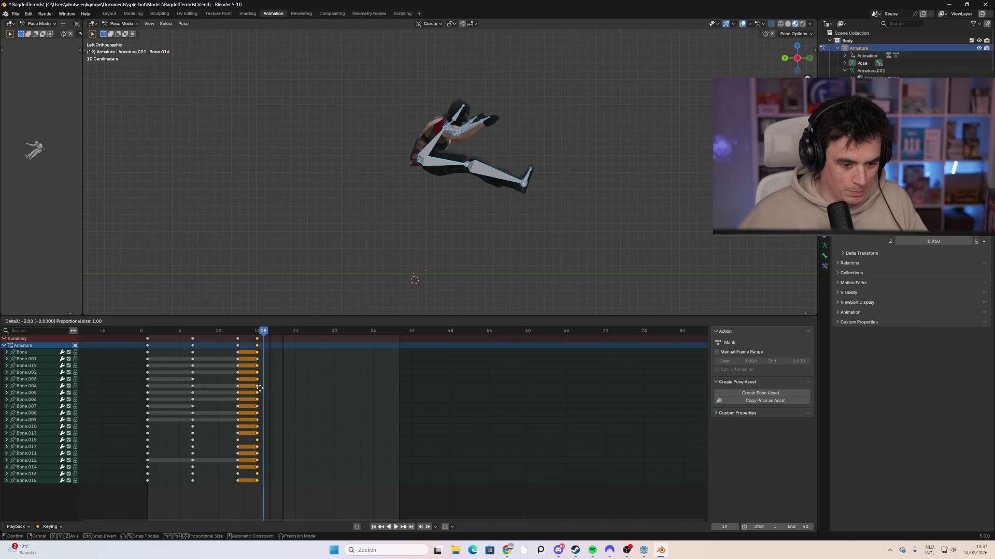
left_click(259, 388)
Replay the retimed animation and check the timing around frames 16–18.
left_click(169, 338)
key("space")
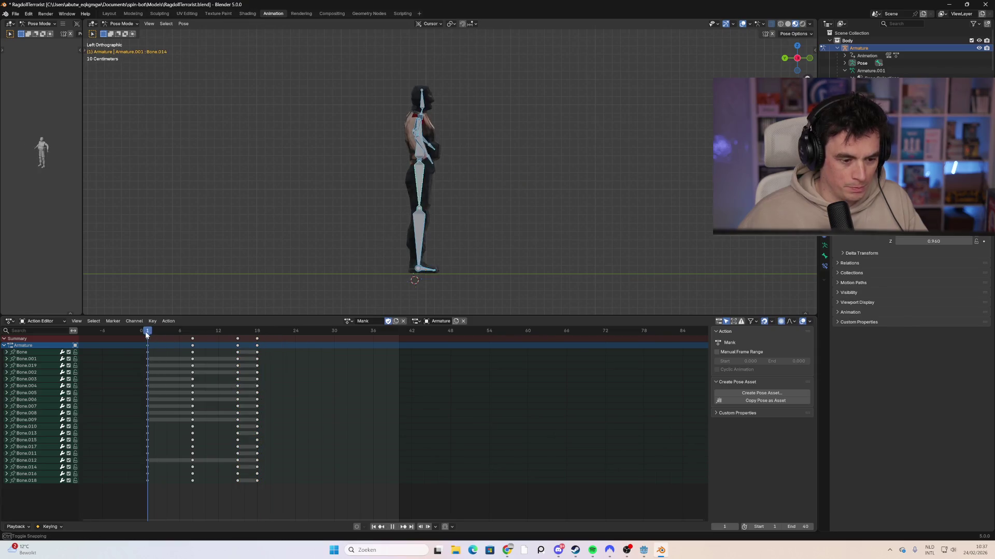
key("space")
left_click_drag(228, 338, 270, 343)
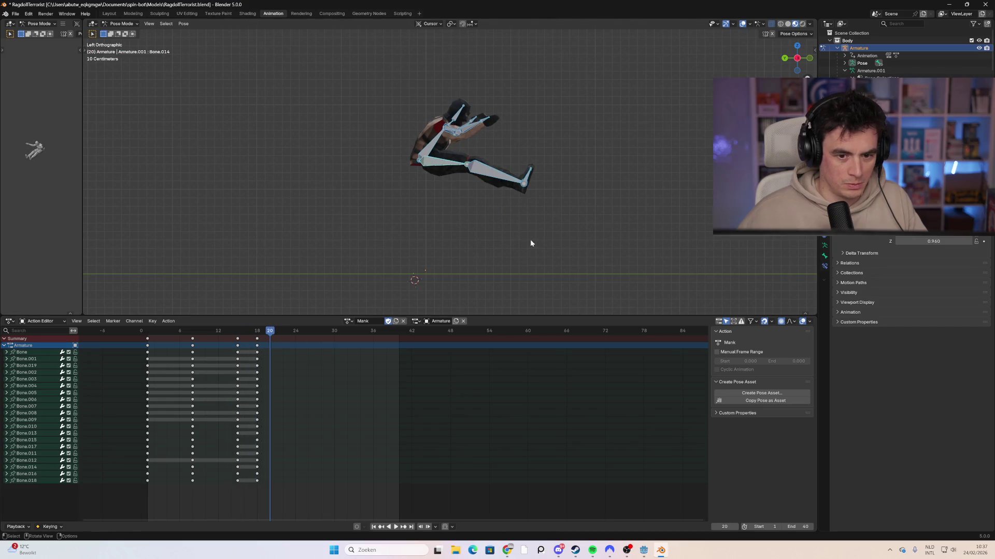
Tip the selected bones further back, lower them toward the ground and key every bone at frame 20.
key("a")
mouse_move(546, 159)
left_mouse_down()
mouse_move(444, 178)
mouse_move(395, 217)
left_mouse_up()
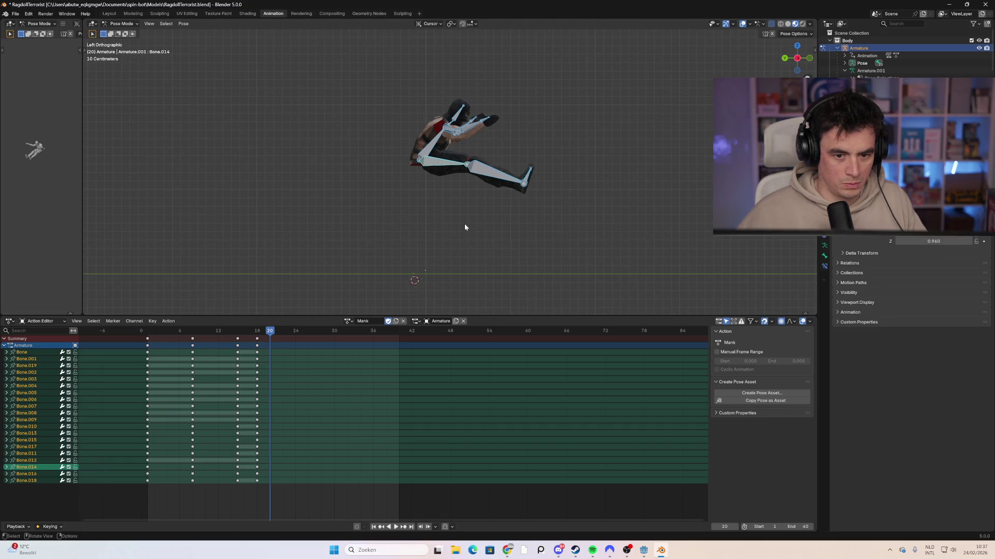
key("r")
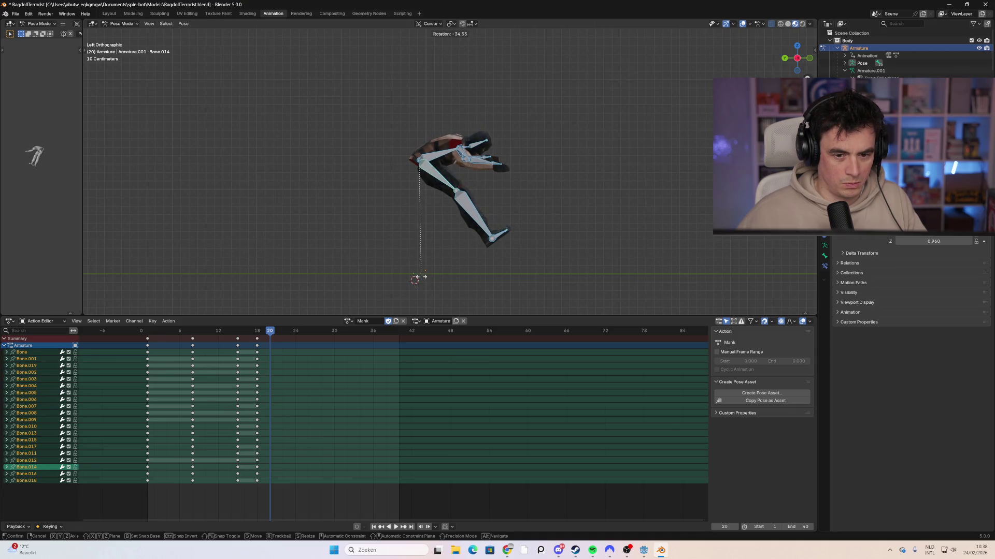
left_click(417, 277)
key("g")
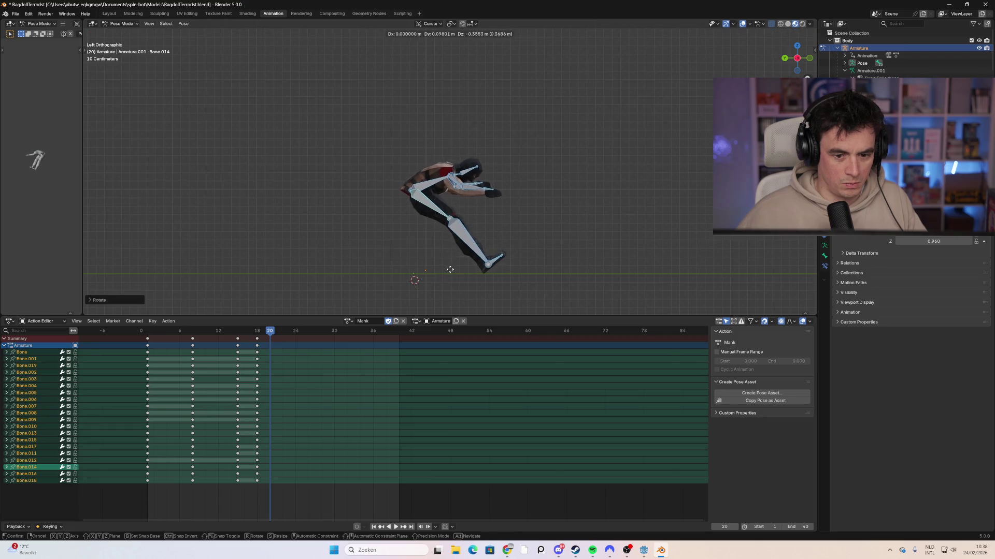
left_click(439, 269)
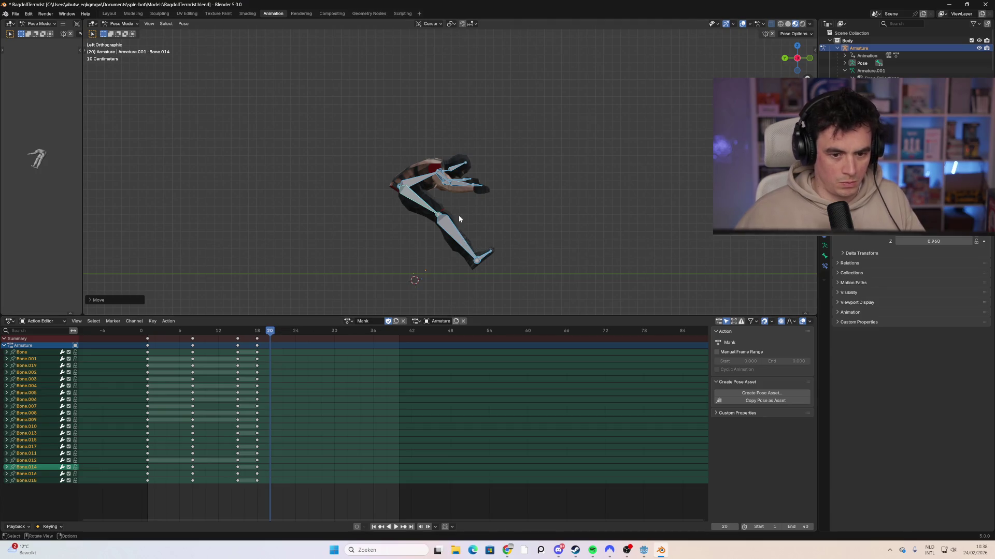
key("i")
left_click_drag(141, 331, 142, 345)
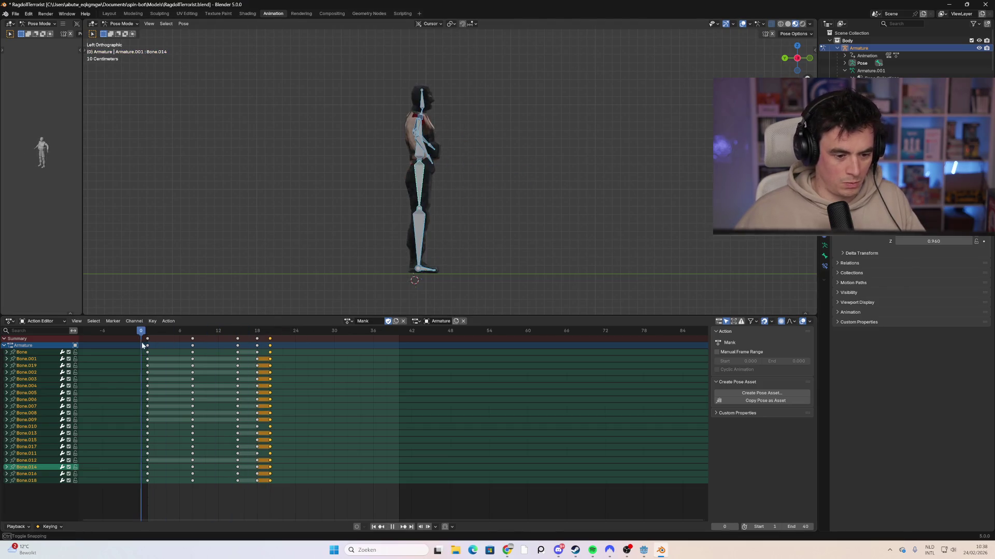
Slide the last column of keyframes later to about frame 25 and replay.
key("space")
mouse_move(298, 338)
left_mouse_down()
mouse_move(259, 334)
mouse_move(315, 333)
left_mouse_up()
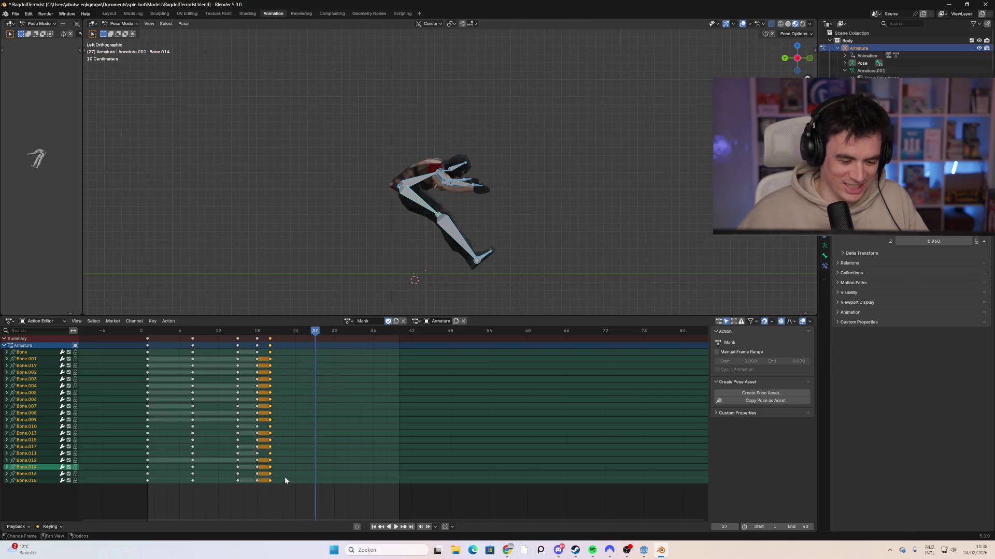
left_click(284, 481)
left_click_drag(288, 493, 263, 334)
key("g")
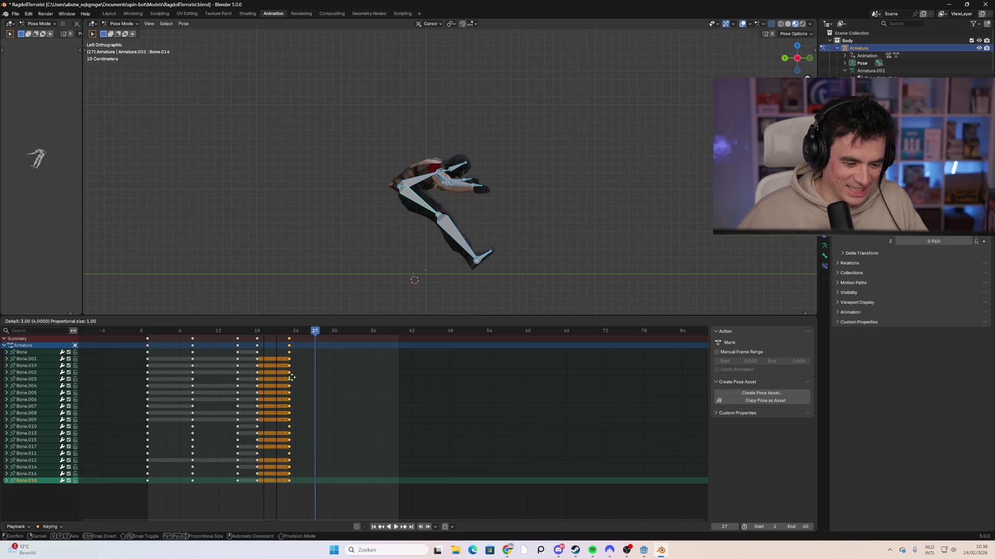
left_click(304, 377)
key("space")
key("space")
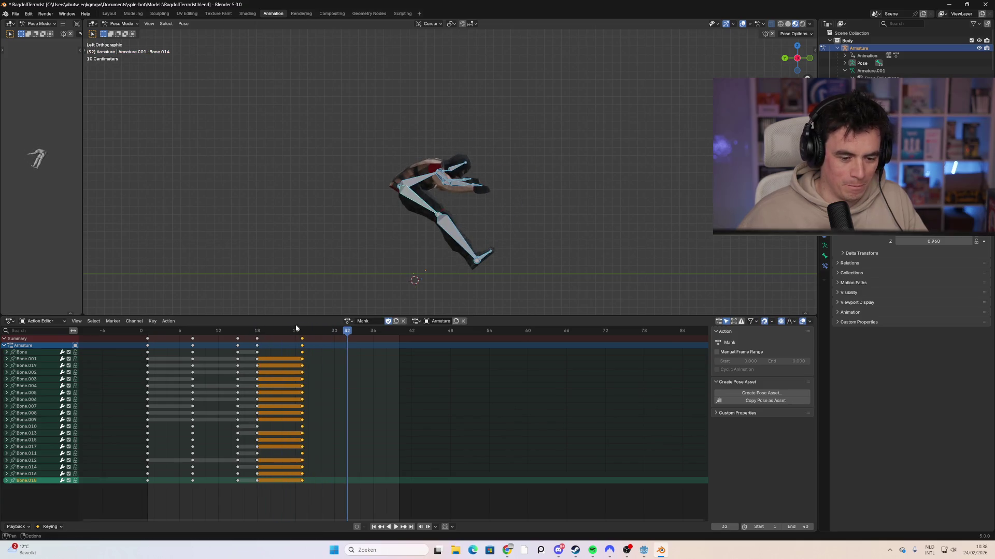
At frame 32, rotate the upper-body bones back upright.
left_click(495, 195)
left_click_drag(525, 203, 401, 151)
left_click(474, 185)
left_click_drag(510, 210, 426, 144)
mouse_move(499, 147)
left_mouse_down()
mouse_move(487, 186)
mouse_move(424, 133)
left_mouse_up()
left_click_drag(511, 143, 428, 184)
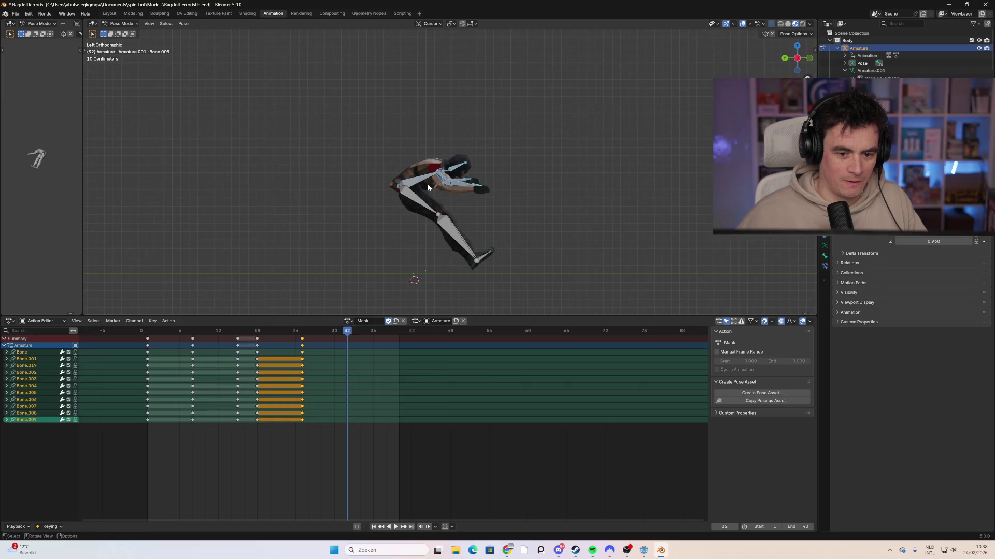
key("r")
left_click(414, 168)
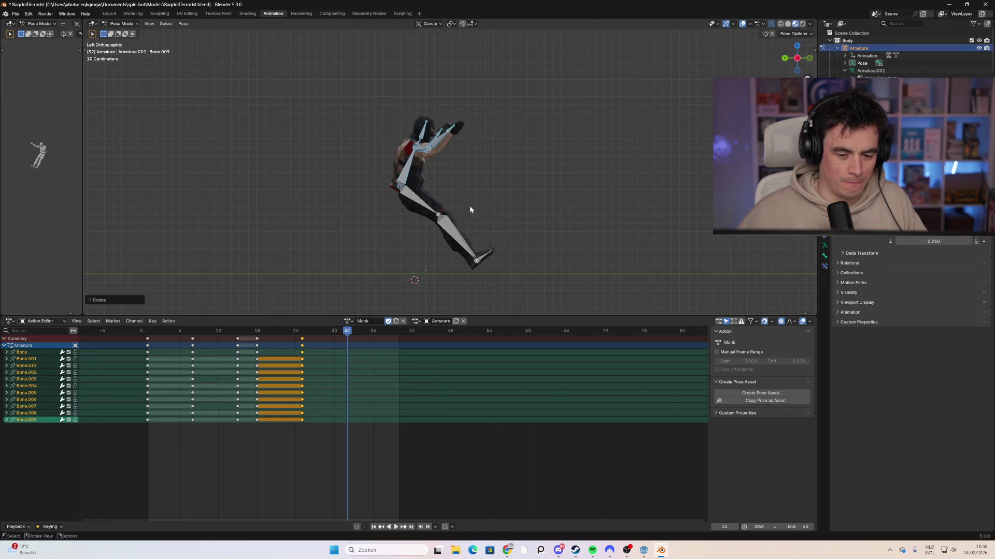
Swing the leg down into a bent-knee crouch, leaving the skeleton's position unchanged.
left_click_drag(511, 241, 434, 282)
key("r")
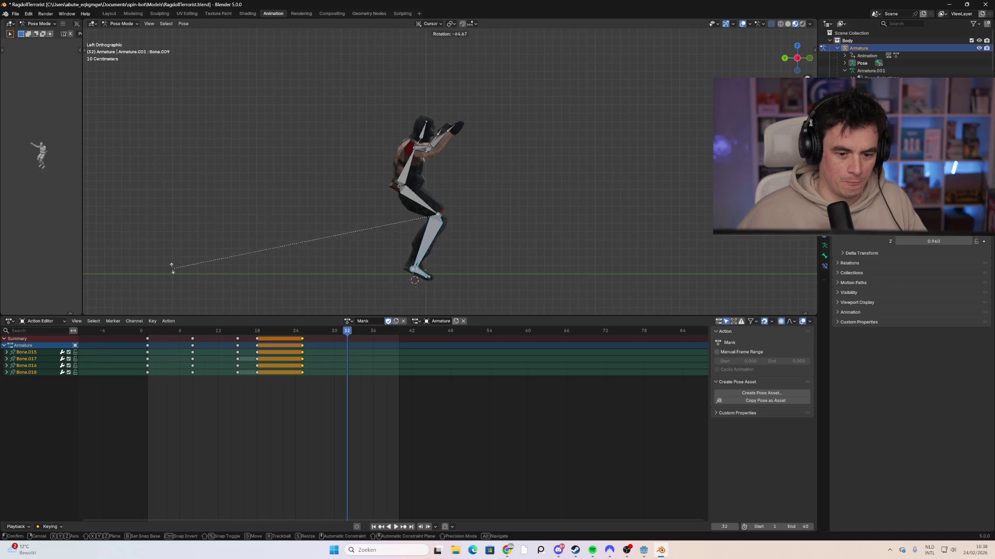
left_click(155, 229)
left_click(432, 287)
left_click(423, 272)
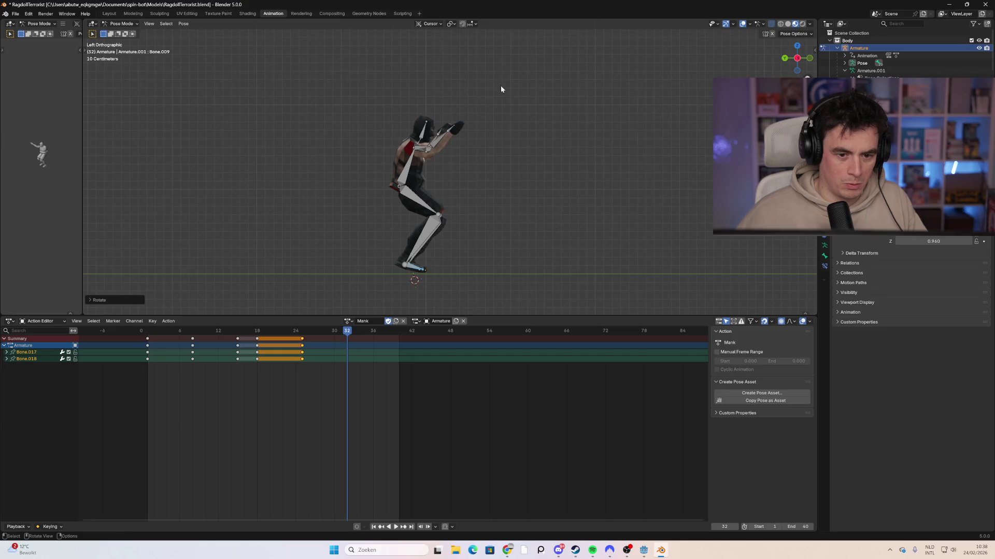
key("a")
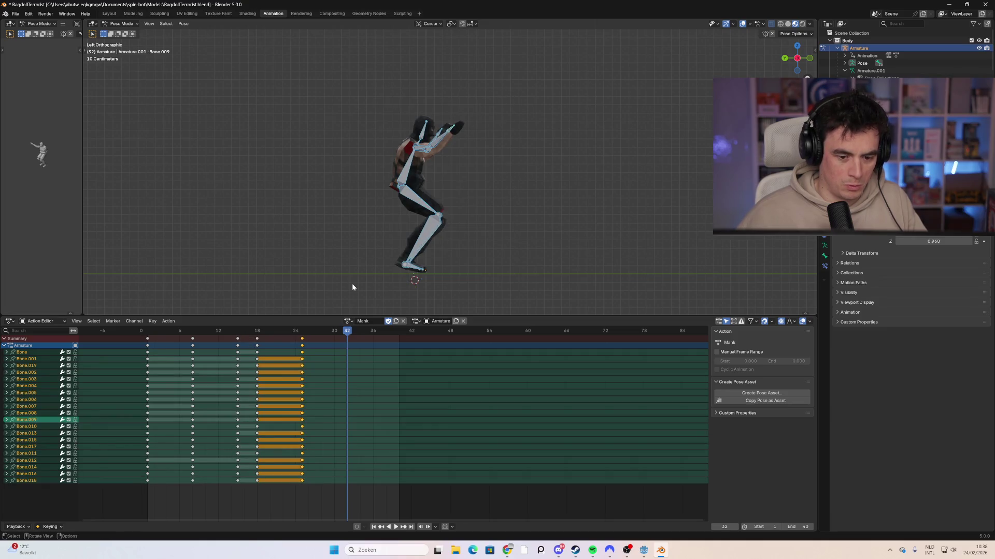
key("g")
right_click(356, 286)
left_click(506, 255)
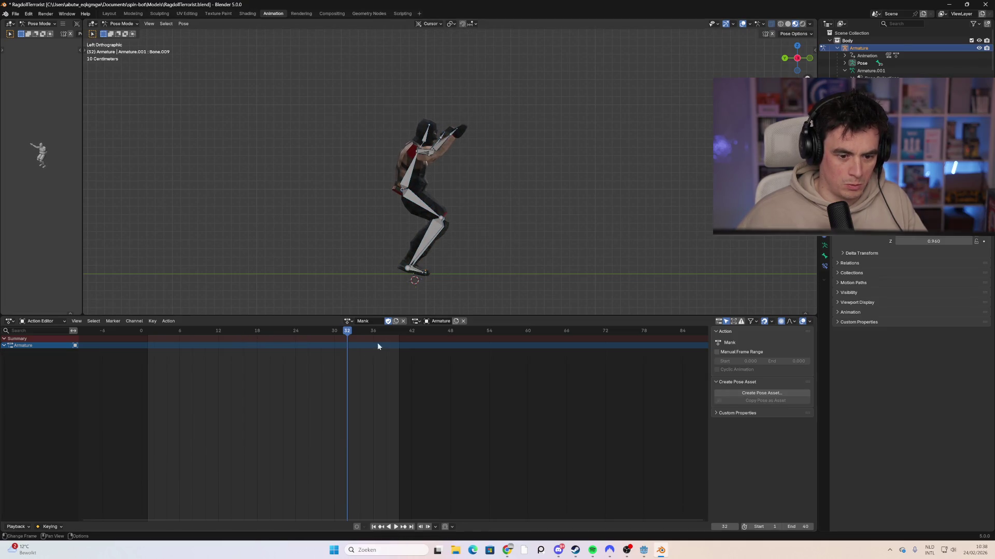
Key all channels at frame 29, undoing an extra keyframe insertion.
key("a")
key("i")
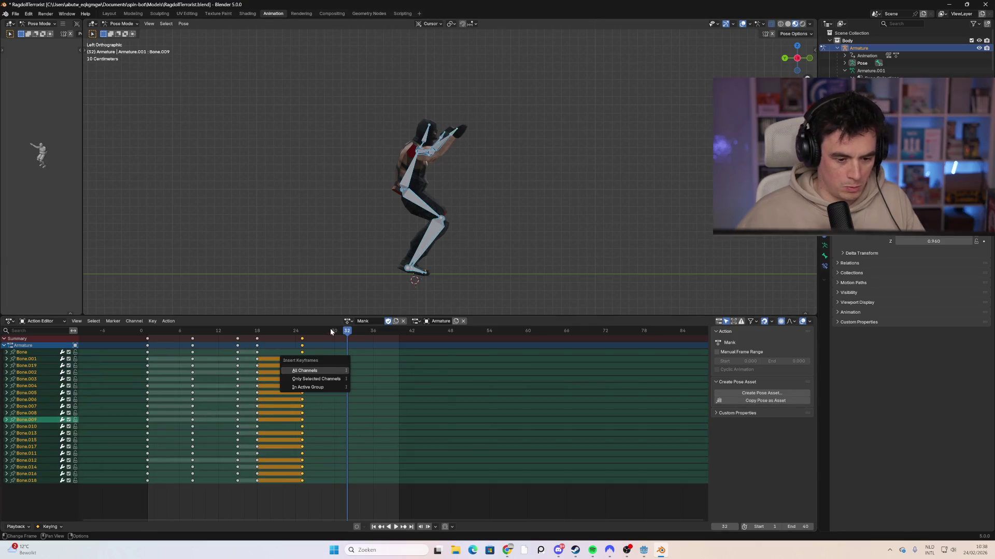
key("space")
left_click_drag(380, 330, 320, 337)
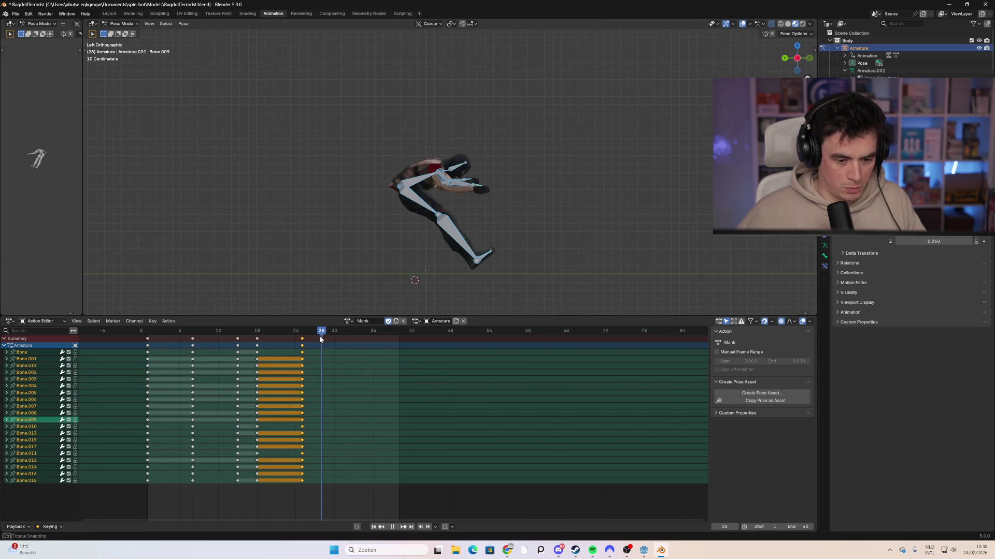
key("i")
left_click(341, 356)
mouse_move(309, 331)
left_mouse_down()
mouse_move(330, 335)
mouse_move(279, 333)
mouse_move(328, 343)
left_mouse_up()
key("ctrl+z")
Rotate the foot flat on the ground and the torso upright.
left_click_drag(451, 269, 451, 270)
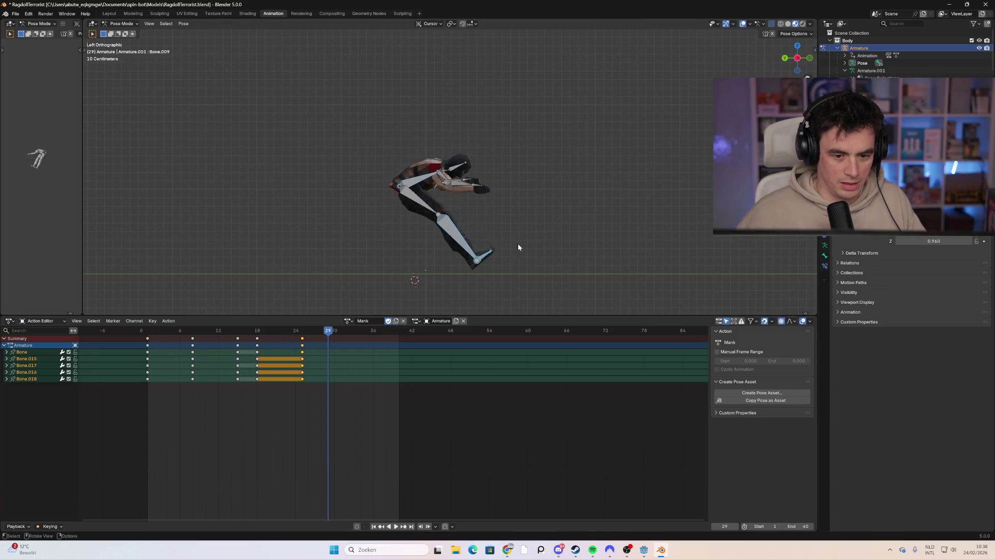
key("r")
key("Escape")
key("b")
left_click_drag(520, 282, 469, 254)
key("r")
left_click(400, 267)
left_click_drag(505, 144, 446, 177)
key("r")
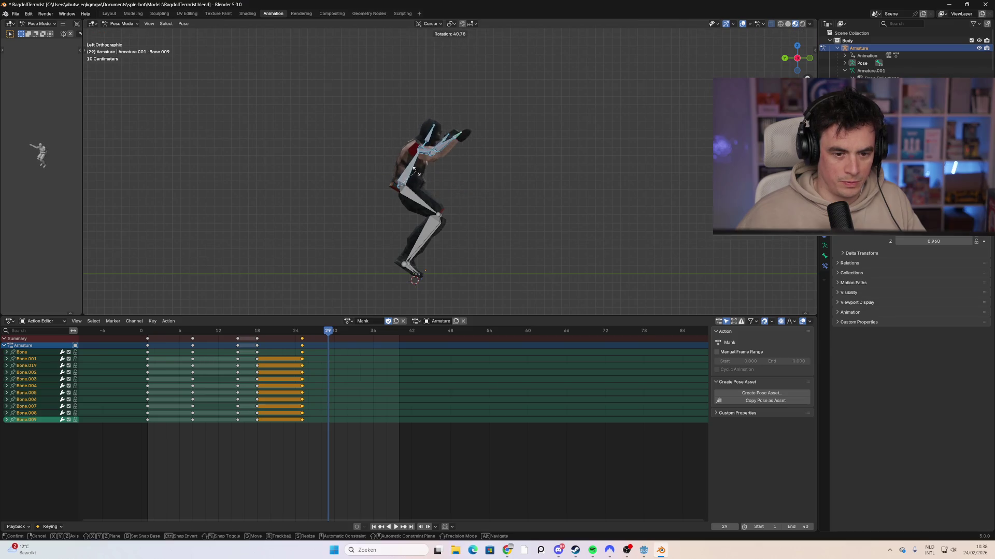
left_click(460, 141)
Rotate the upper arm forward and down, key every bone at frame 29, and replay from frame 1.
left_click(474, 131)
left_click(430, 152)
key("r")
left_click(439, 150)
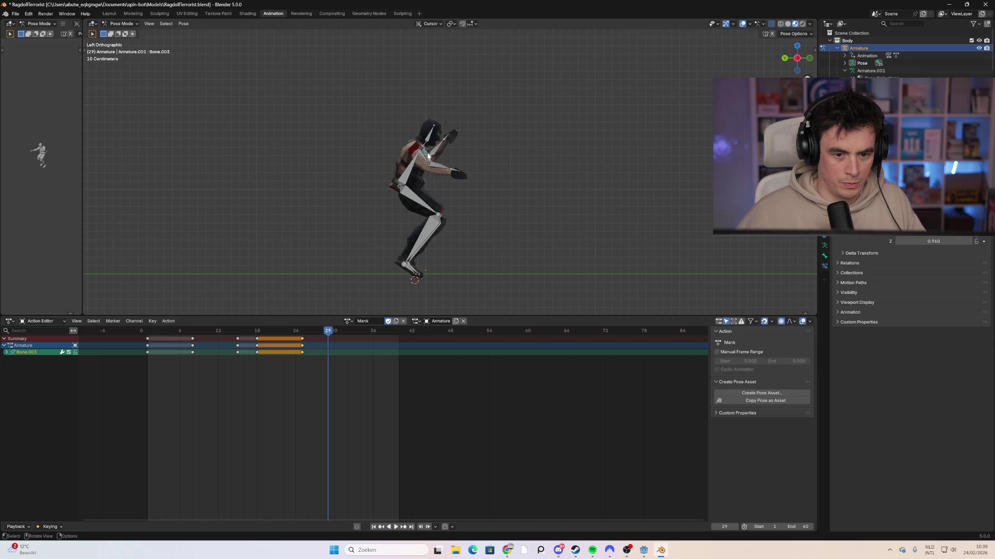
key("r")
left_click(477, 203)
left_click(477, 203)
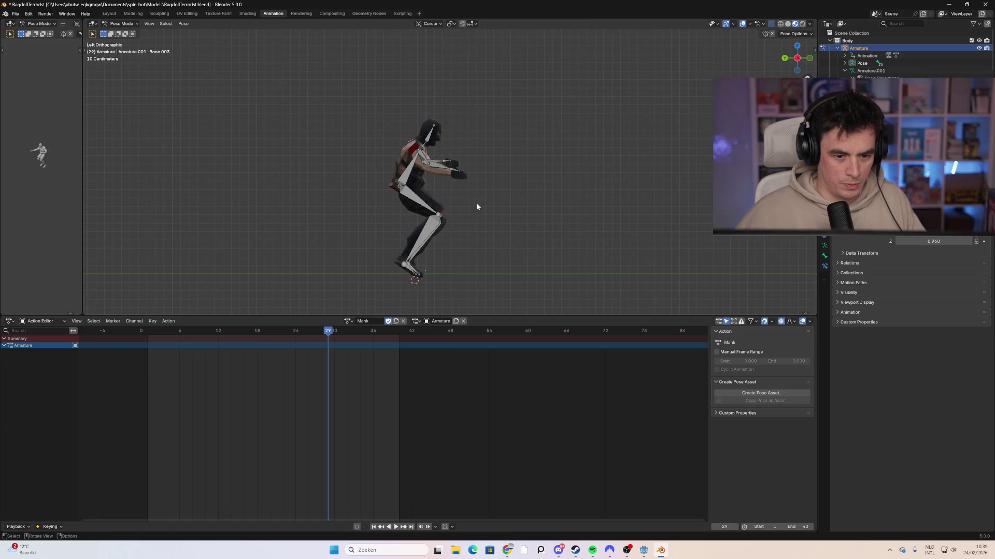
key("a")
key("i")
left_click_drag(311, 334, 151, 350)
key("space")
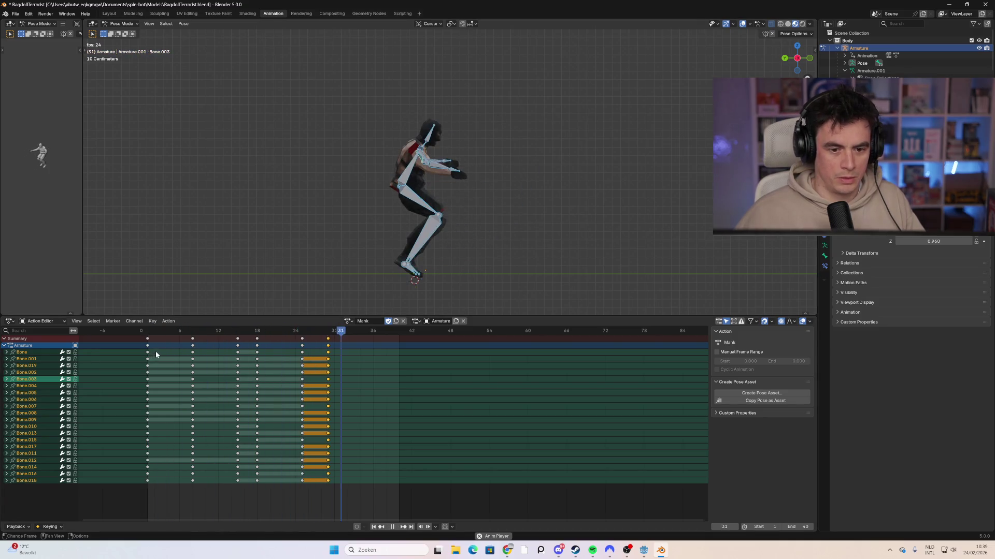
Paste the frame-0 standing-pose keys near the end (frame 33) so the animation finishes upright.
key("space")
mouse_move(328, 337)
left_mouse_down()
mouse_move(341, 339)
mouse_move(155, 356)
mouse_move(258, 383)
mouse_move(341, 387)
left_mouse_up()
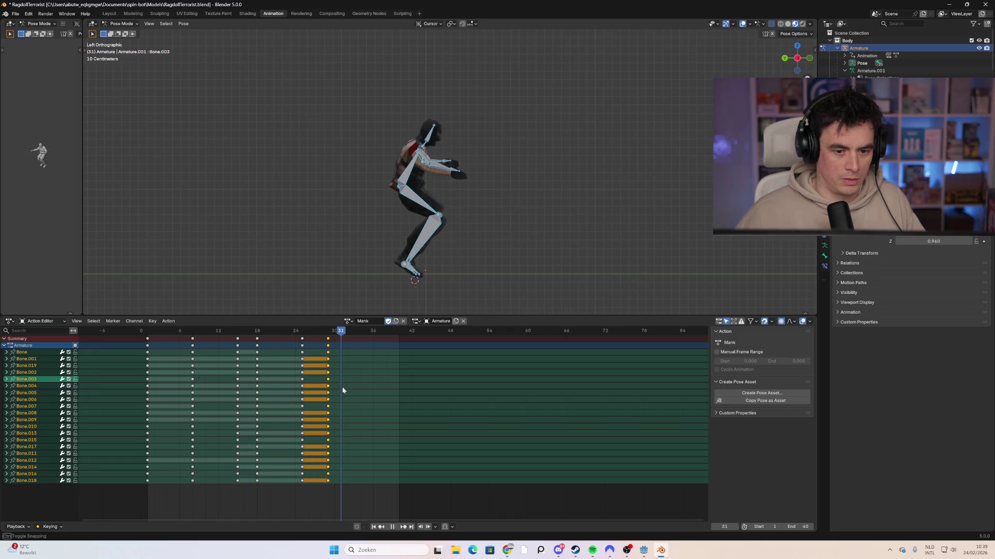
left_click_drag(145, 354, 144, 352)
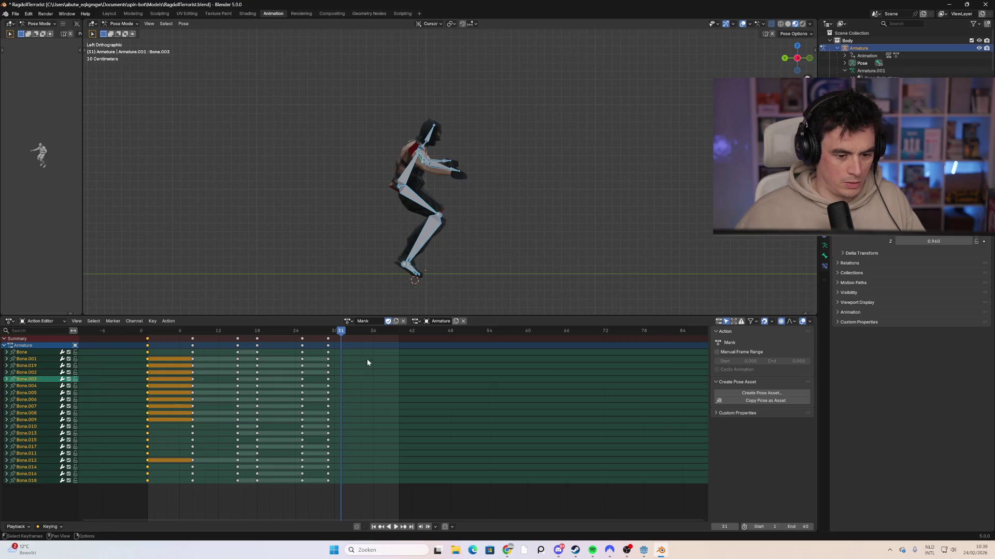
key("ctrl+v")
key("space")
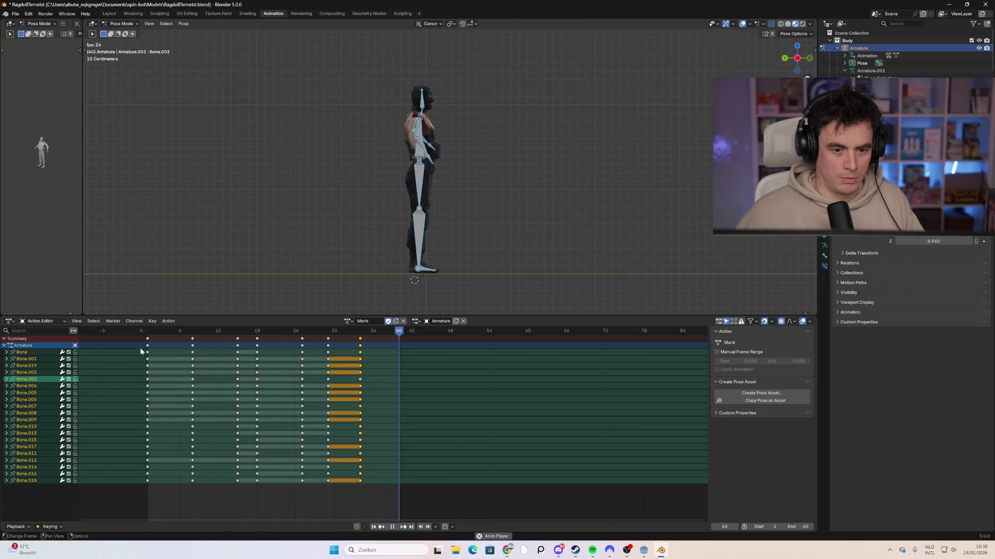
Orbit to a front view and raise one upper arm high.
key("space")
mouse_move(362, 233)
left_mouse_down()
mouse_move(488, 200)
mouse_move(422, 195)
left_mouse_up()
mouse_move(226, 330)
left_mouse_down()
mouse_move(164, 335)
mouse_move(355, 357)
mouse_move(346, 358)
left_mouse_up()
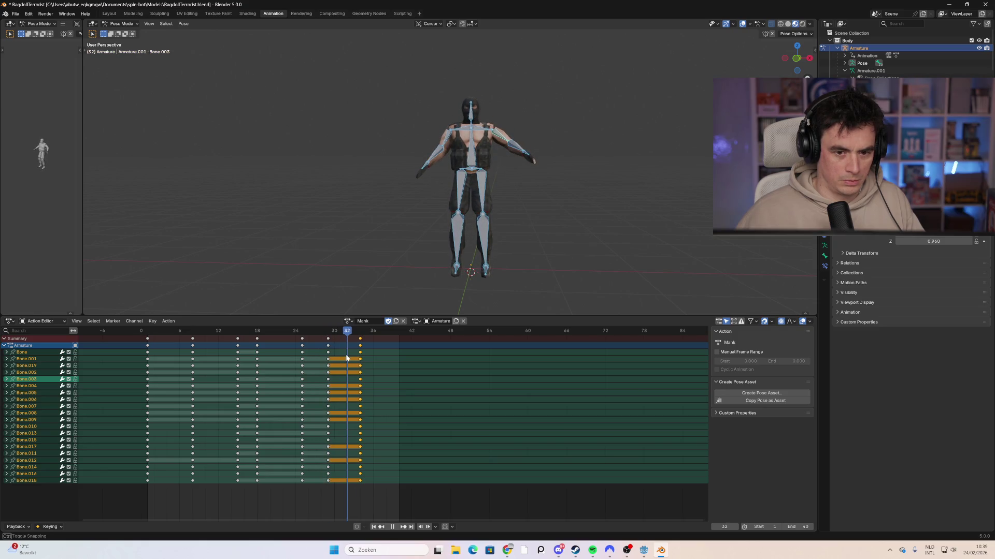
left_click(502, 136)
key("r")
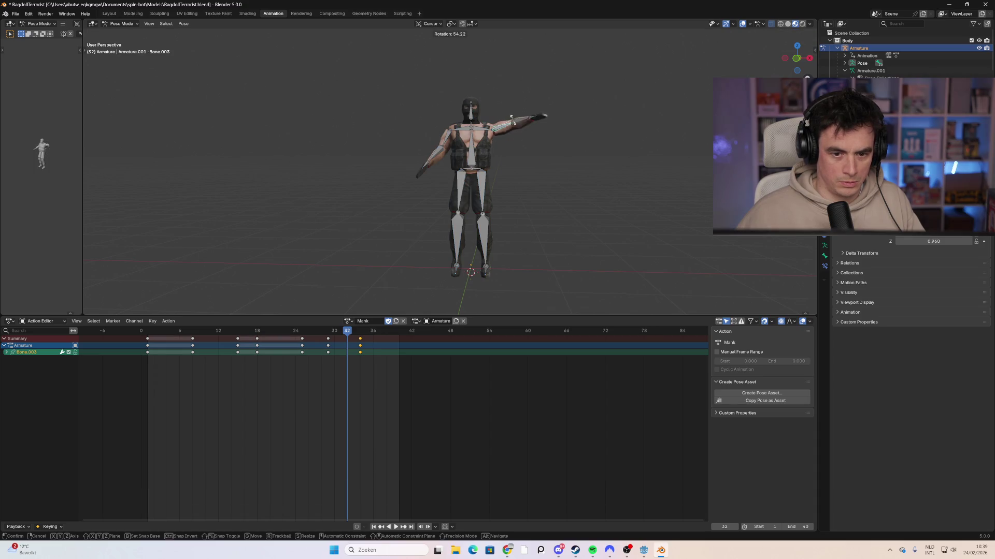
left_click(511, 115)
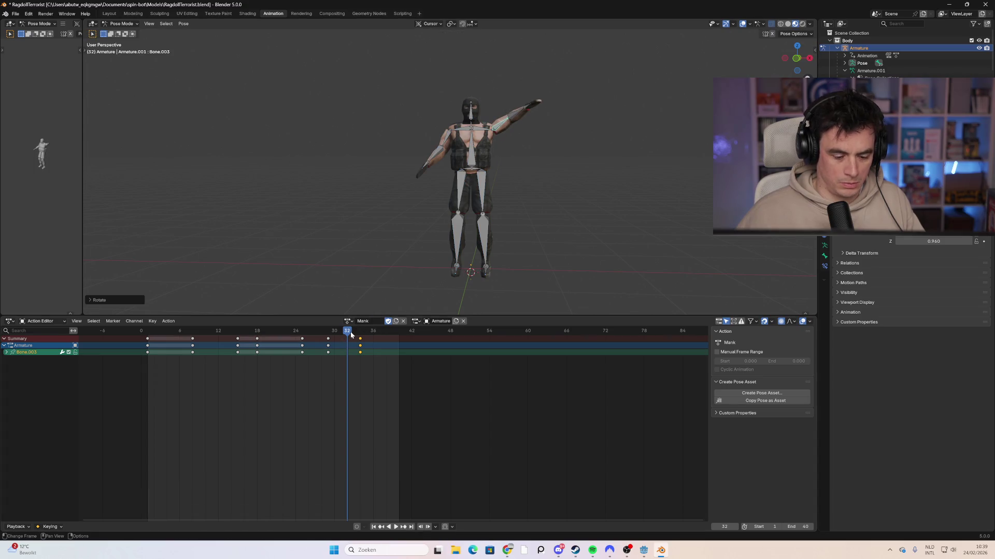
key("space")
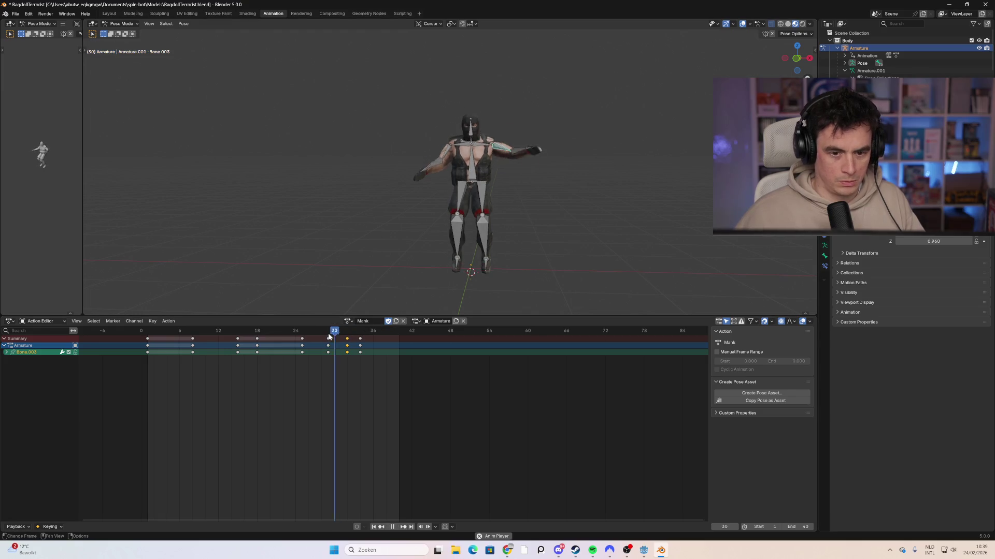
Bend the other forearm and key only the selected arm channels at frame 32, then review playback.
left_click(433, 155)
key("r")
left_click(430, 147)
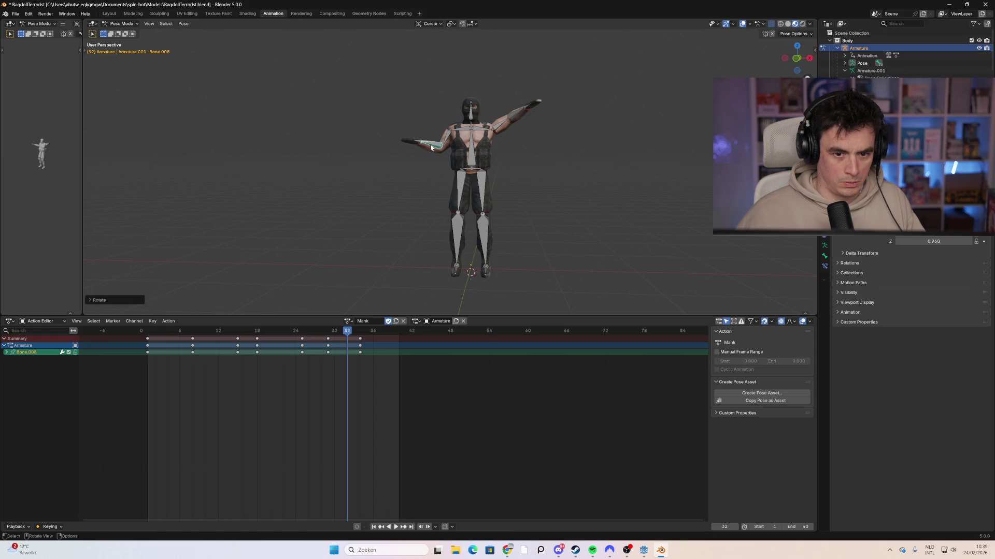
key("i")
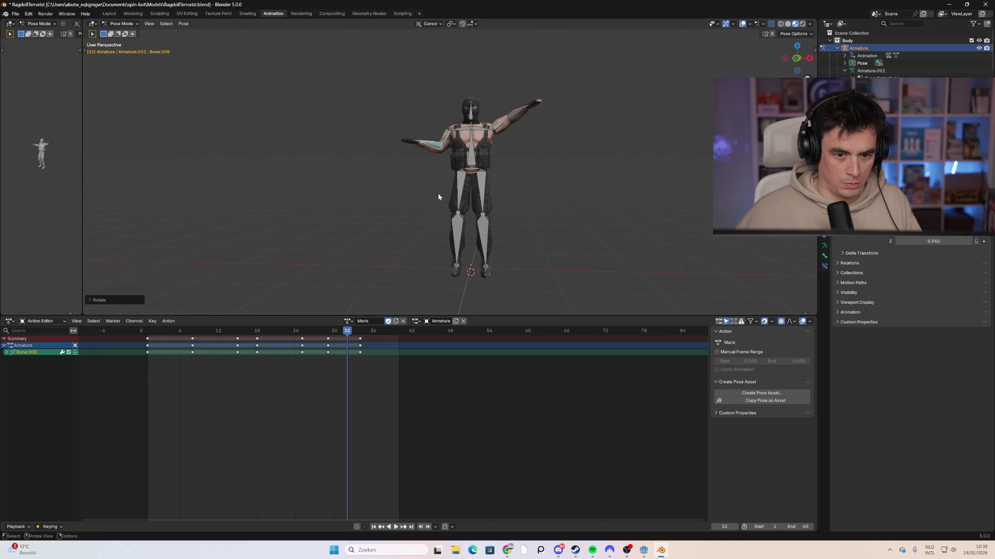
key("i")
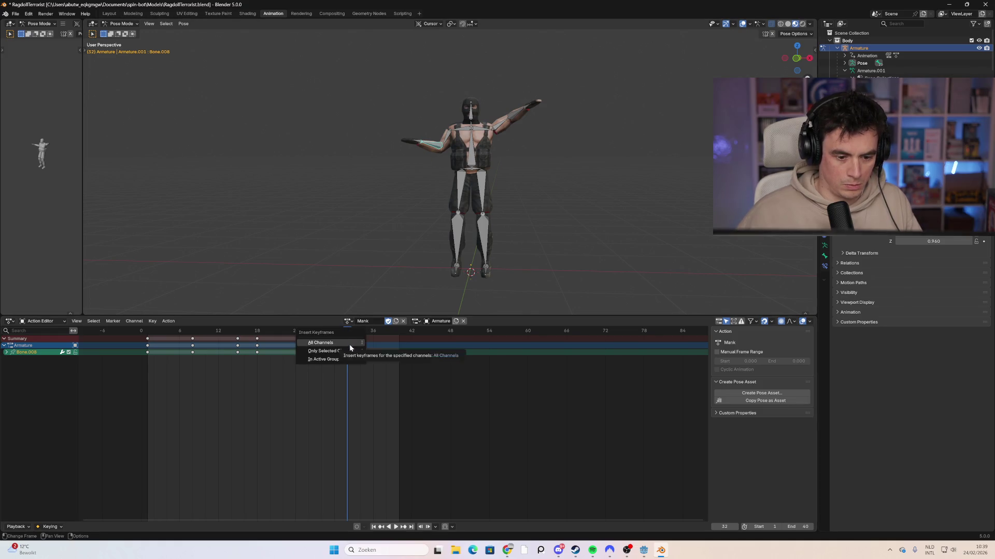
left_click(349, 351)
key("space")
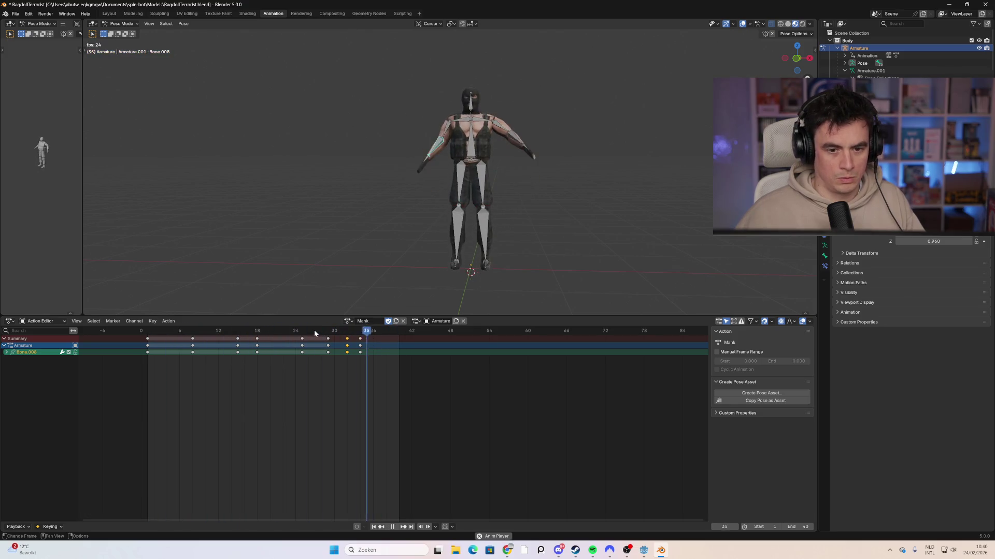
key("space")
key("space")
left_click_drag(160, 338, 173, 339)
left_click(499, 143)
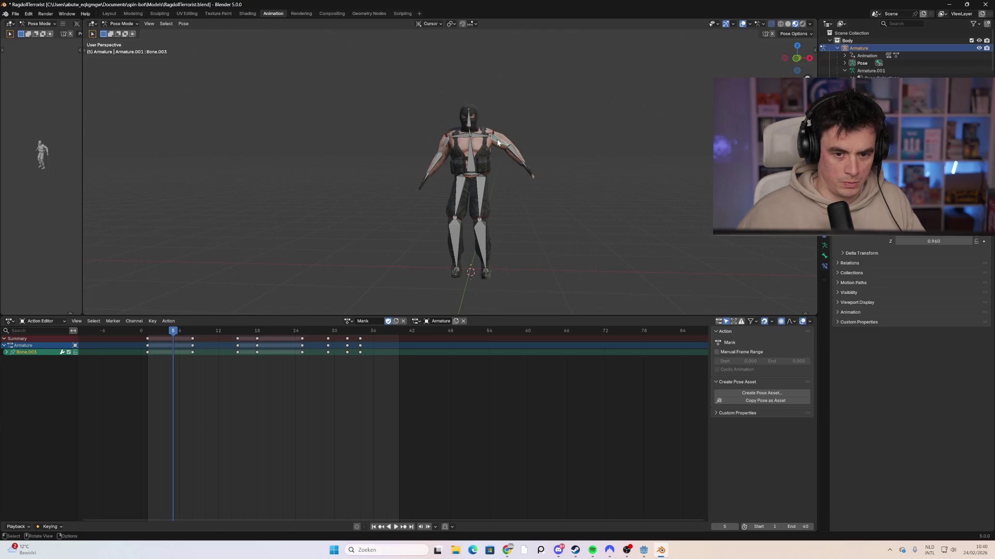
Raise the left arm bone into a T-pose, key all channels at frame 5, and preview from frame 1.
key("r")
left_click(507, 136)
key("r")
left_click(346, 228)
key("i")
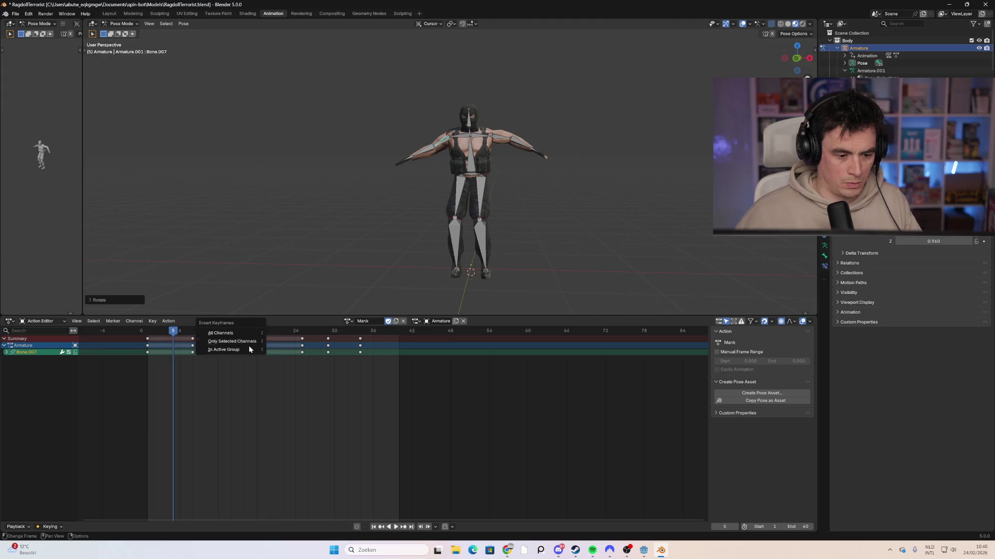
left_click(249, 341)
left_click(146, 335)
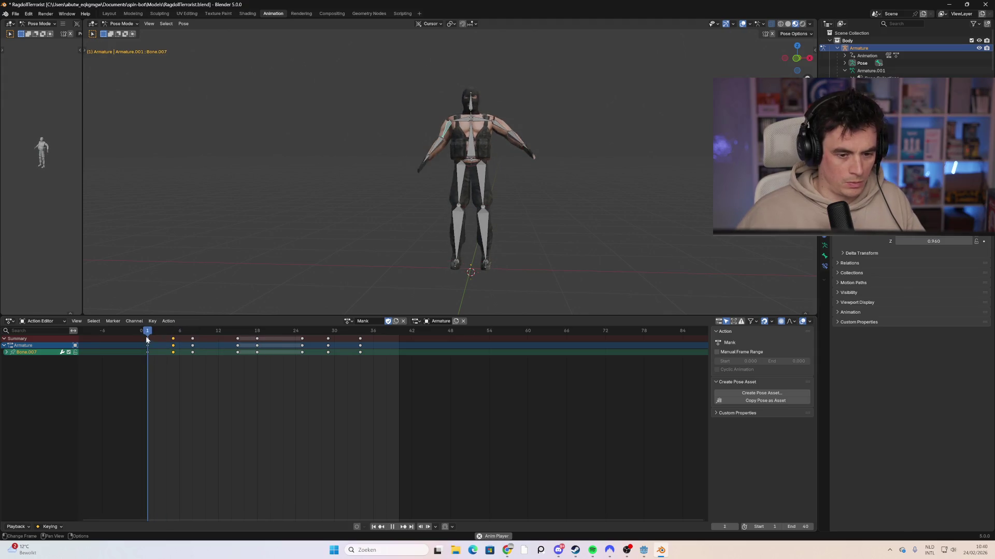
key("space")
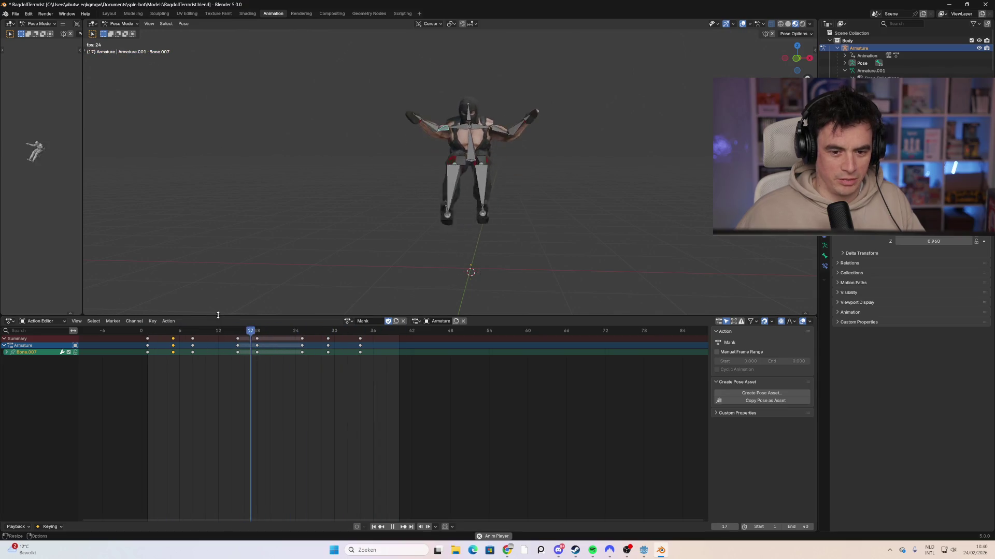
key("space")
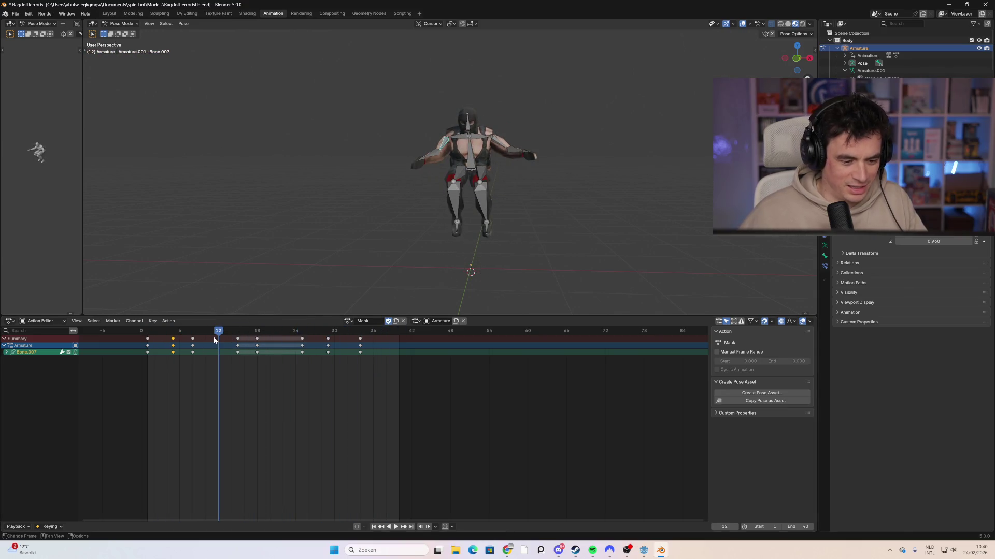
key("space")
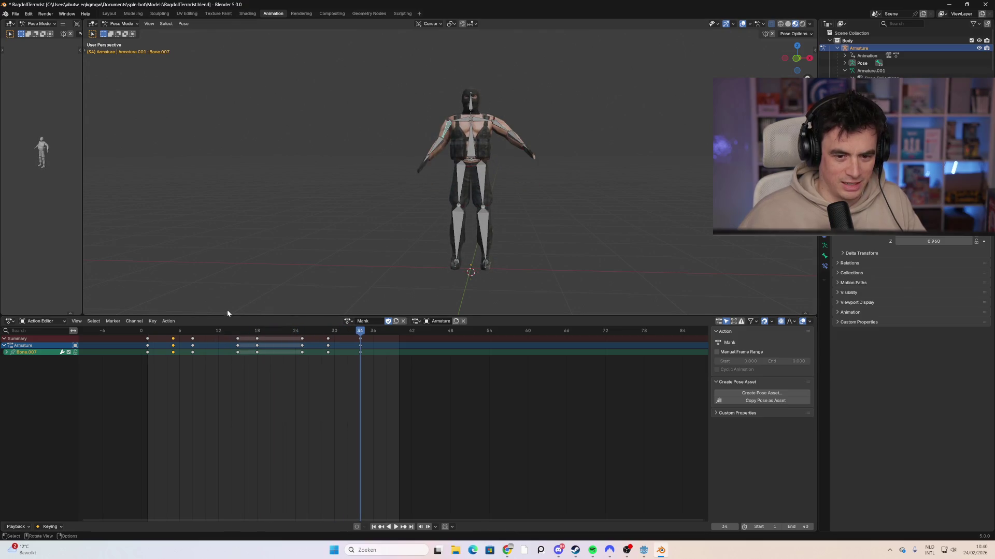
left_click_drag(288, 334, 327, 339)
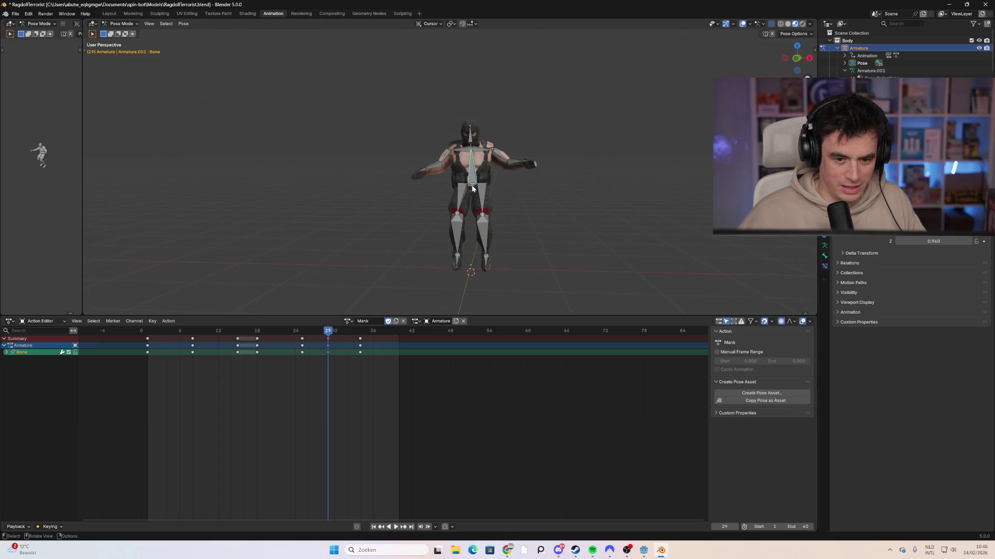
Tilt the upper body at frame 29 and key all channels there.
key("r")
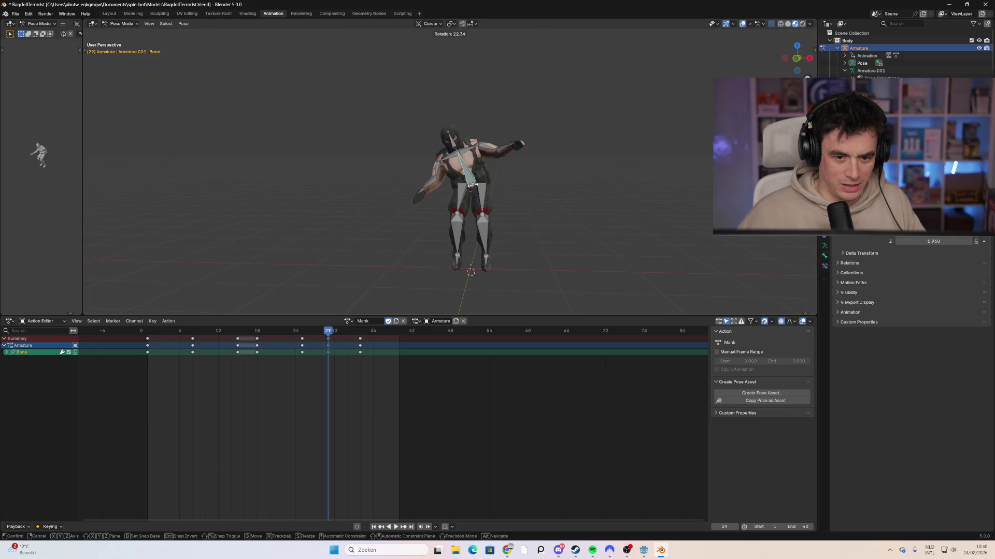
left_click(471, 185)
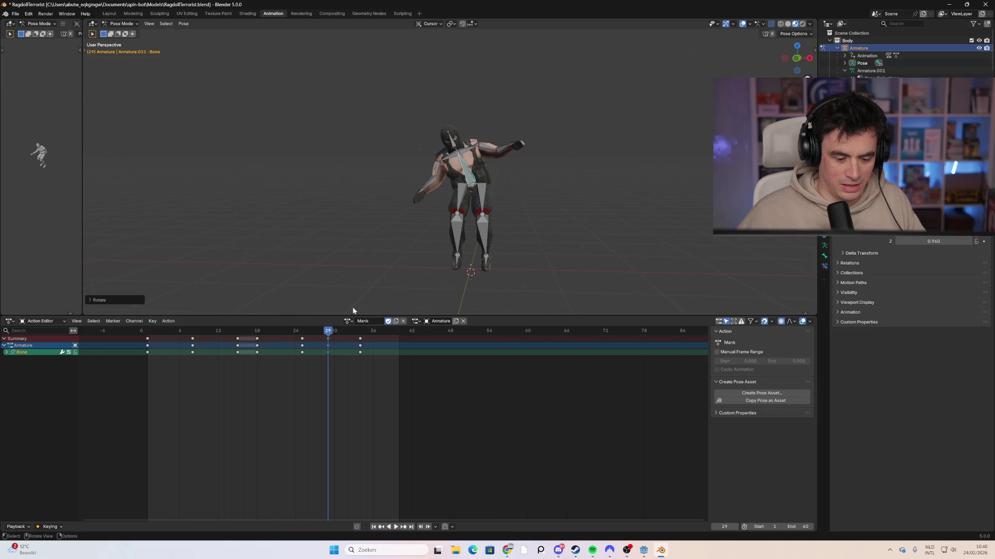
key("i")
left_click(301, 332)
key("space")
mouse_move(348, 339)
left_mouse_down()
mouse_move(328, 340)
mouse_move(362, 346)
left_mouse_up()
Tilt and key the upper body at frame 5, preview, then save RagdollTerrorist.blend.
mouse_move(211, 357)
left_mouse_down()
mouse_move(158, 351)
mouse_move(181, 353)
mouse_move(173, 354)
left_mouse_up()
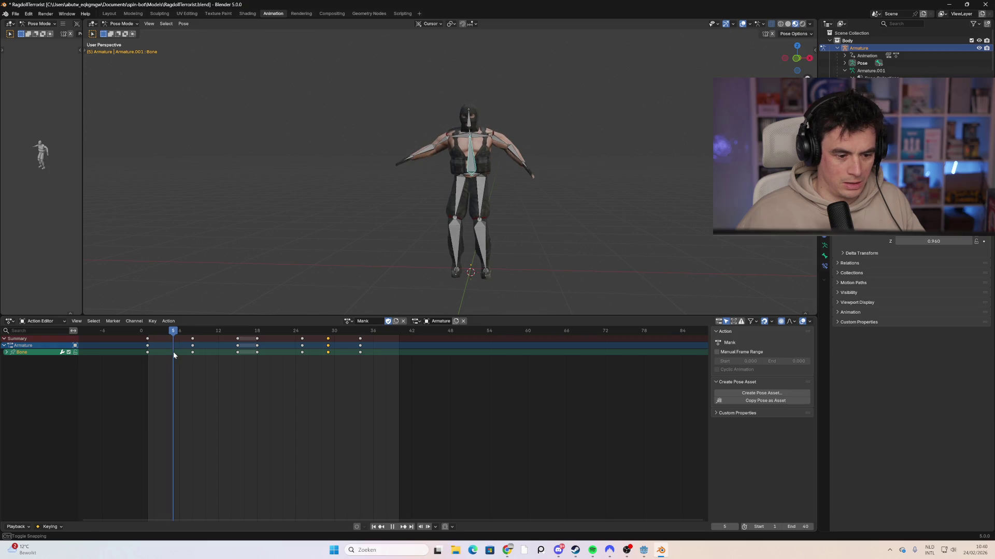
key("r")
left_click(477, 167)
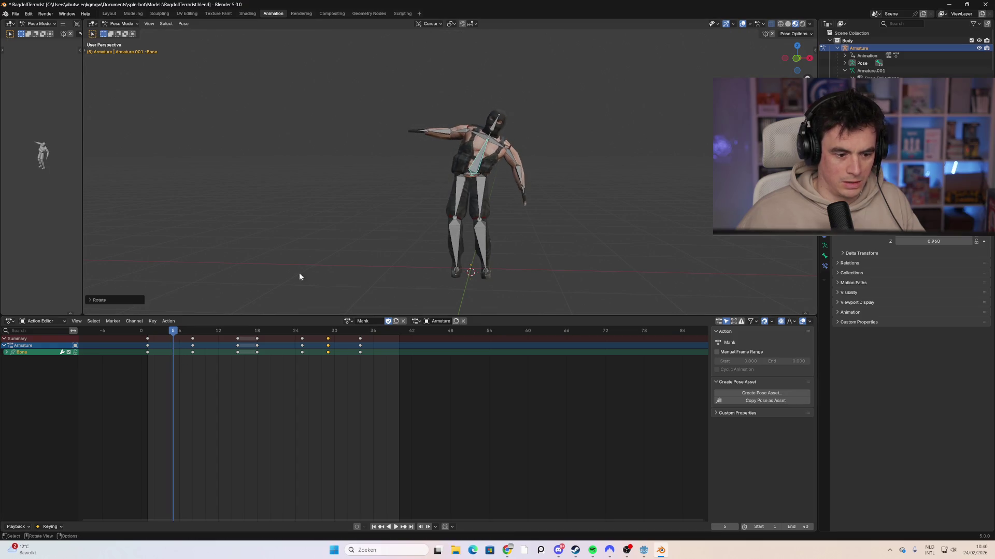
key("i")
key("space")
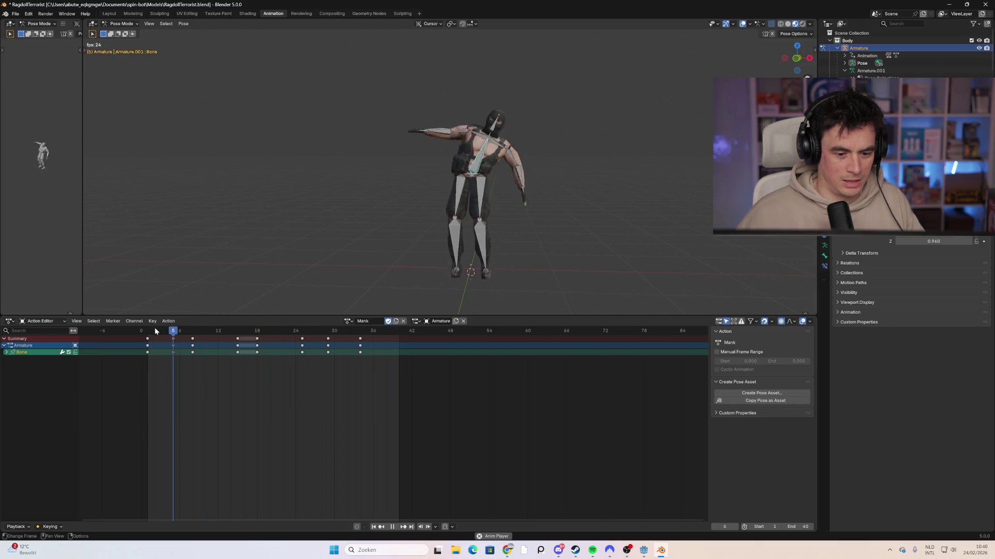
key("space")
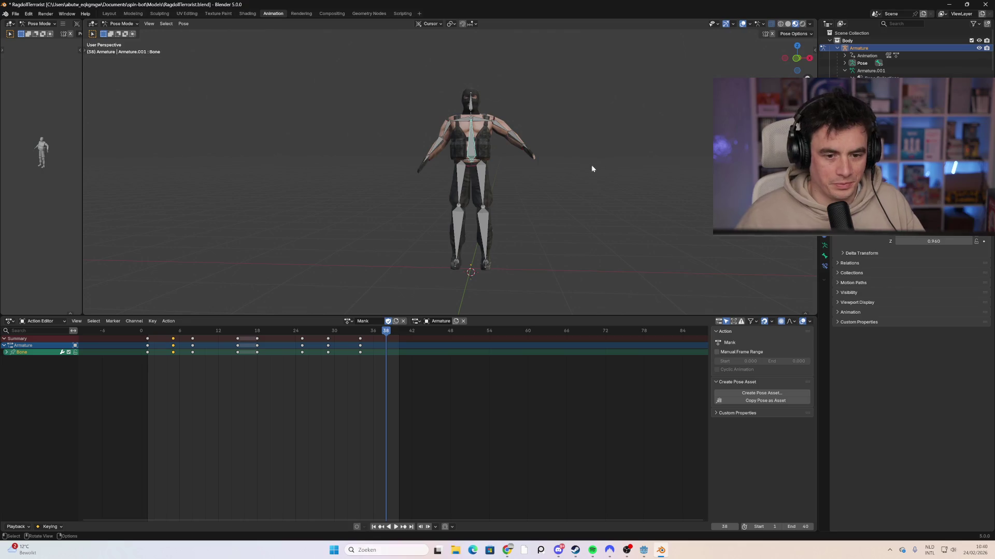
key("ctrl+s")
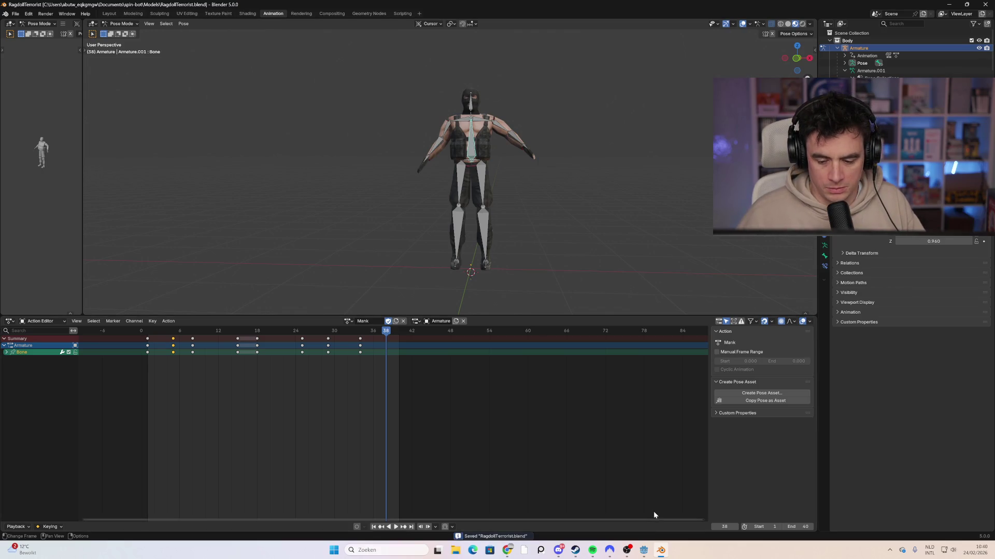
Return to Godot and open the enemy scene tab, passing through the grenade scene.
mouse_move(643, 550)
left_click(643, 505)
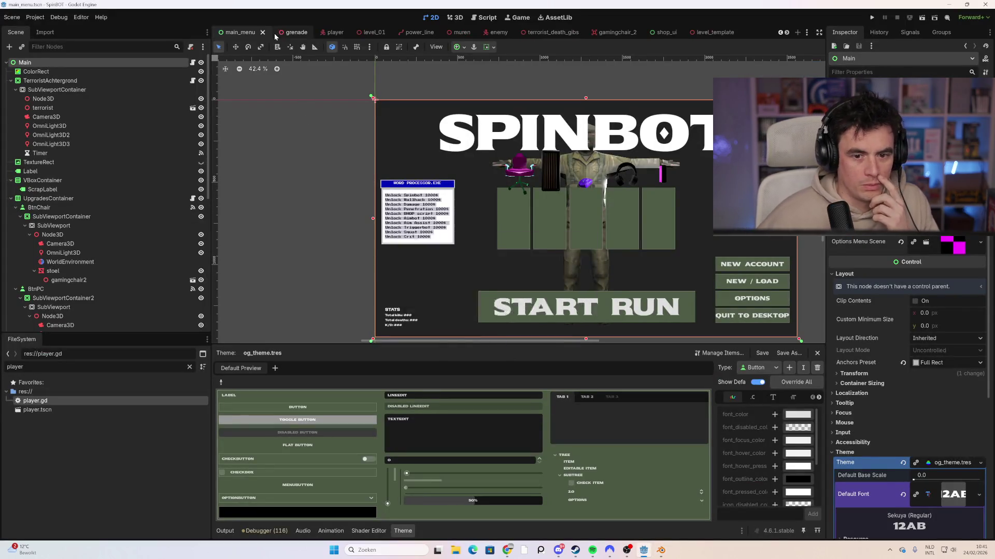
left_click(275, 33)
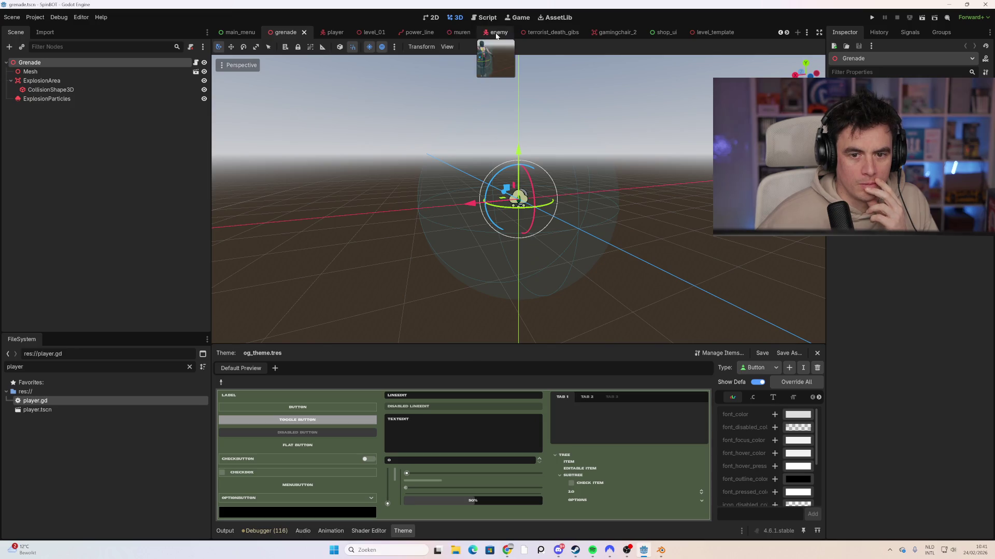
left_click(496, 34)
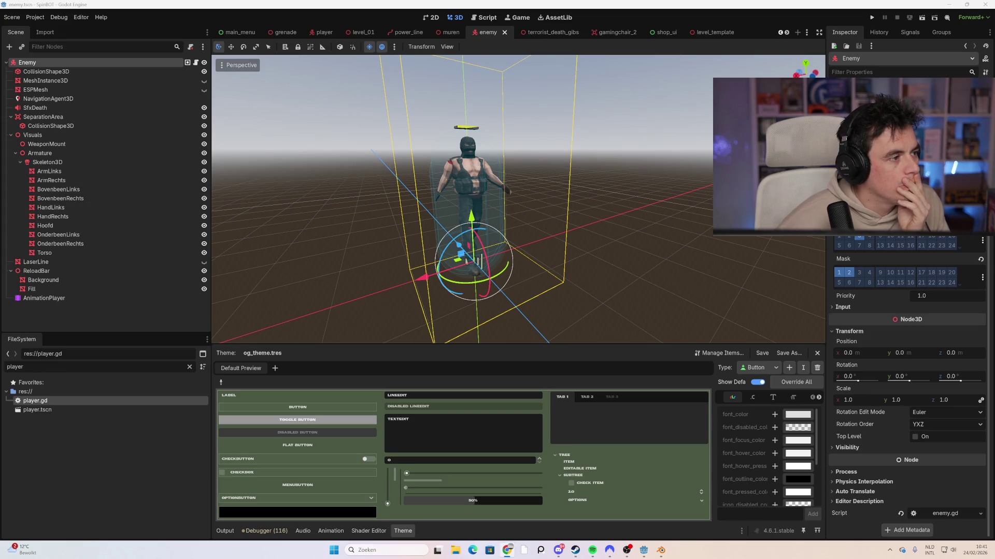
Read through enemy.gd's dismemberment and death code, then list the enemy AnimationPlayer's animations.
left_click(196, 63)
scroll(430, 238, "down", 3)
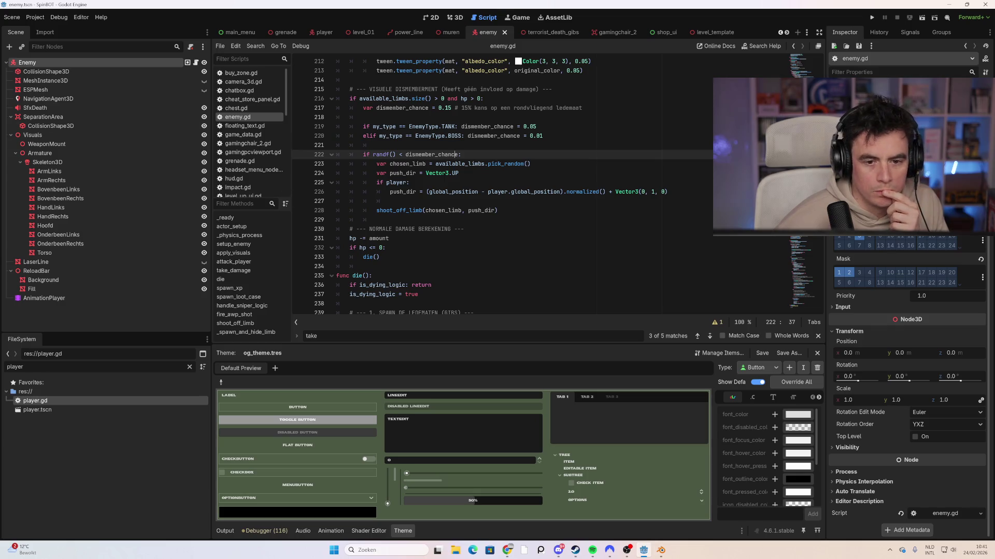
scroll(502, 184, "up", 2)
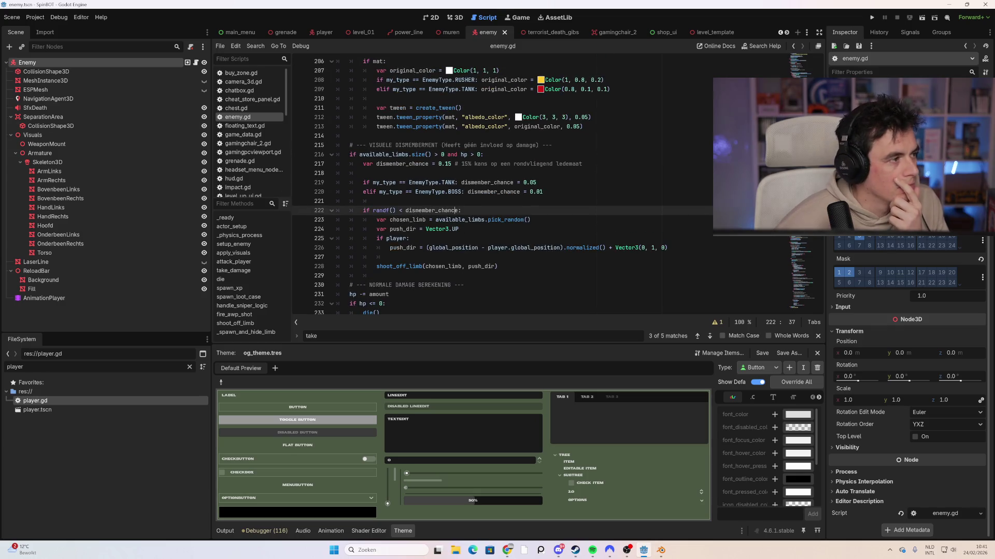
scroll(467, 223, "down", 2)
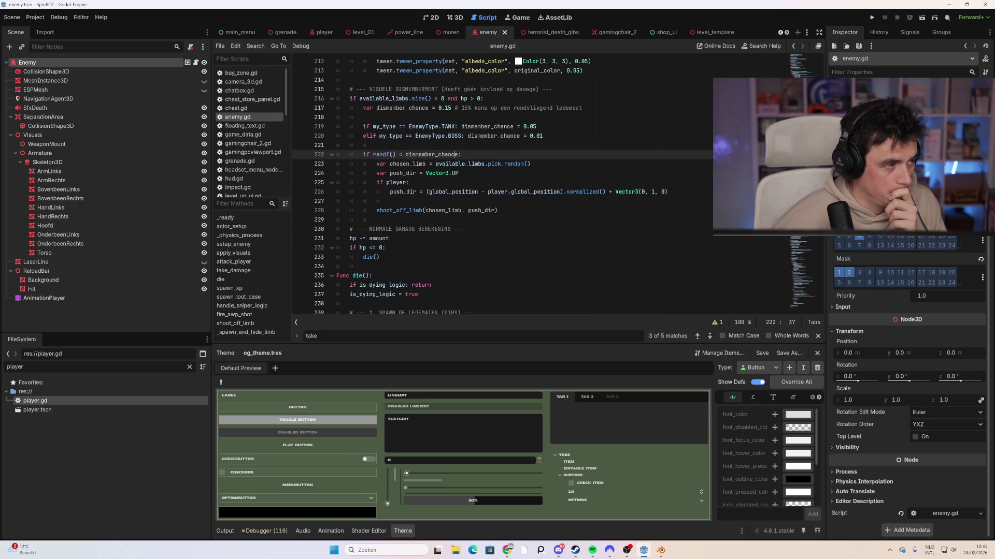
scroll(466, 187, "down", 10)
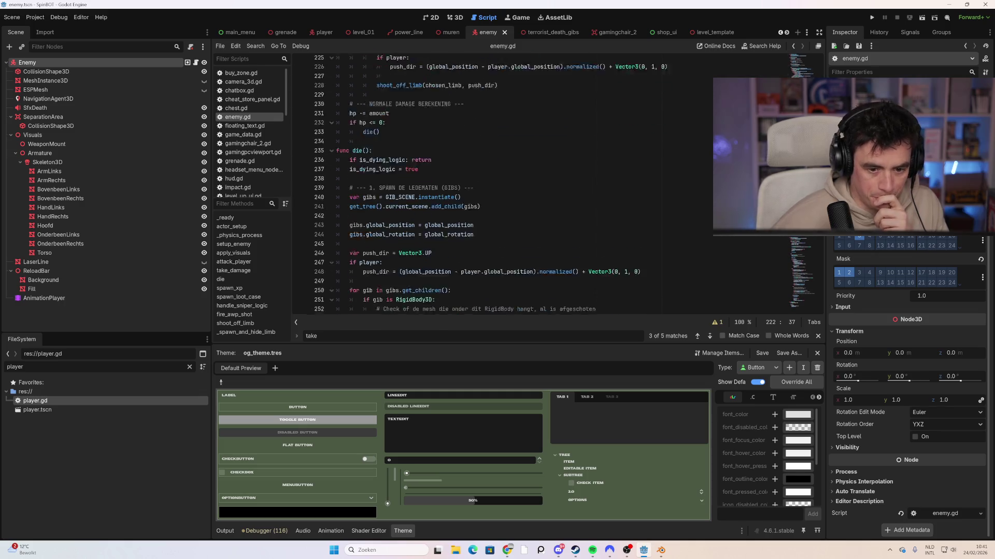
scroll(466, 186, "down", 3)
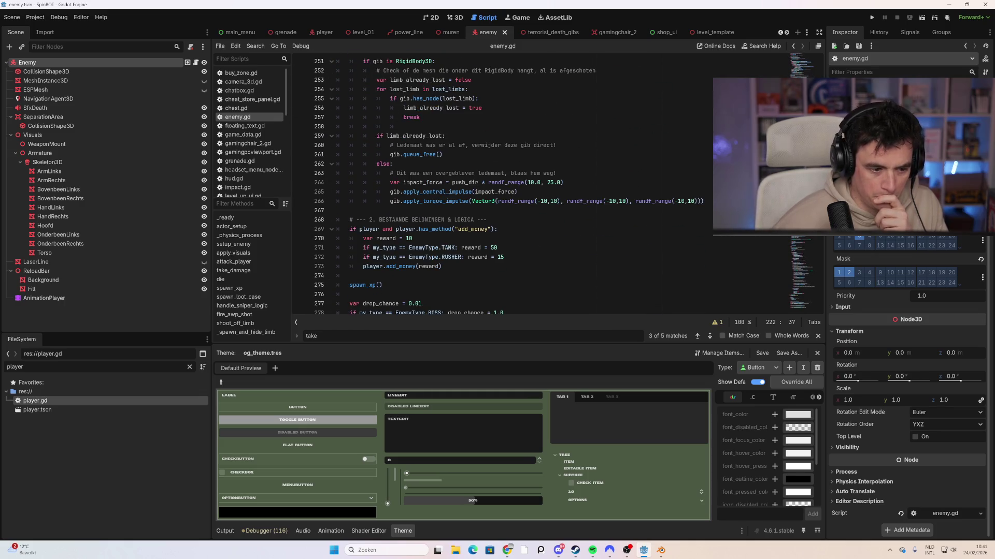
left_click(92, 299)
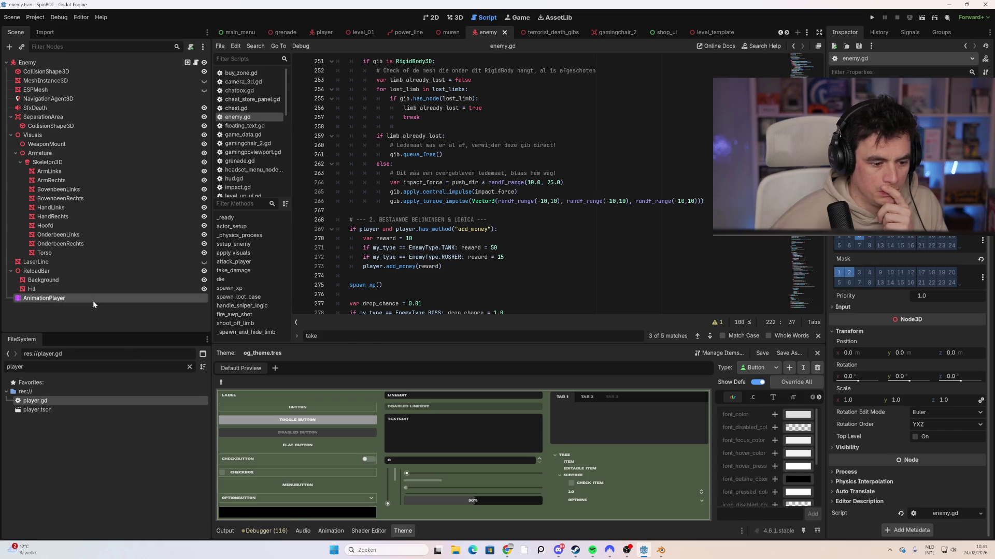
left_click(381, 423)
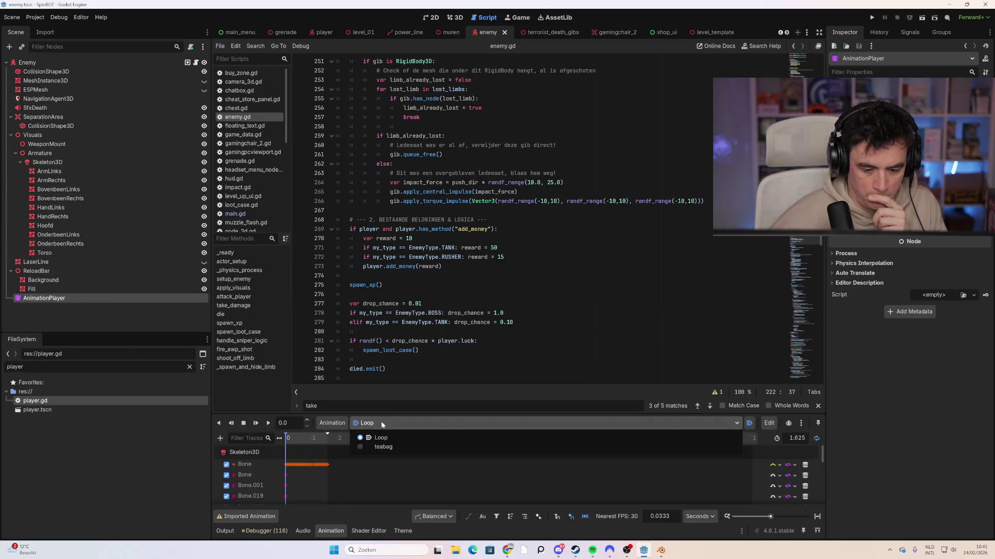
Keep Loop as the current animation and filter the FileSystem panel by 'terr'.
left_click(380, 421)
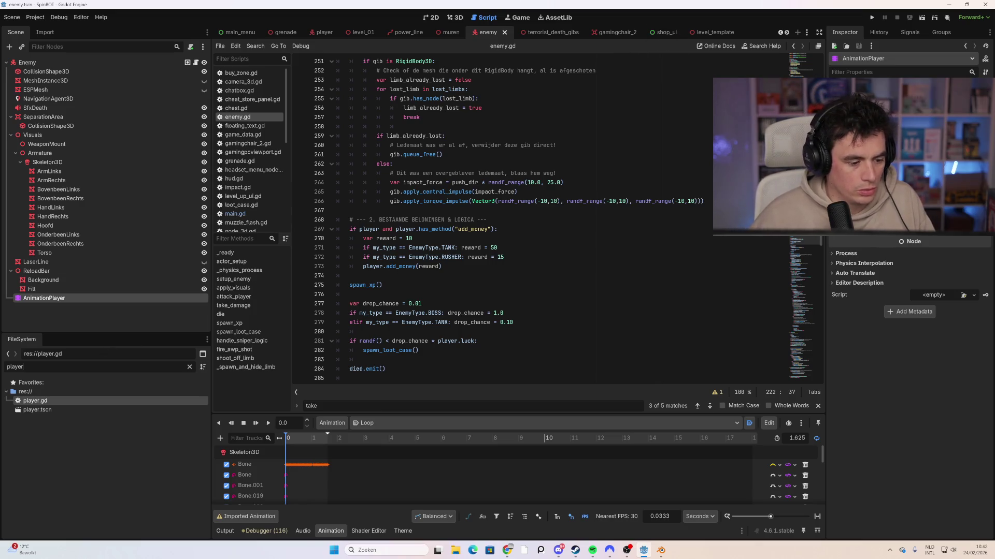
key("ctrl+a")
type("terr")
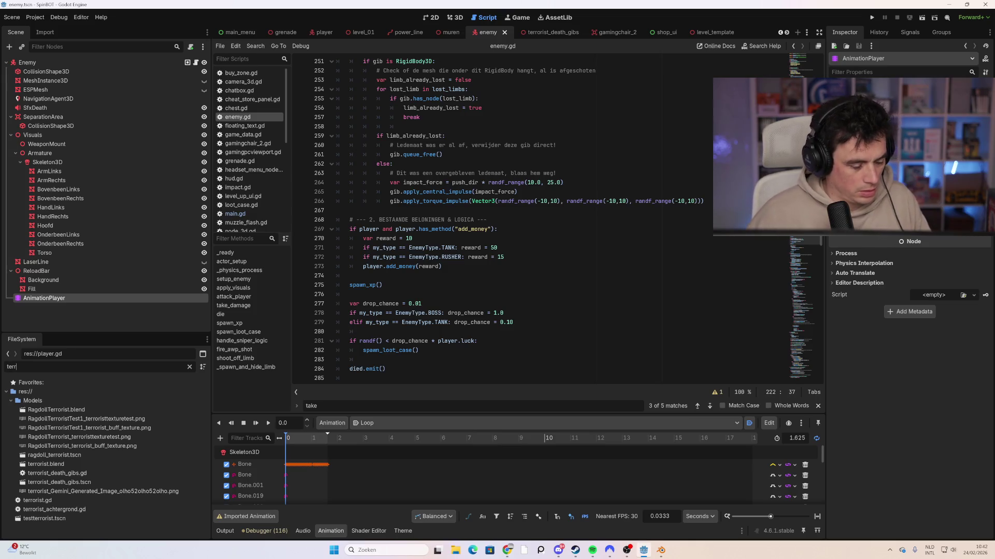
Inspect RagdollTerrorist.blend's import settings, previewing the model and its AnimationPlayer animations.
double_click(71, 412)
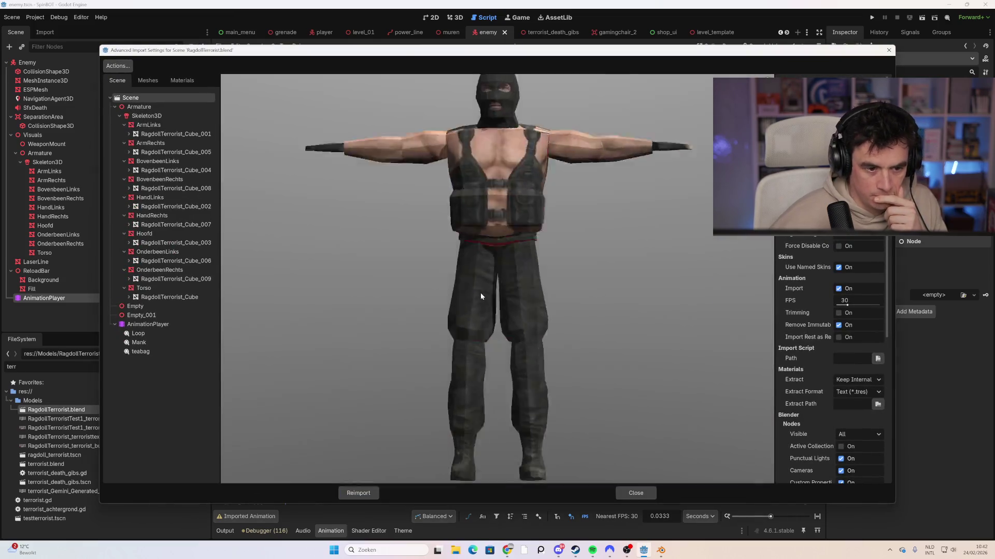
mouse_move(480, 297)
left_mouse_down()
mouse_move(470, 303)
mouse_move(549, 452)
left_mouse_up()
left_click(147, 324)
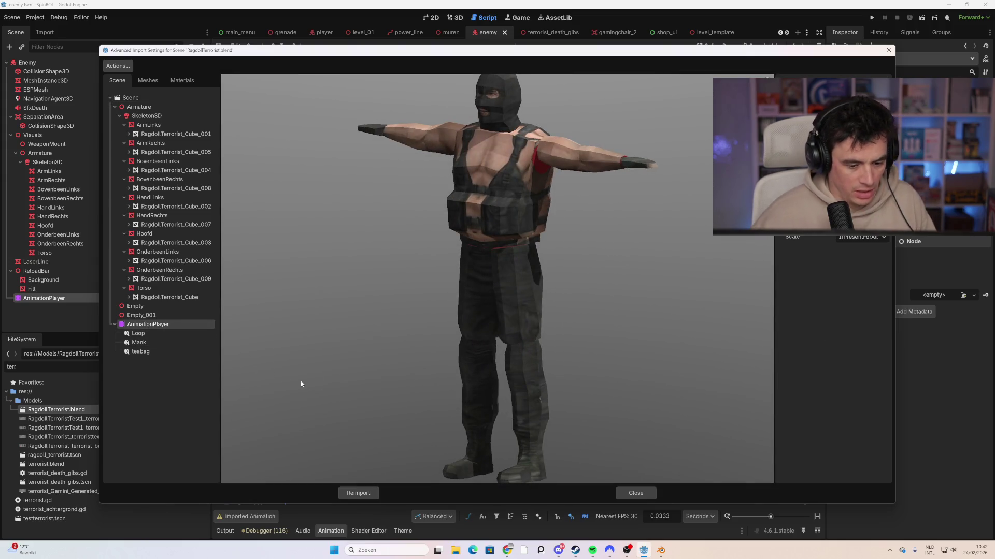
left_click(633, 491)
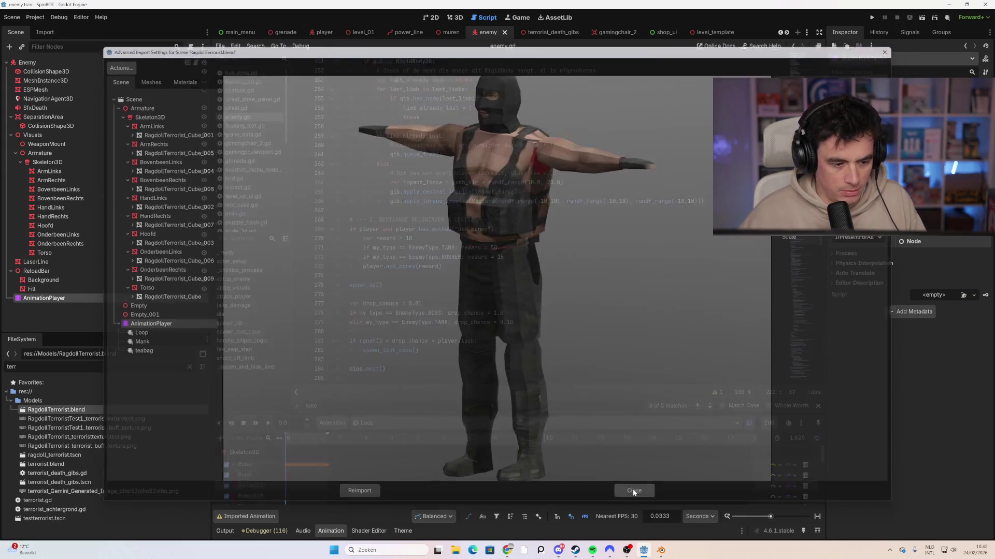
Reimport RagdollTerrorist.blend with its new Mank animation and open ragdoll_terrorist.tscn.
double_click(116, 402)
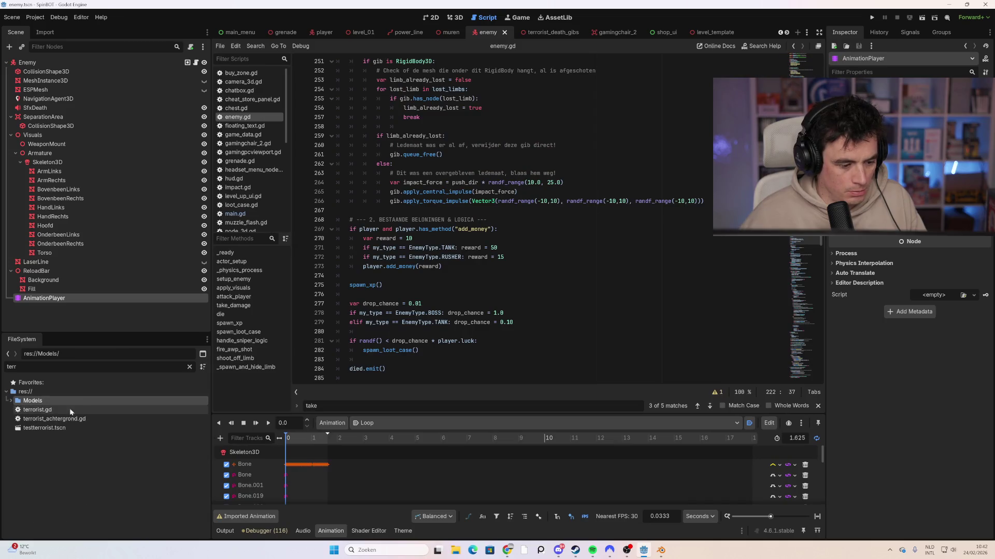
left_click(12, 401)
double_click(56, 410)
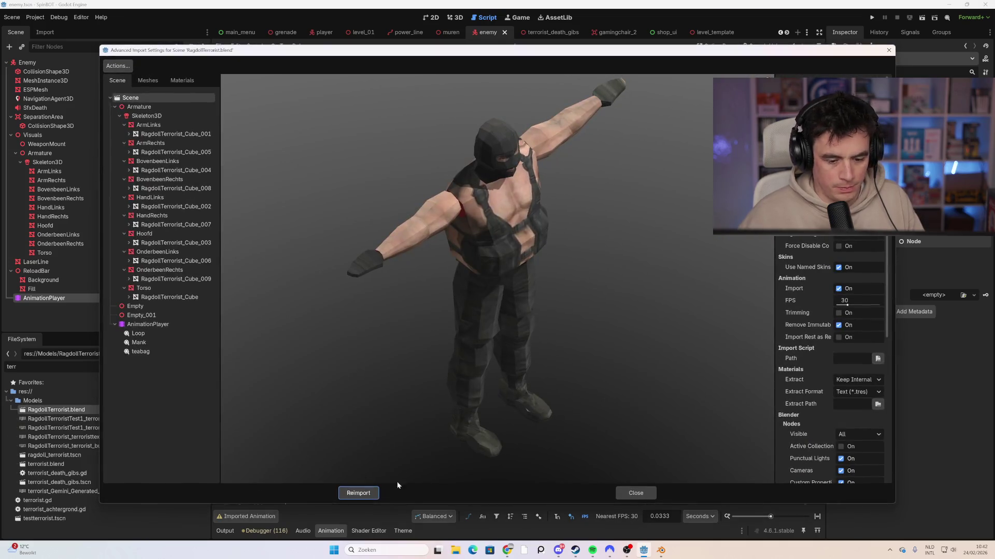
left_click(362, 493)
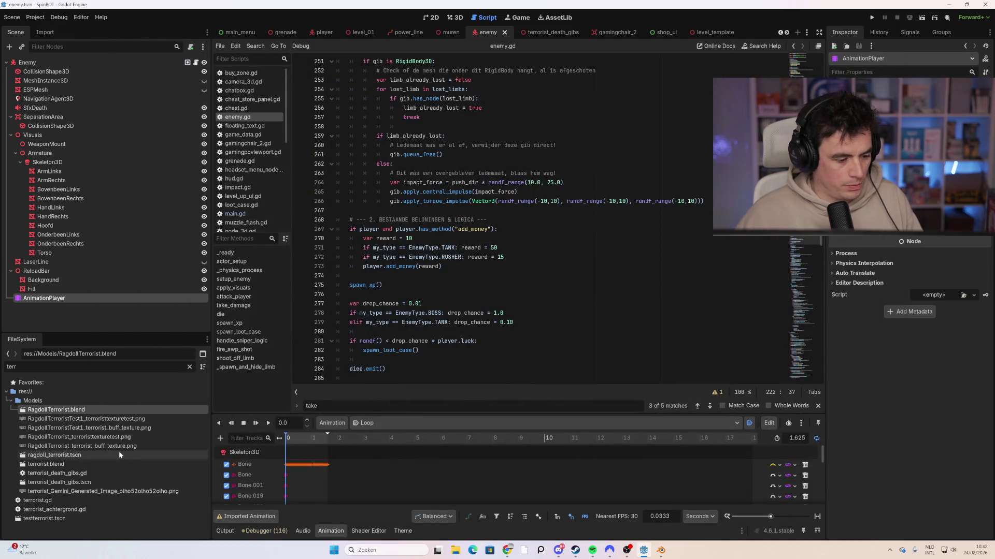
double_click(81, 455)
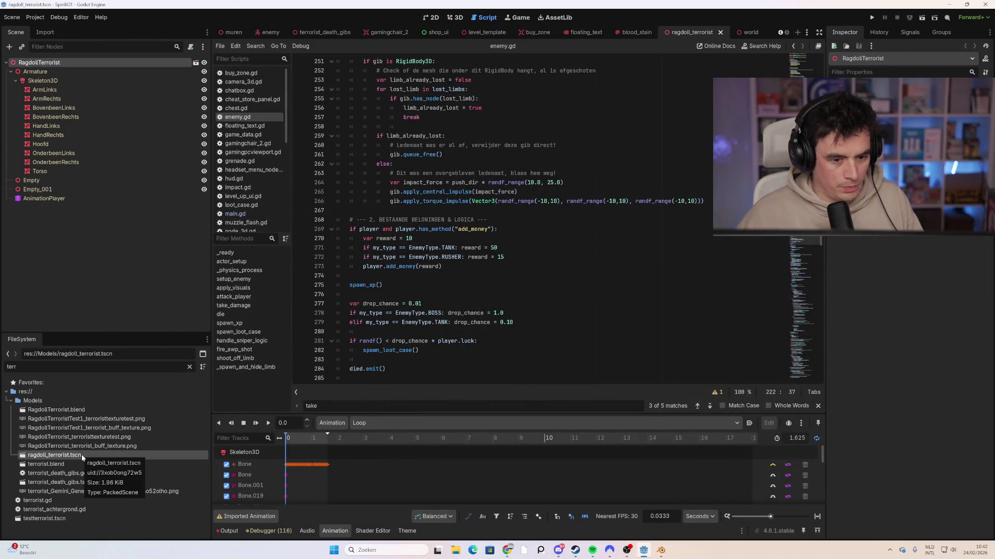
Check which animations the ragdoll terrorist's AnimationPlayer contains, leaving the selection unchanged.
left_click(53, 200)
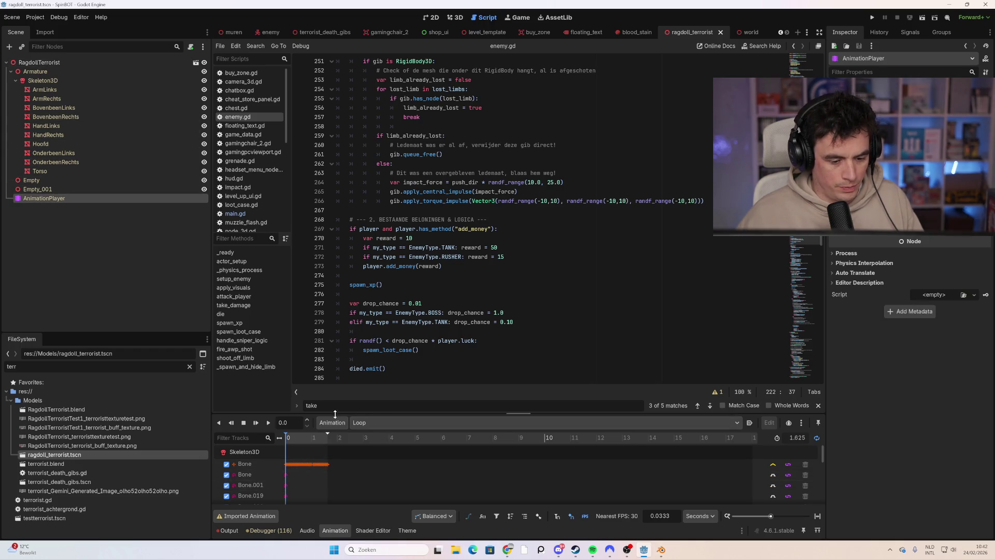
left_click(380, 422)
left_click(379, 421)
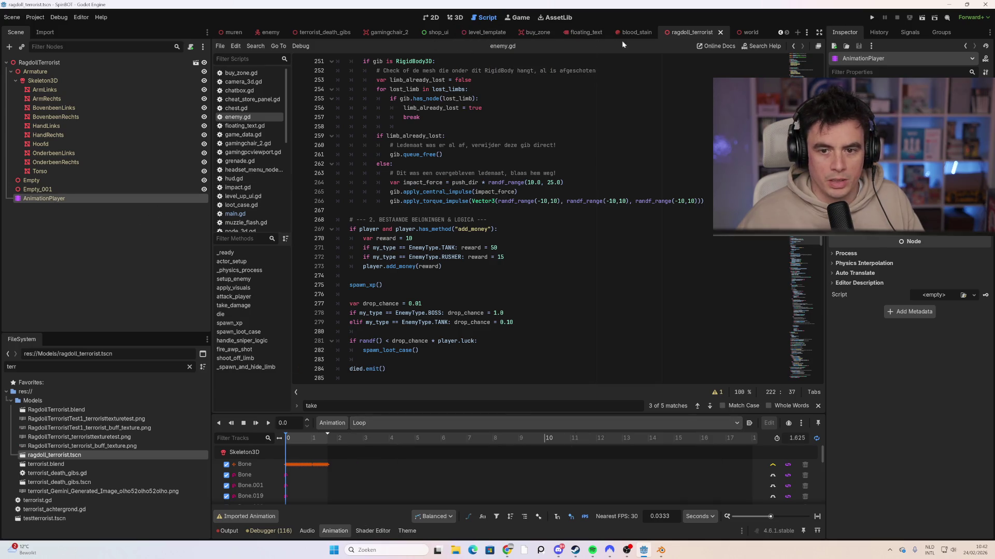
In the enemy scene, select the AnimationPlayer node and delete it.
left_click(268, 32)
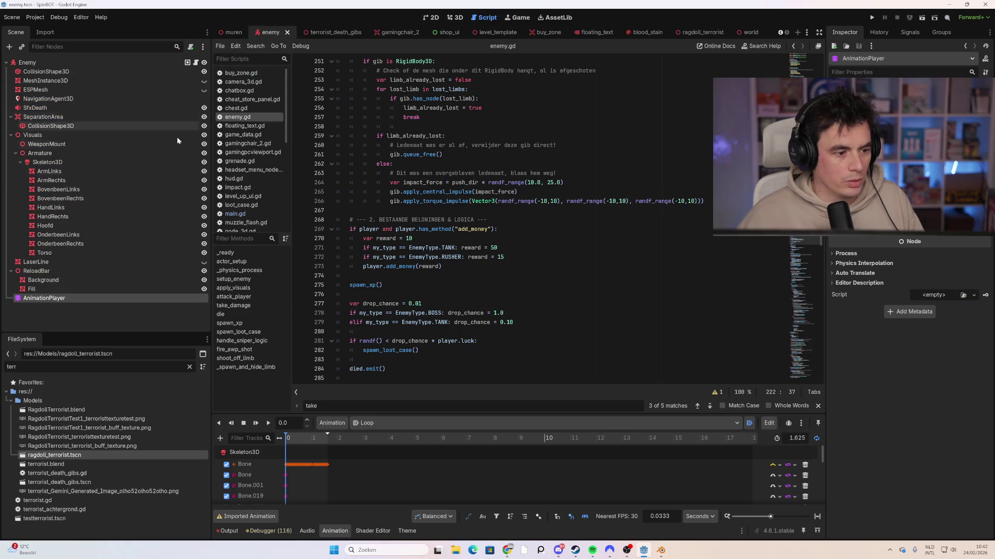
left_click(59, 300)
key("Delete")
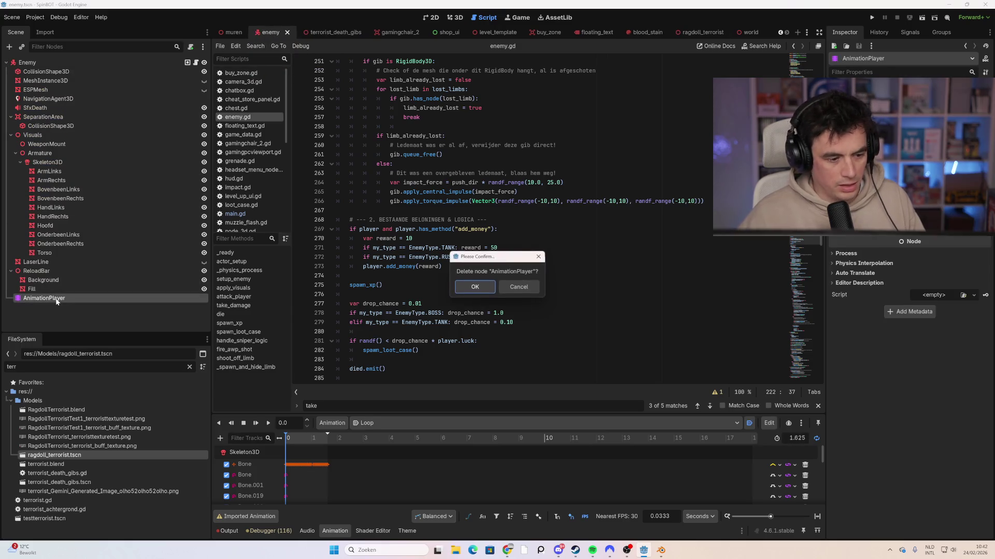
Confirm the AnimationPlayer deletion, save the enemy scene, and set Visuals as the animation root node.
left_click(469, 287)
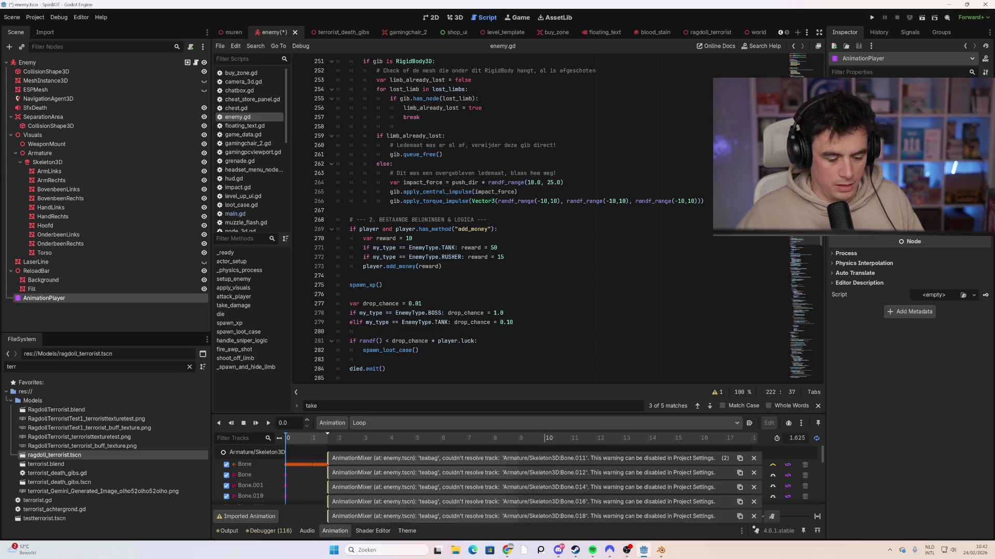
key("ctrl+s")
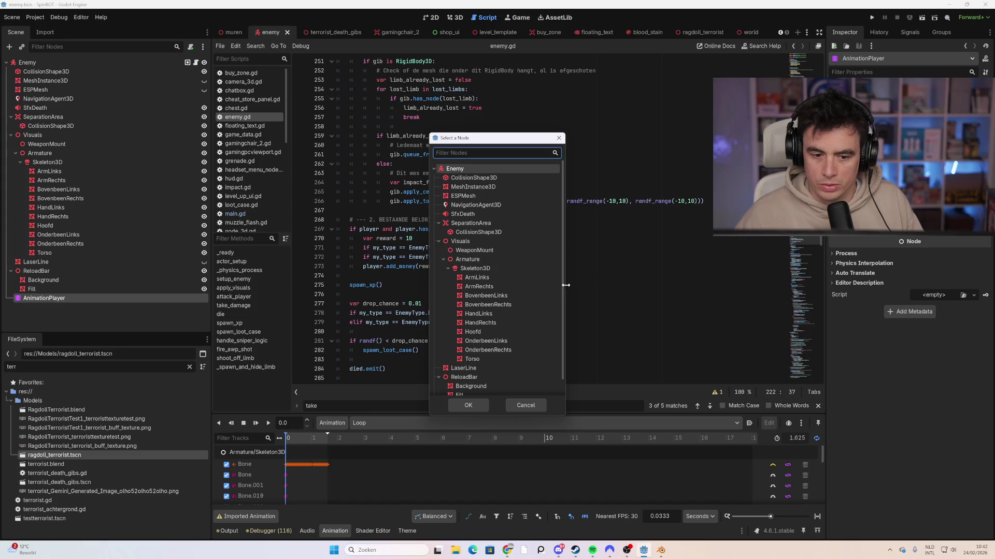
left_click(460, 241)
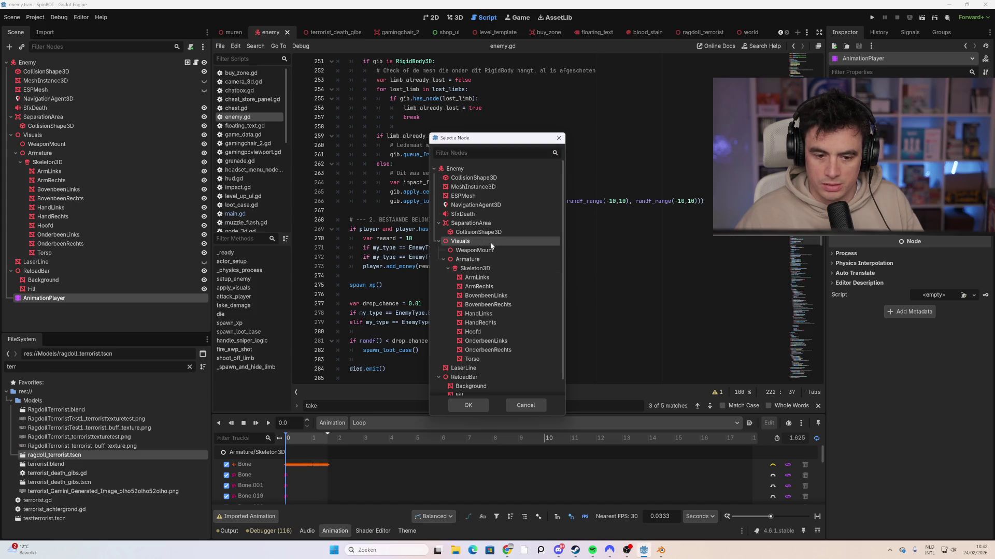
left_click(468, 405)
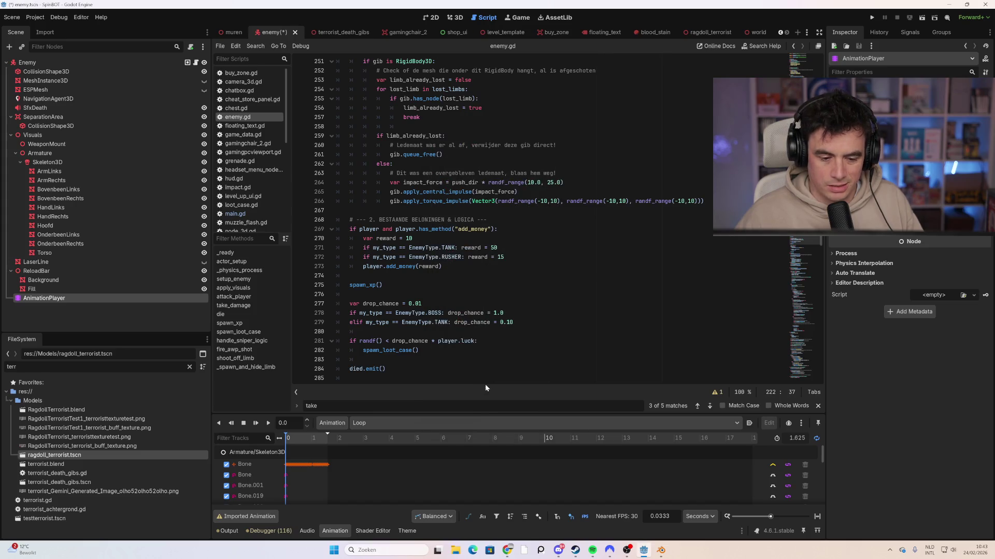
left_click(458, 17)
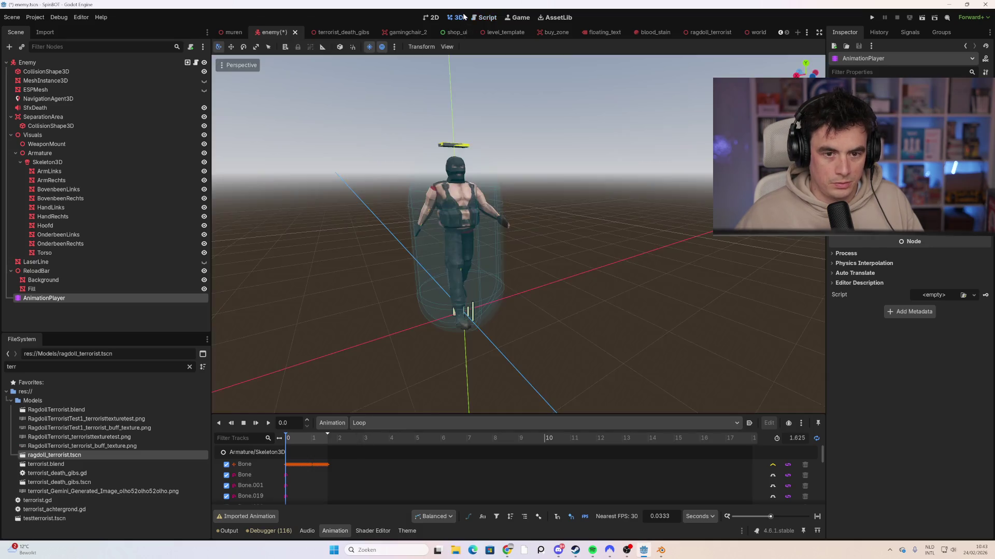
Play and pause Loop on the enemy, then switch to the Mank animation and play it.
left_click(265, 425)
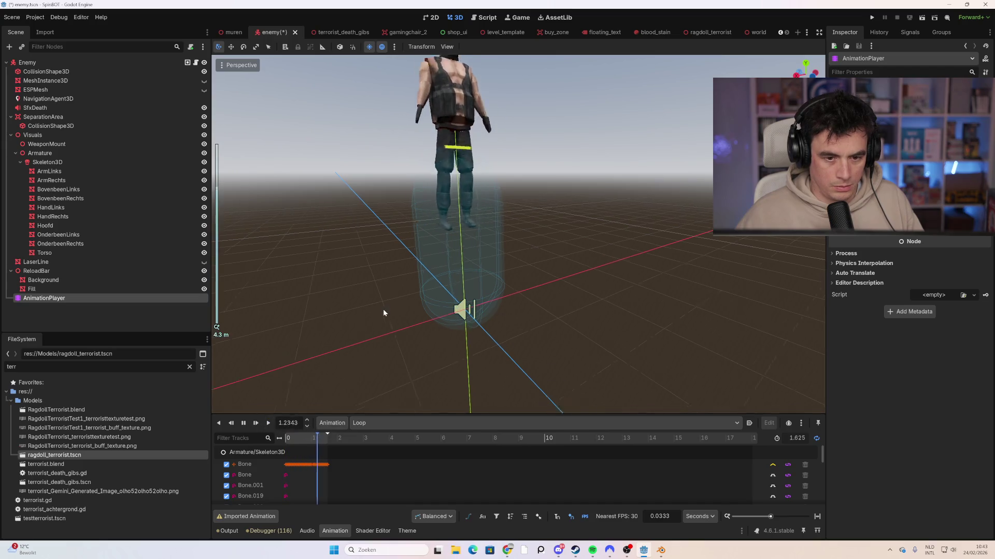
scroll(383, 309, "down", 3)
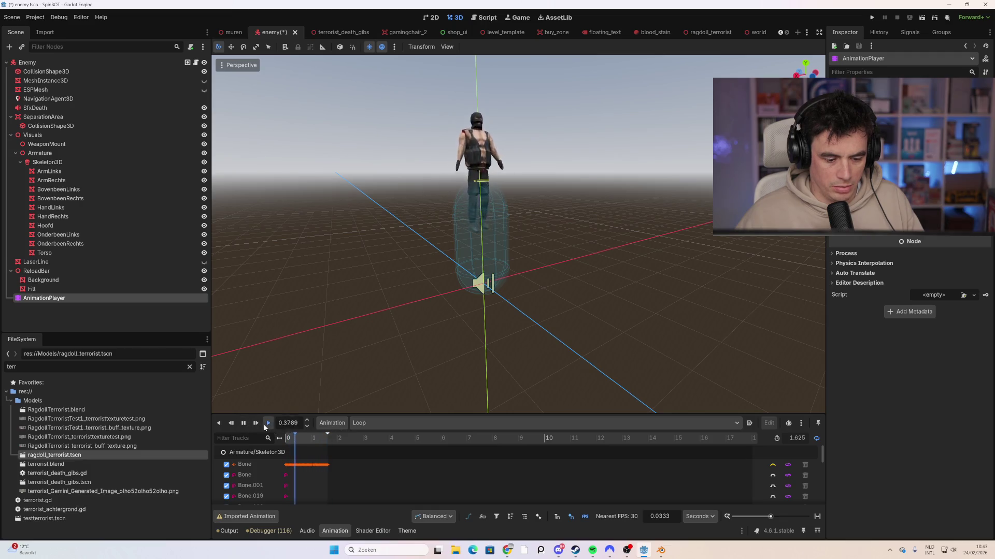
left_click(244, 422)
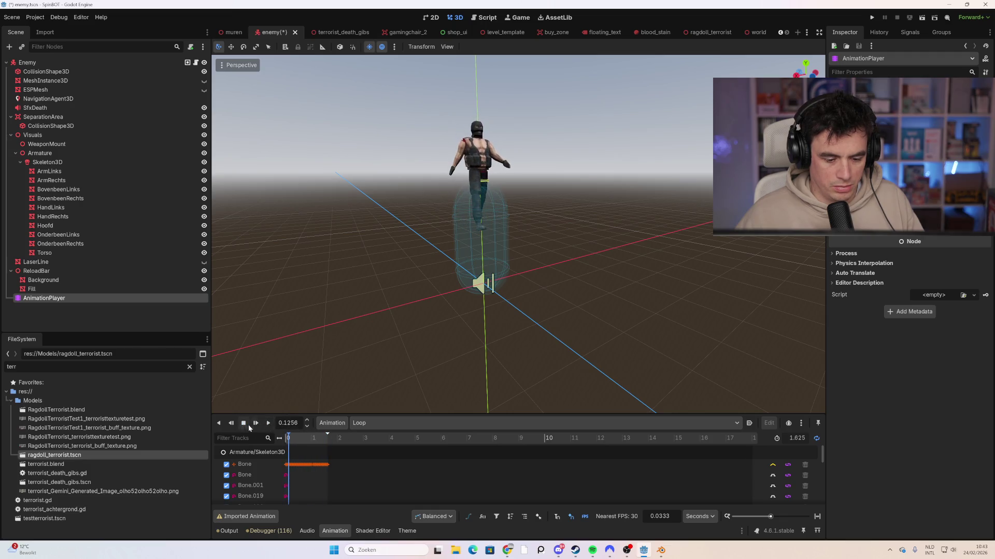
left_click(389, 424)
left_click(372, 445)
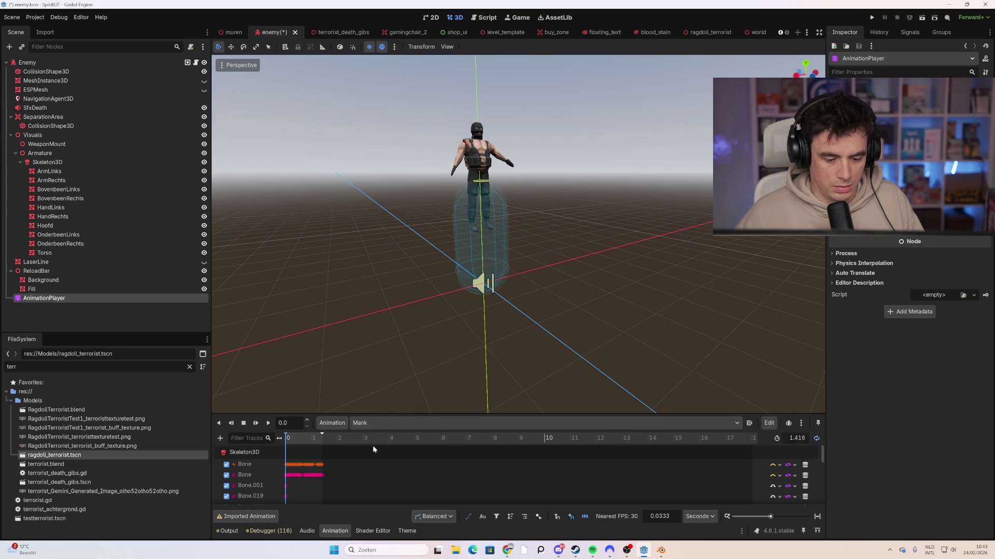
left_click(268, 424)
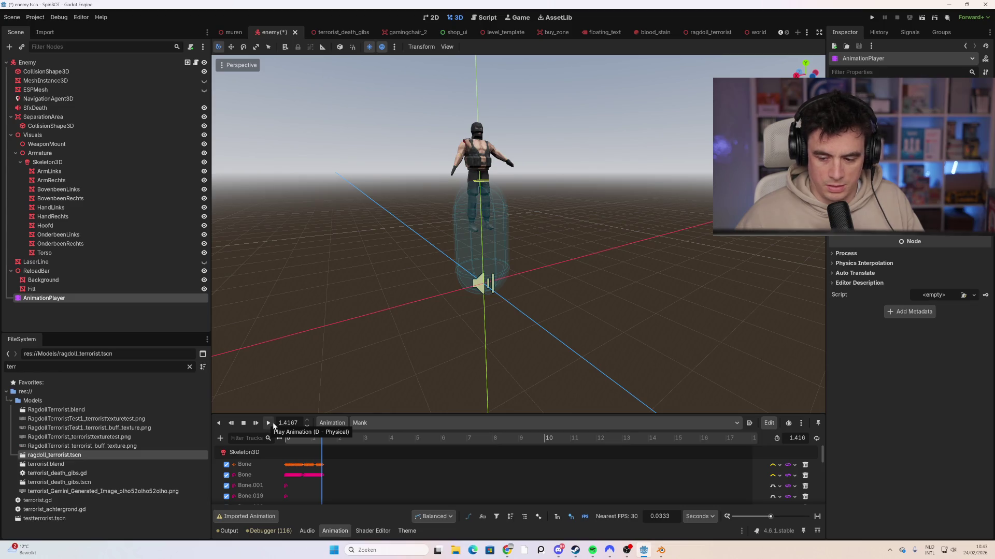
left_click(272, 424)
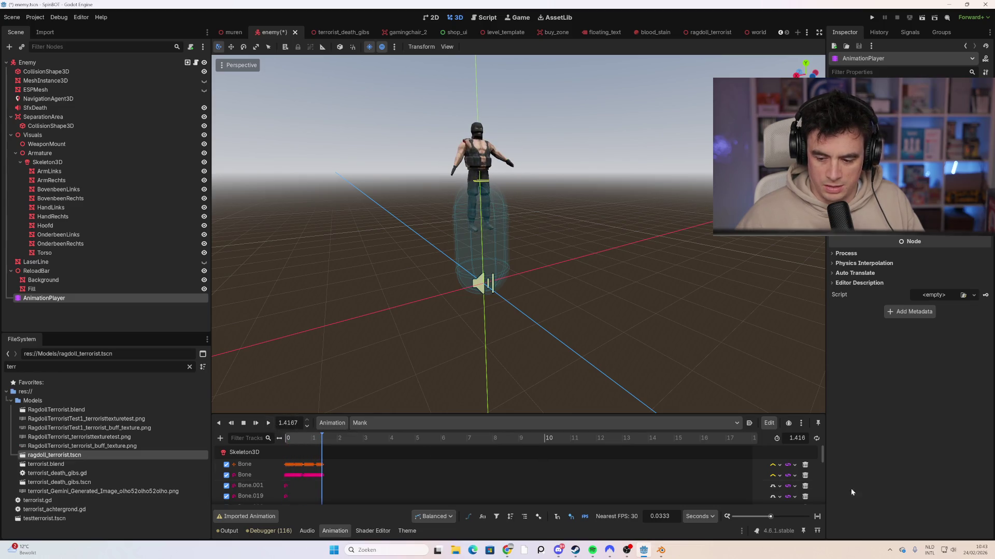
Check the bone track's Wrap loop interpolation and the onion-skinning options, then replay Mank.
left_click(796, 476)
left_click(797, 476)
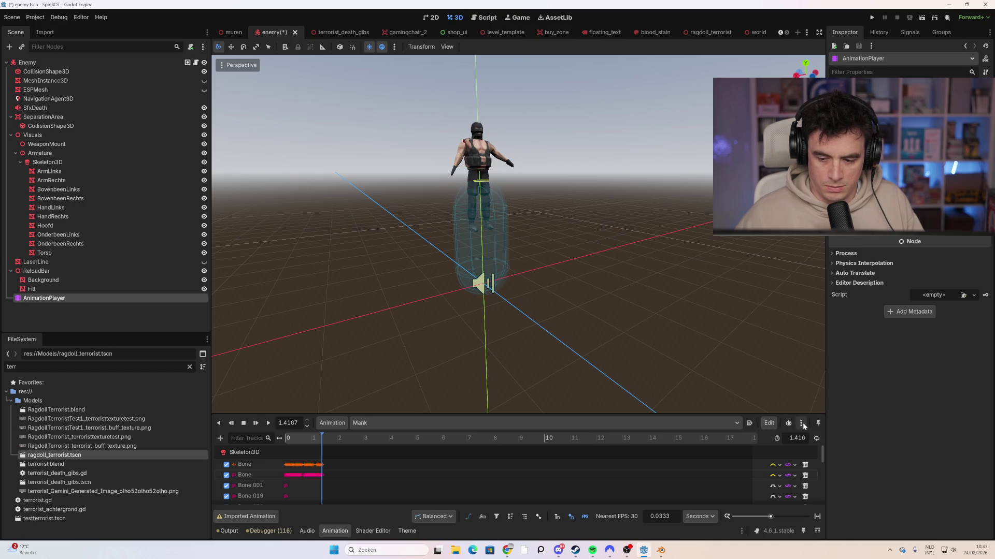
left_click(803, 422)
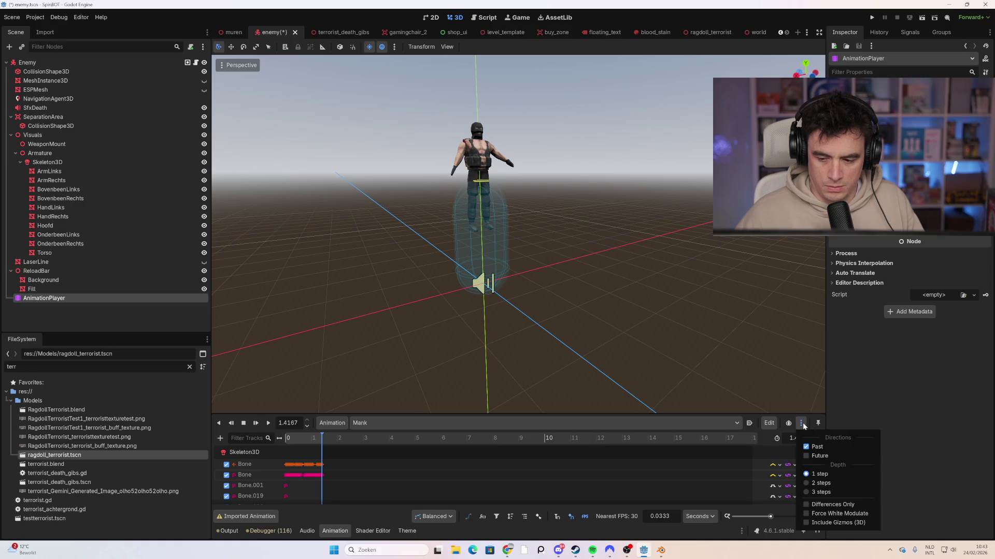
left_click(803, 423)
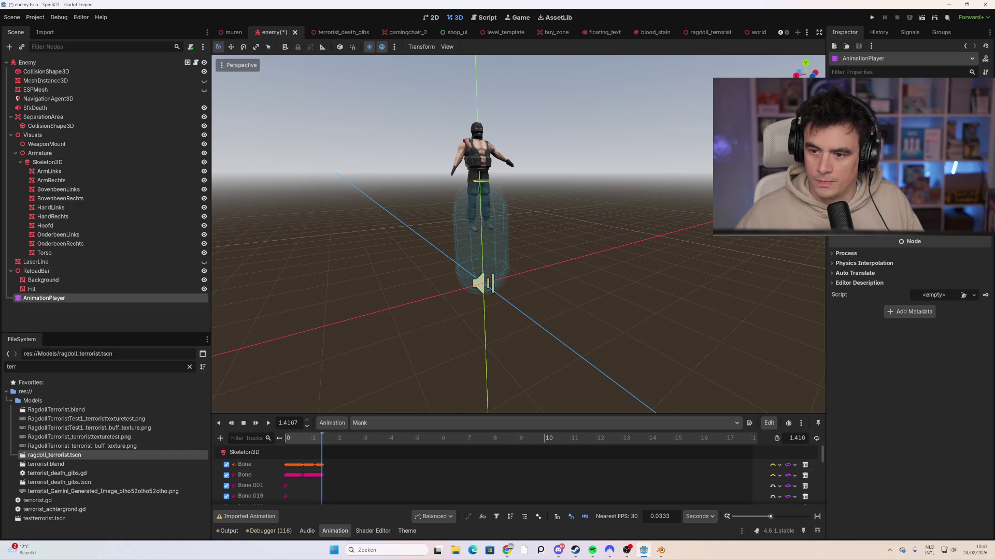
left_click(269, 423)
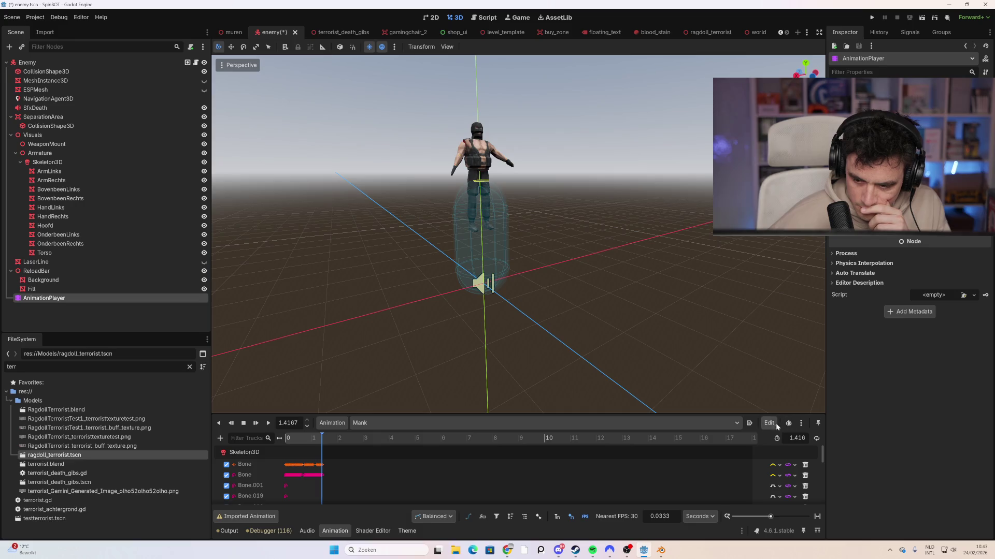
left_click(801, 423)
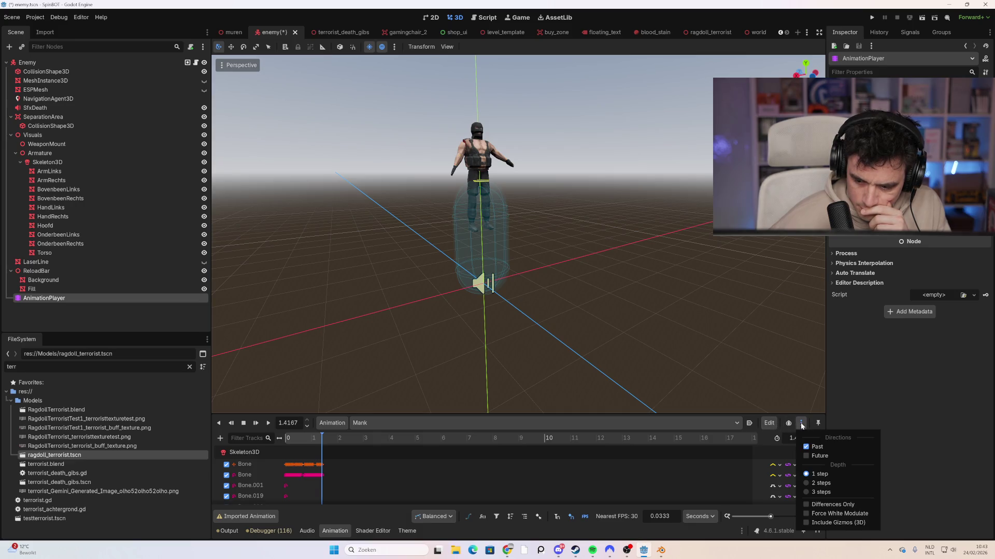
left_click(780, 425)
left_click(771, 423)
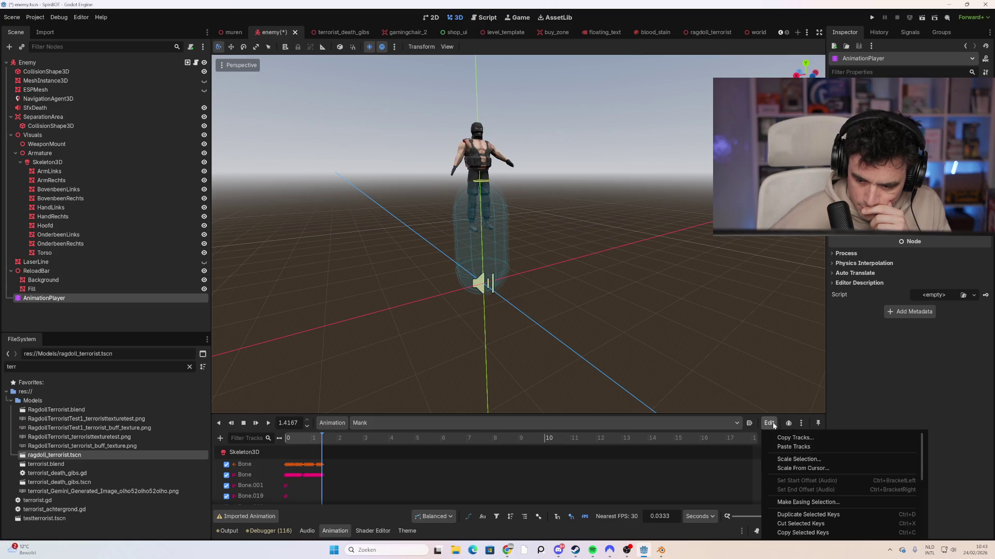
left_click(773, 425)
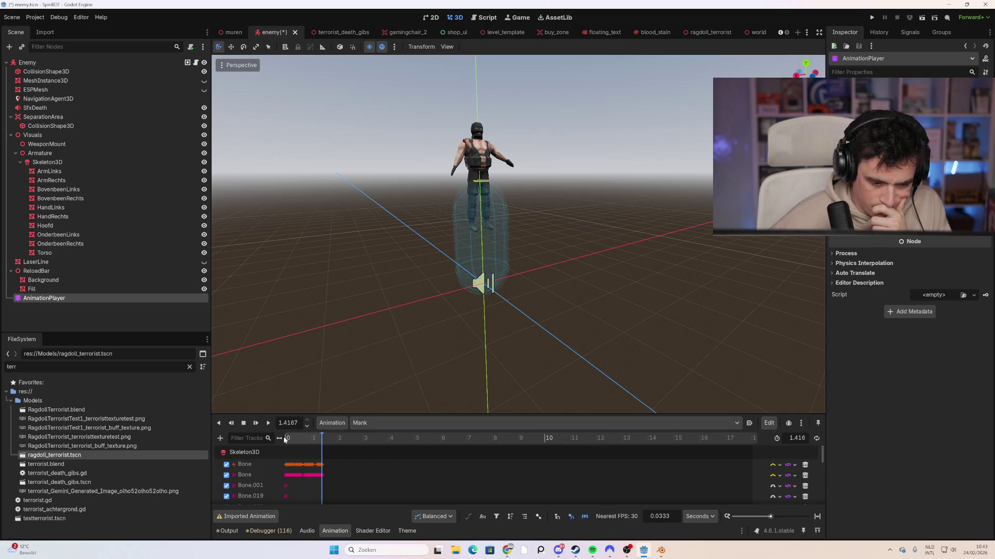
left_click(269, 426)
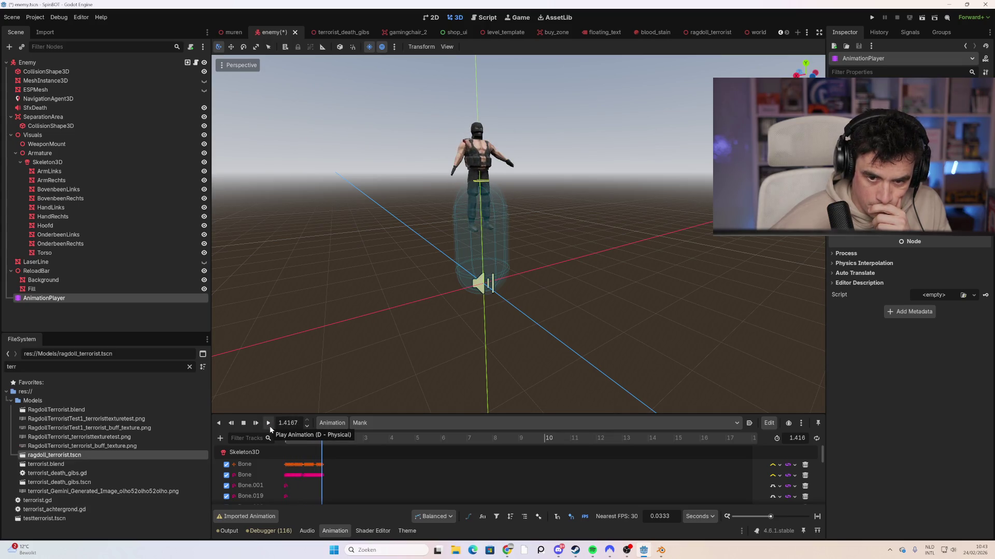
left_click(269, 425)
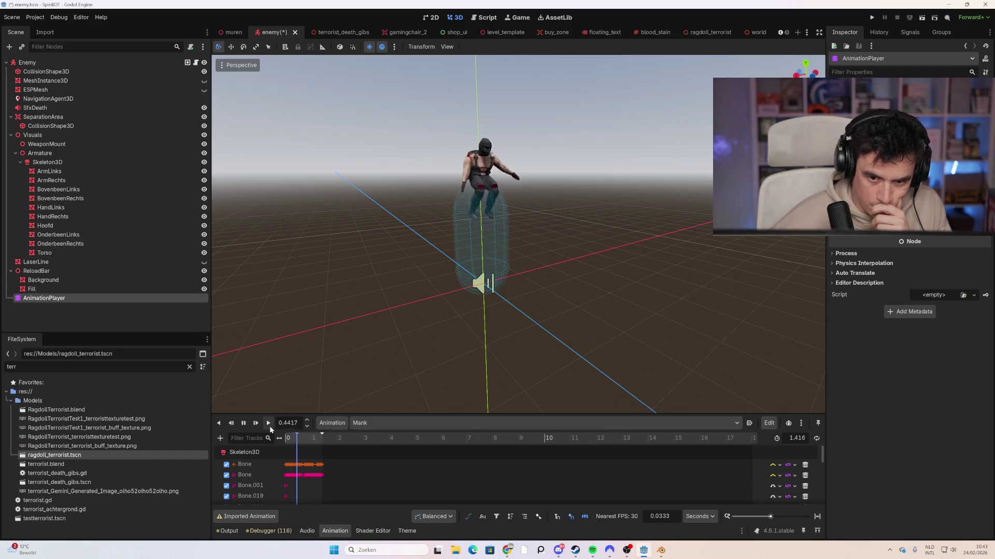
left_click(270, 425)
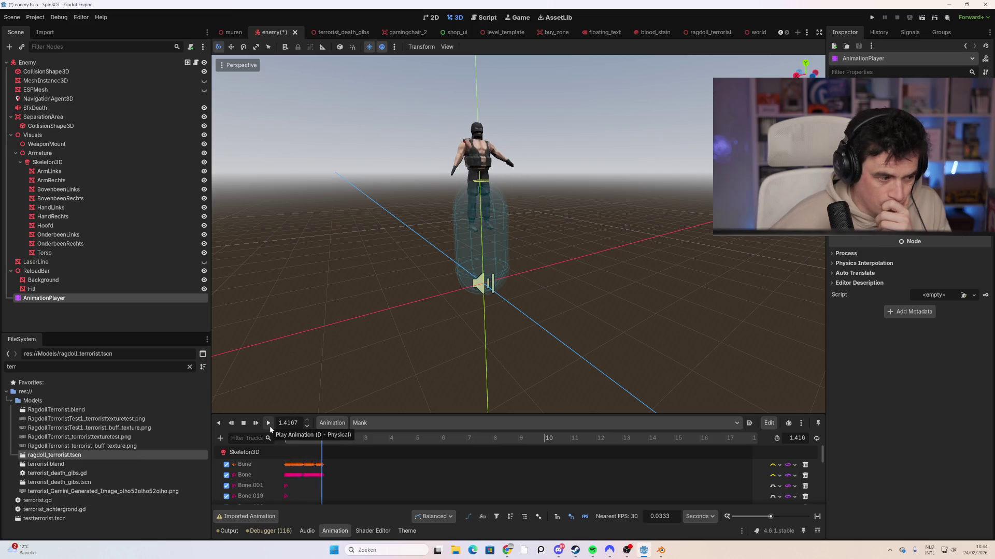
left_click(270, 425)
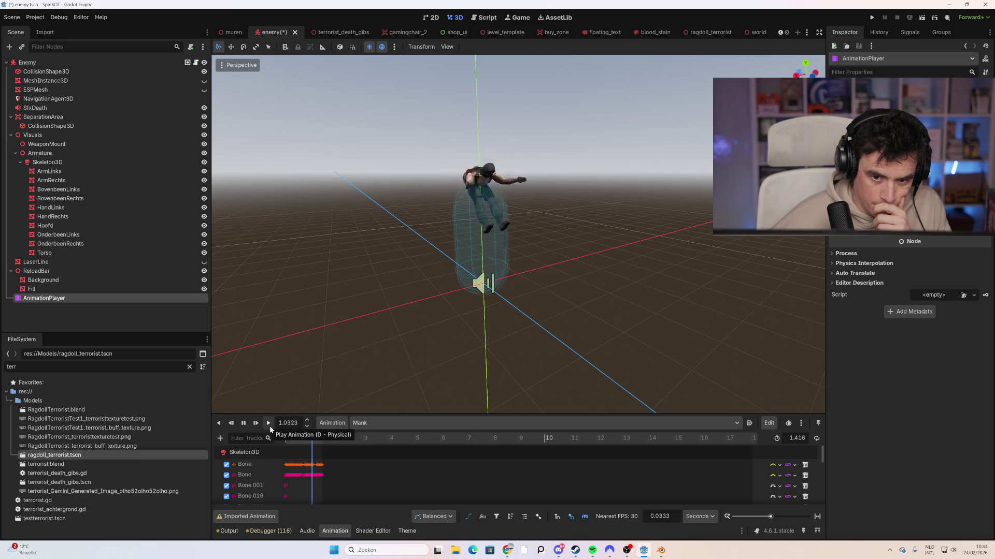
scroll(285, 480, "down", 2)
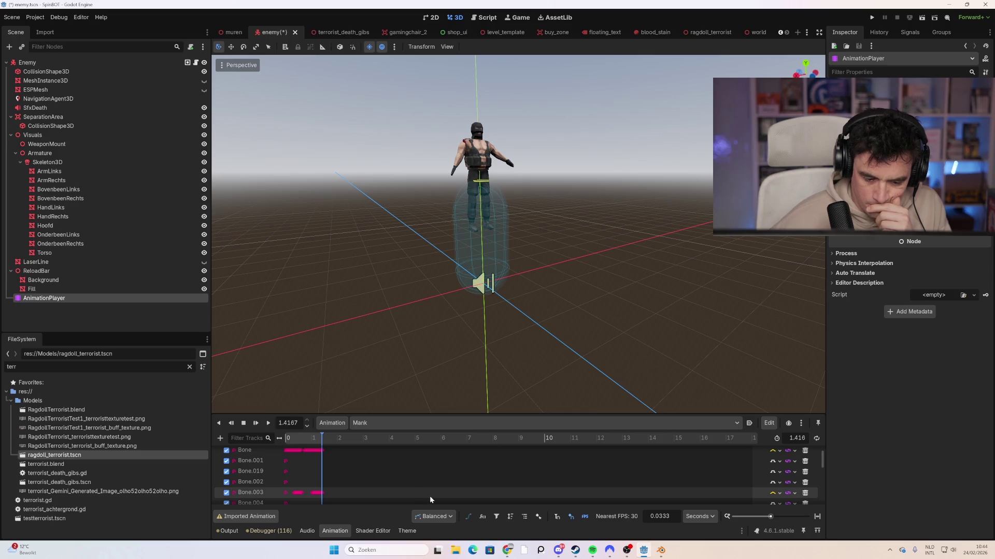
scroll(430, 496, "up", 2)
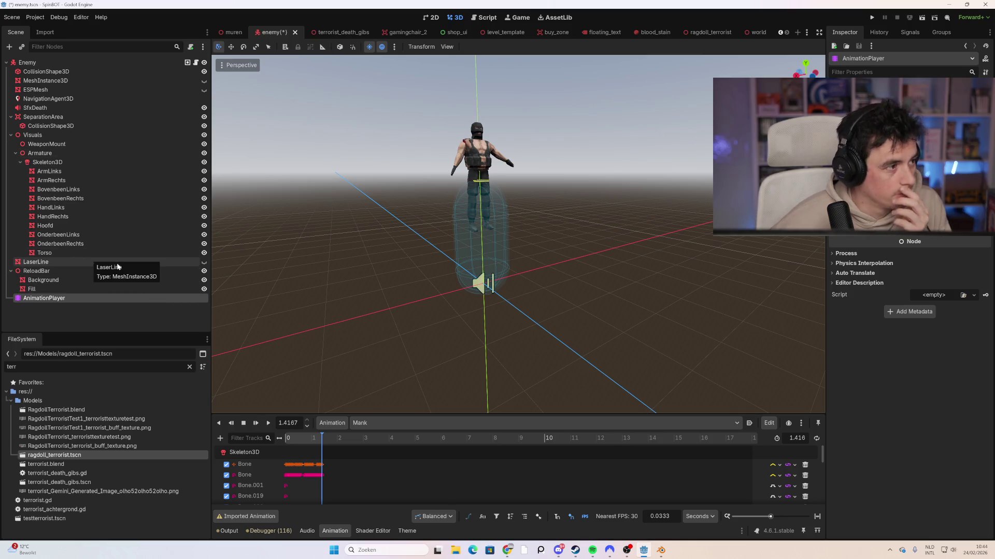
left_click(196, 63)
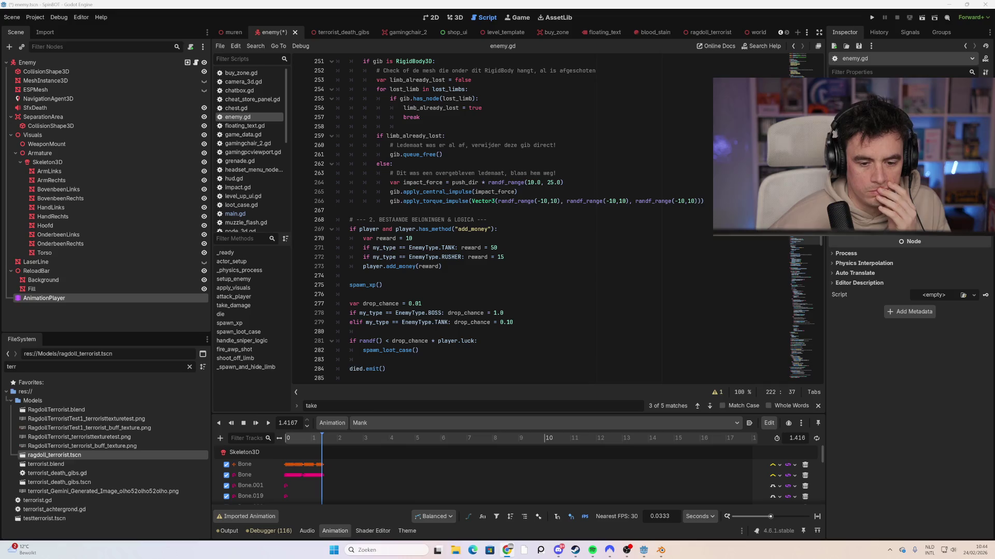
scroll(518, 217, "up", 1)
scroll(456, 285, "up", 6)
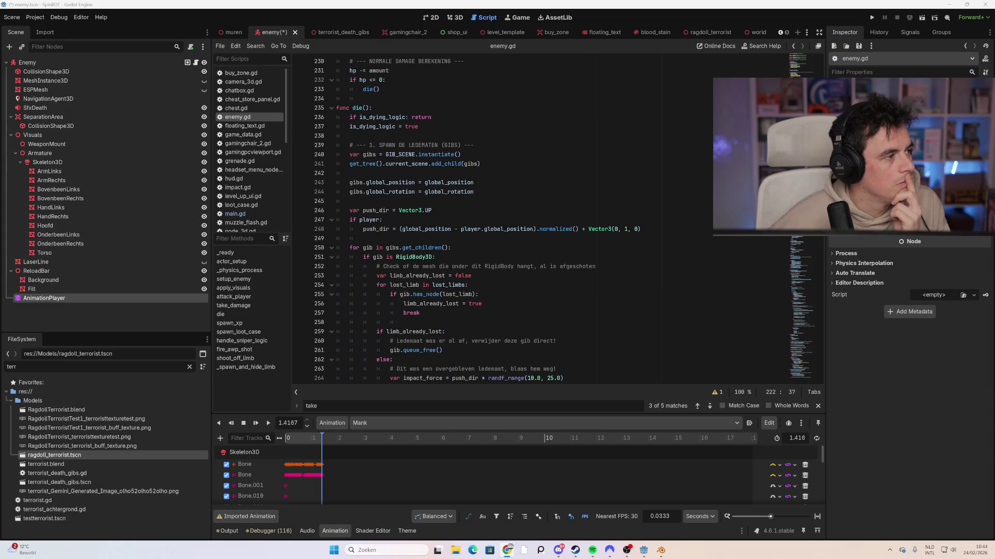
left_click(362, 239)
scroll(362, 238, "down", 10)
left_click_drag(818, 249, 825, 371)
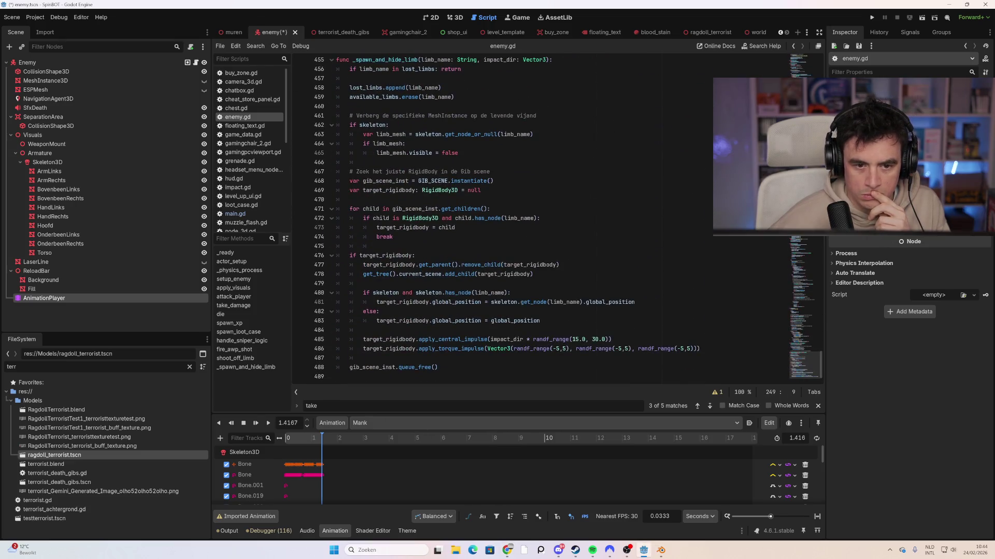
scroll(821, 371, "up", 1)
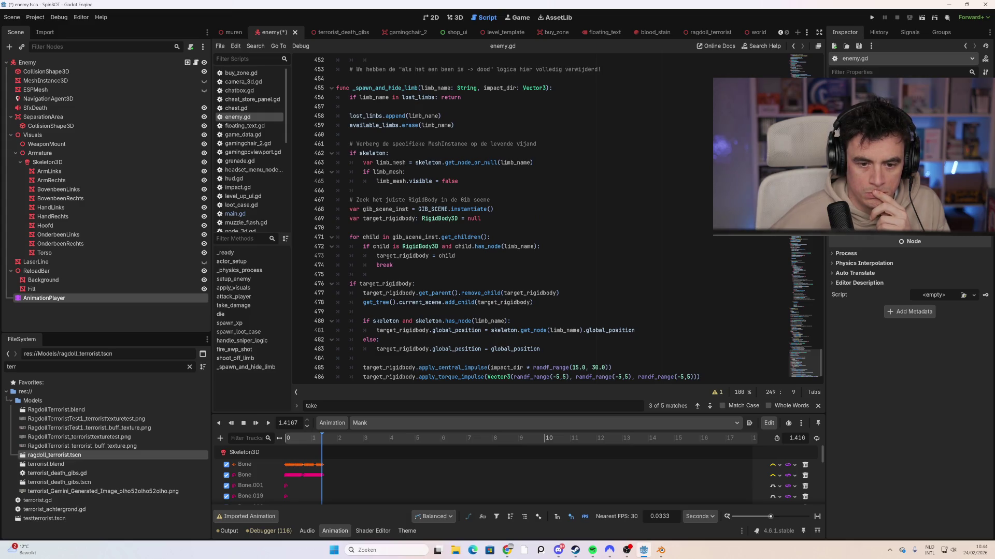
scroll(568, 219, "down", 1)
scroll(568, 219, "up", 1)
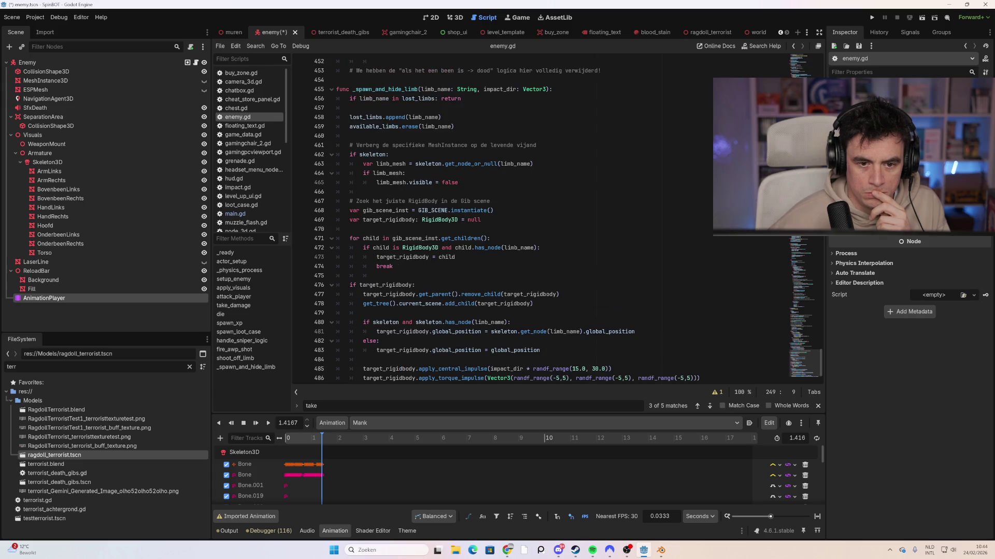
scroll(568, 219, "up", 6)
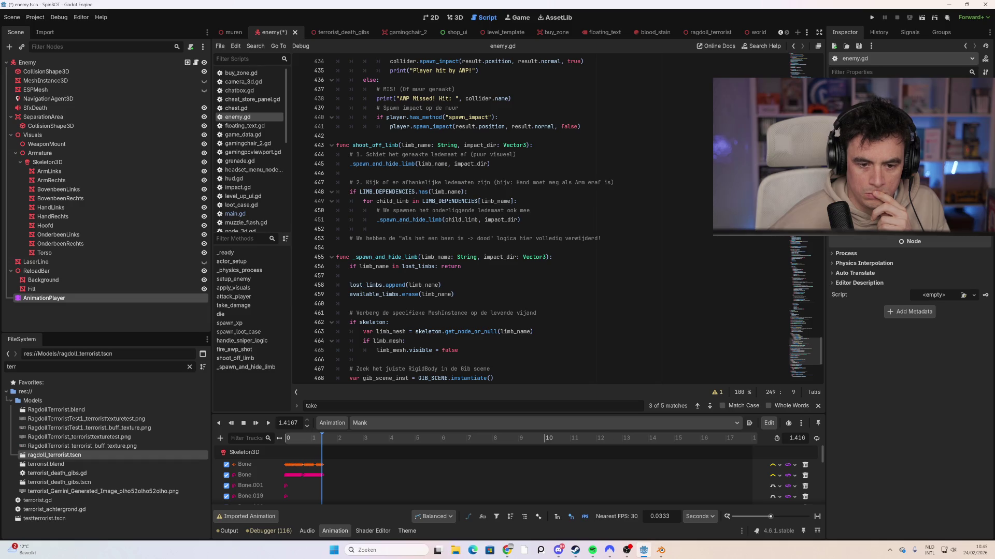
left_click(363, 248)
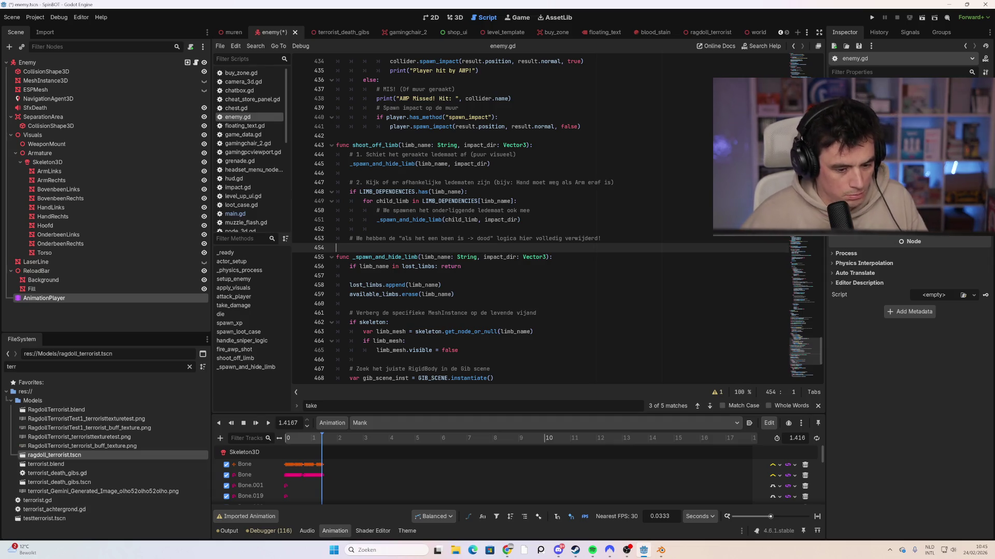
Paste the leg-loss line on line 454 and make it play "mank", removing the extra parenthesis.
type("if \"been\" in limb_name.to_lower(): animation_player.play(\"Limp\"))")
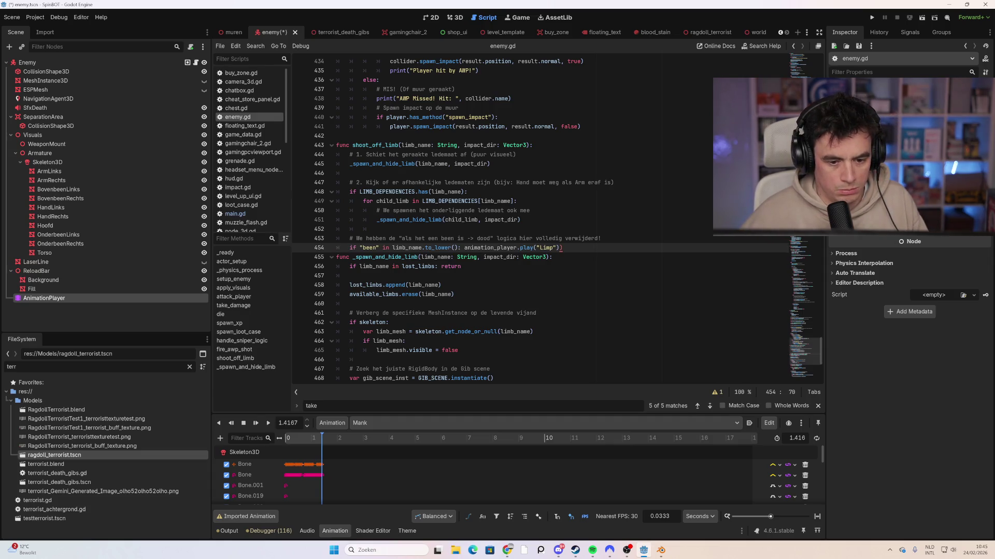
type(")")
key("Left")
key("Left")
key("Left")
key("BackSpace")
key("BackSpace")
key("BackSpace")
type("man")
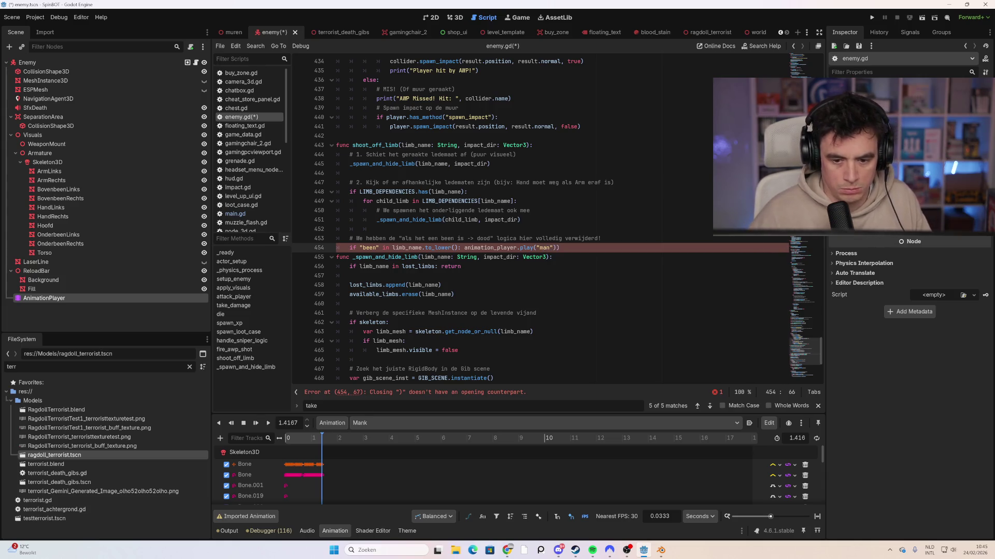
type("k")
key("Down")
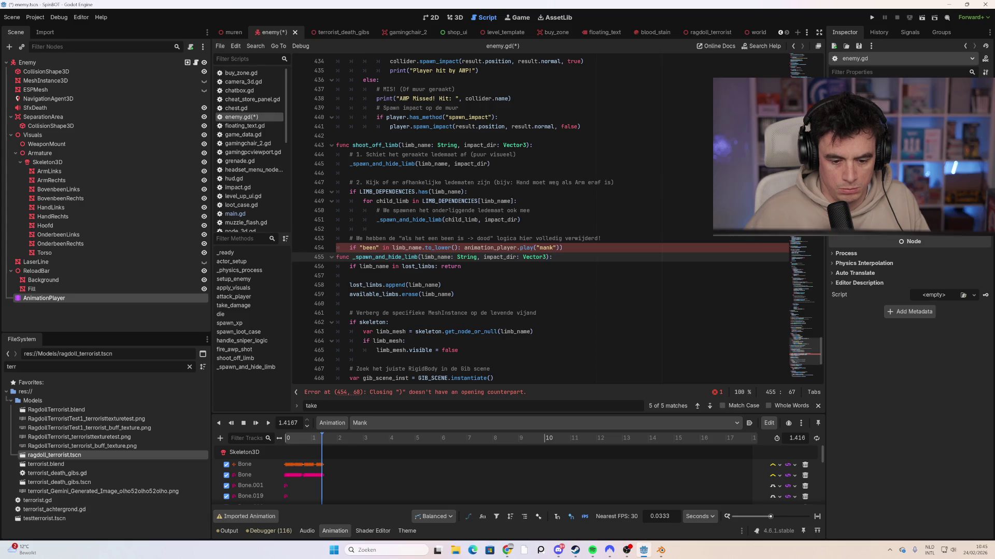
key("Up")
key("End")
key("BackSpace")
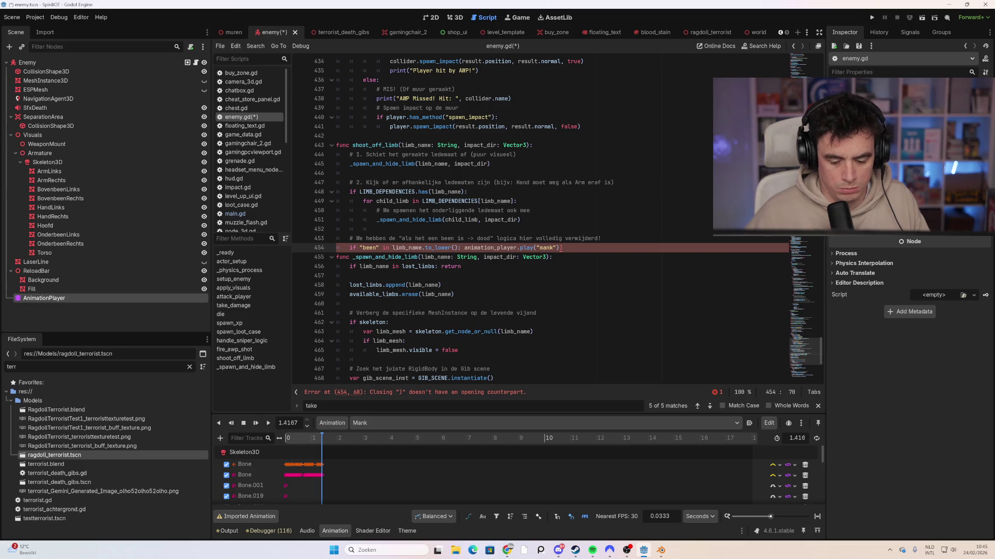
Replace animation_player with the autocompleted AnimationPlayer and scroll up to the node references.
left_click(529, 210)
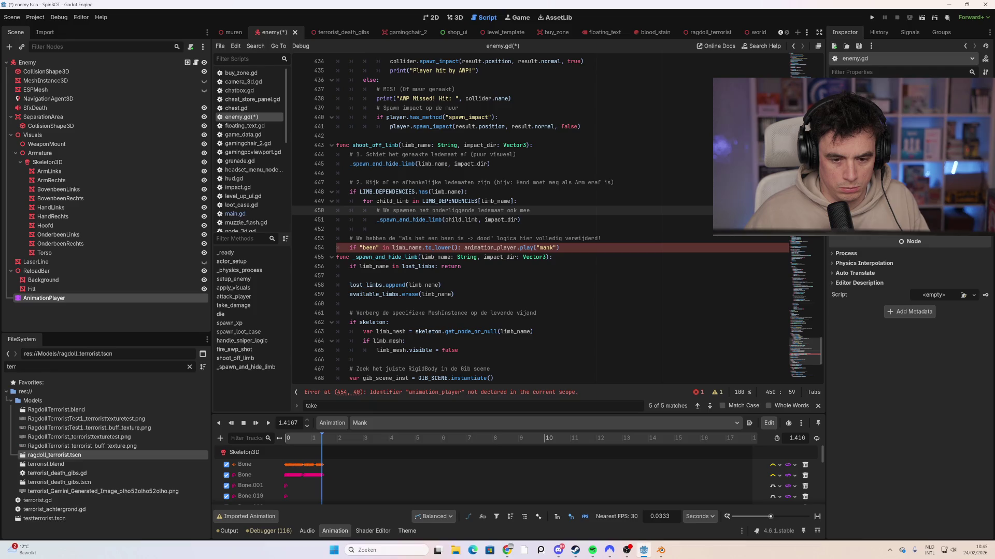
left_click(493, 247)
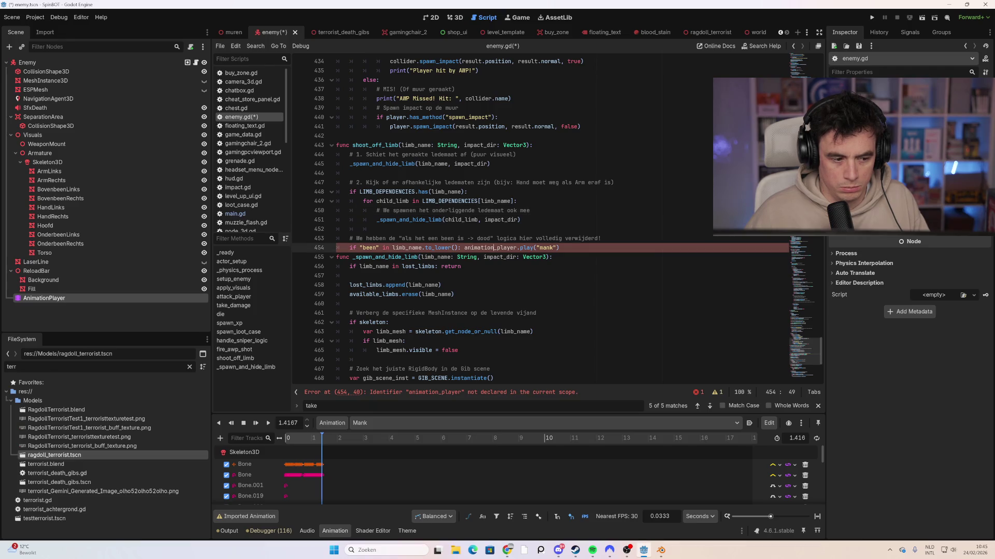
left_click_drag(517, 247, 464, 247)
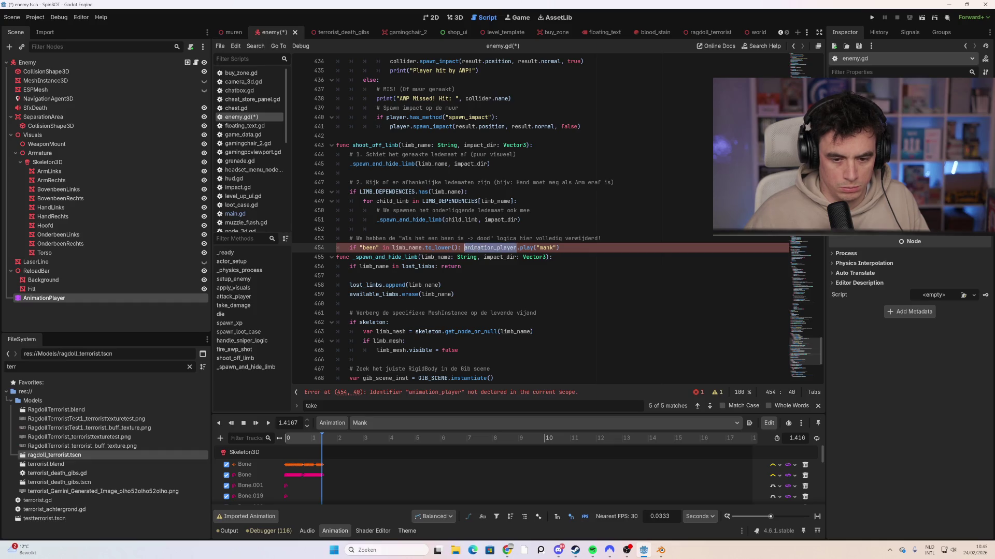
type("animation")
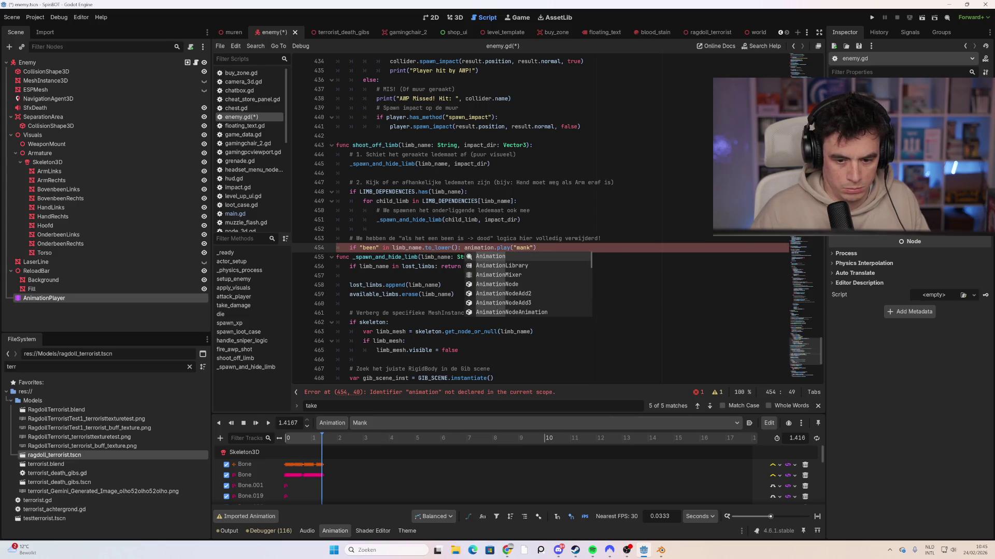
type("P")
key("Return")
key("Down")
key("Down")
key("Down")
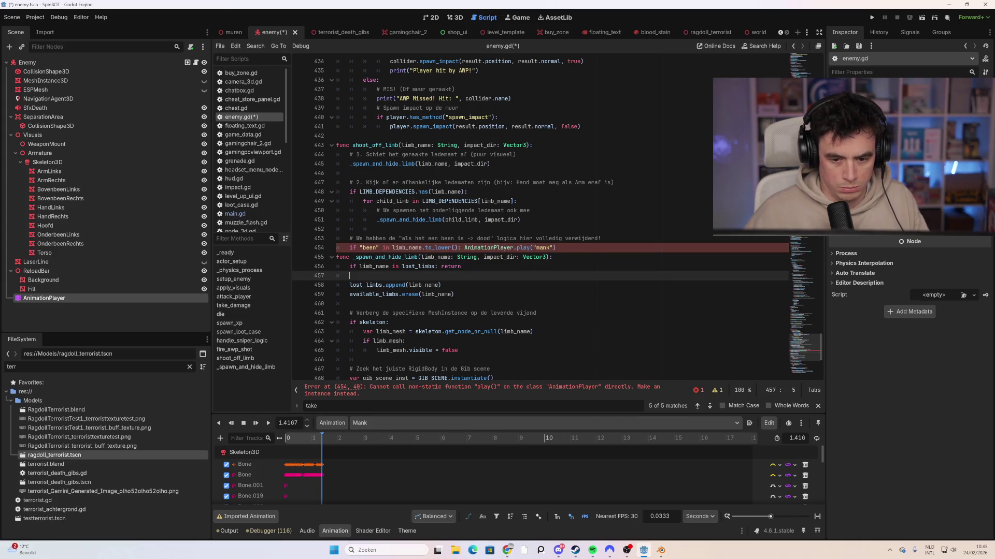
scroll(554, 217, "up", 20)
scroll(554, 217, "up", 3)
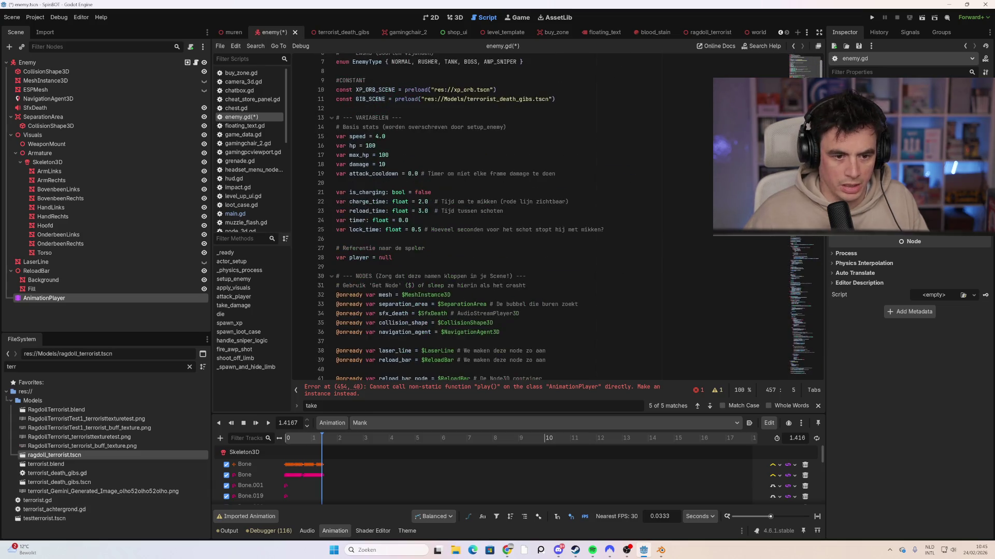
Review the script's variables, then retype line 454's node name as animationplayer.
scroll(554, 218, "down", 13)
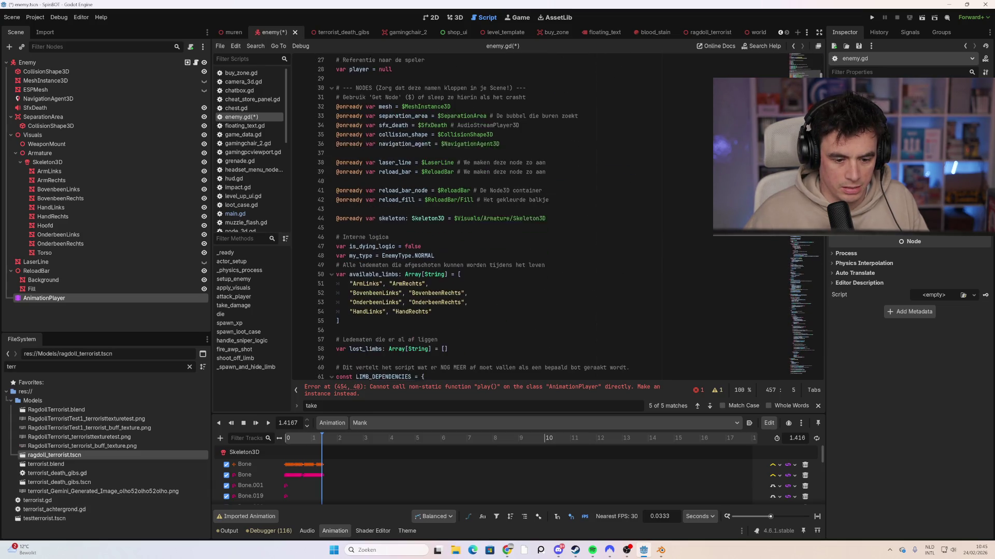
scroll(554, 217, "down", 5)
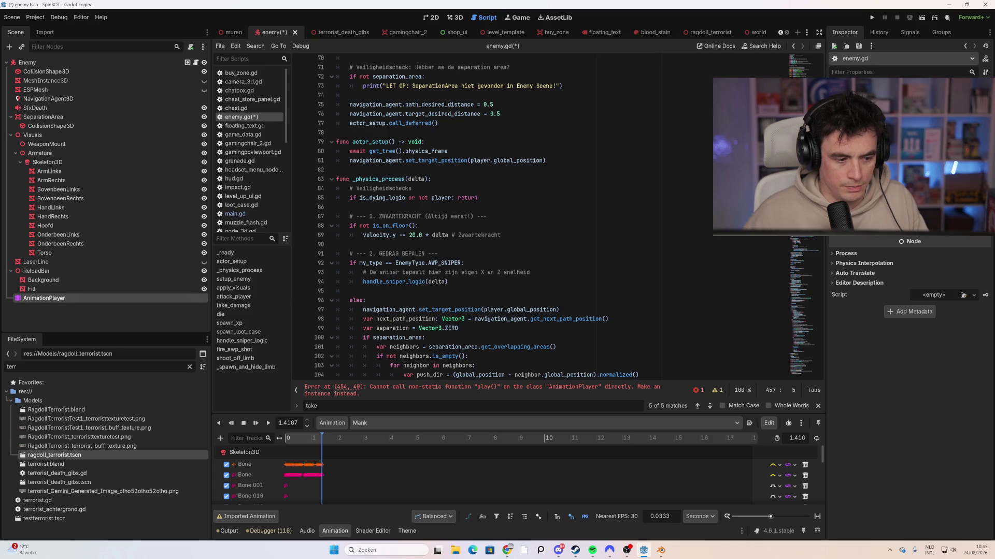
scroll(555, 218, "up", 5)
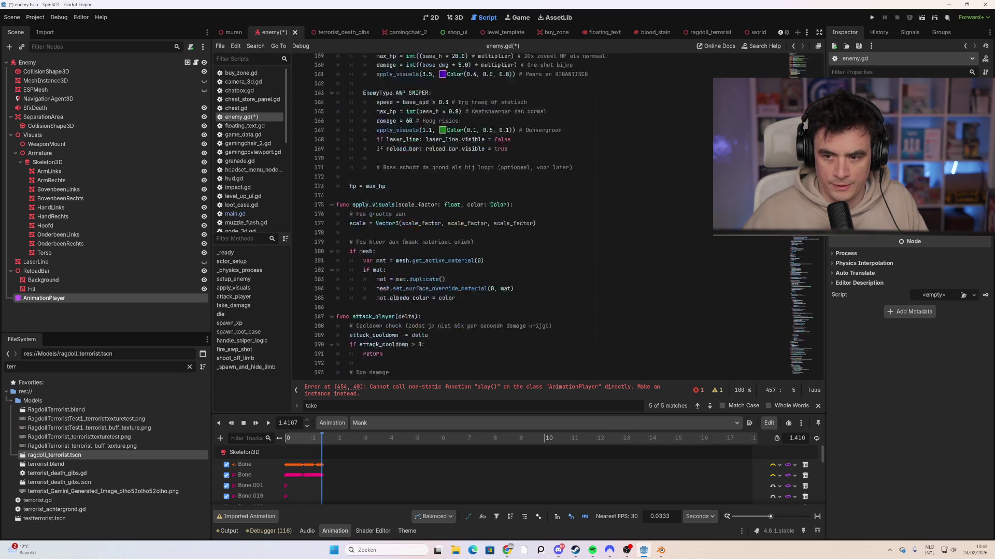
left_click(806, 357)
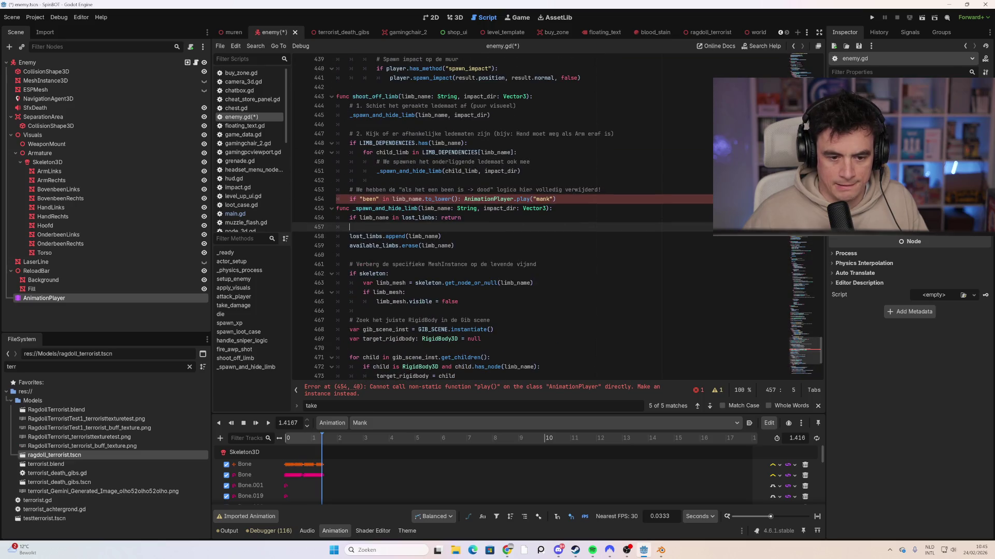
double_click(485, 199)
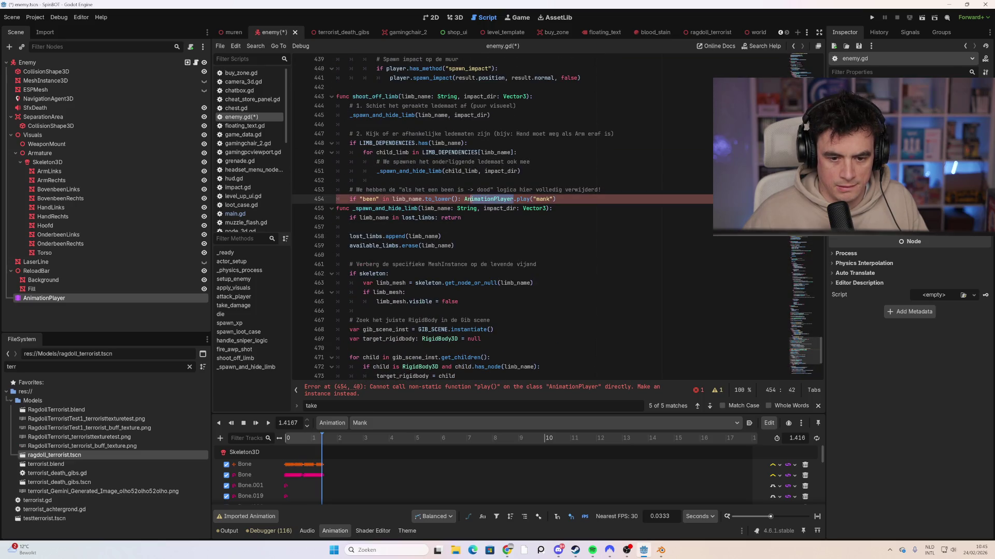
type("a")
type("nimationplayer")
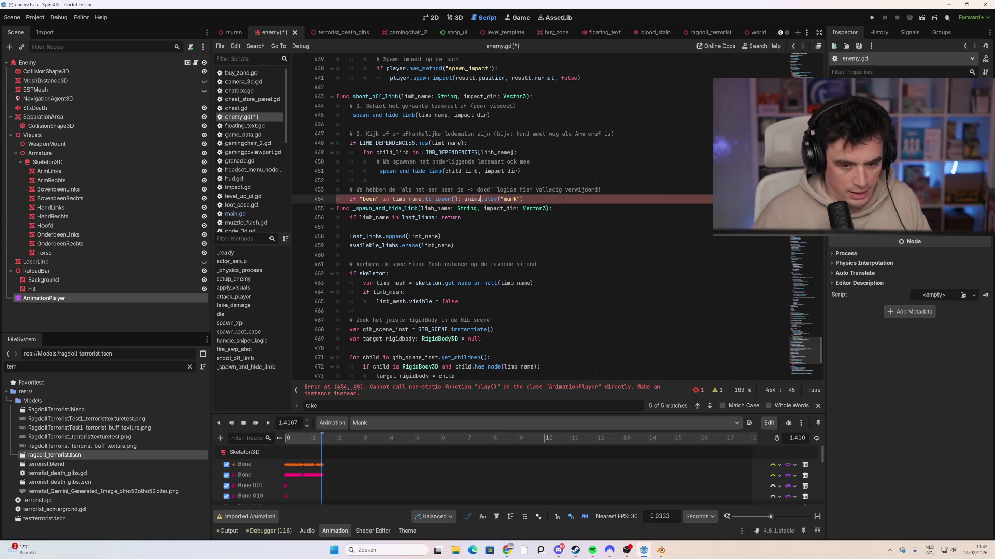
left_click(350, 228)
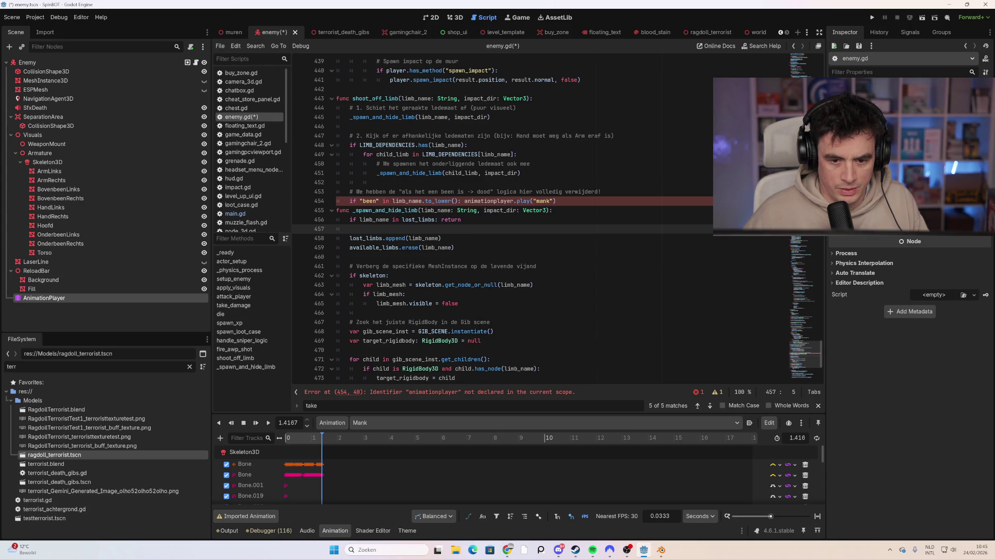
Prefix animationplayer with $ so line 454 calls $animationplayer.play("mank").
left_click_drag(513, 201, 464, 201)
left_click(477, 201)
type("$")
left_click(603, 192)
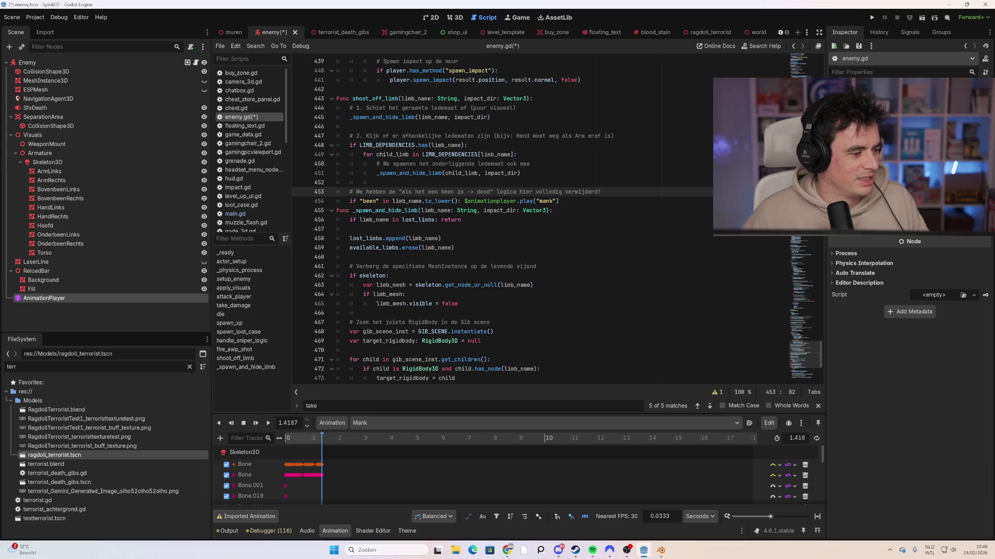
Save and launch the game with F5 to test the limp animation.
key("alt+Tab")
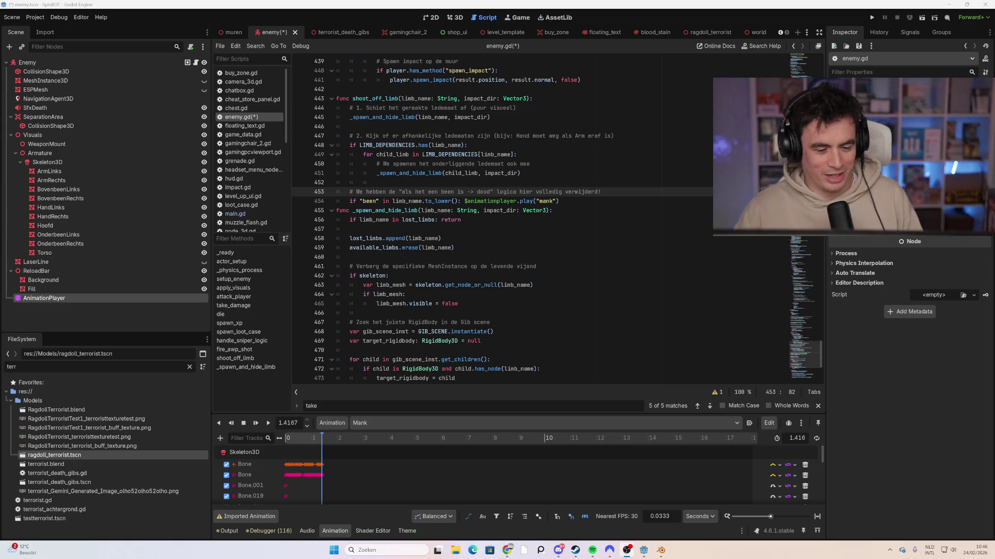
left_click(525, 266)
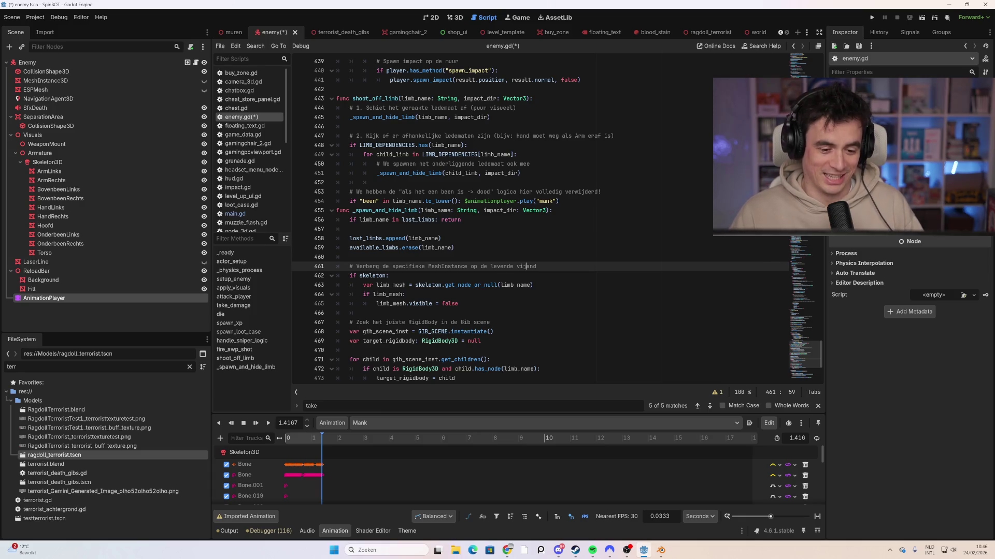
left_click(388, 276)
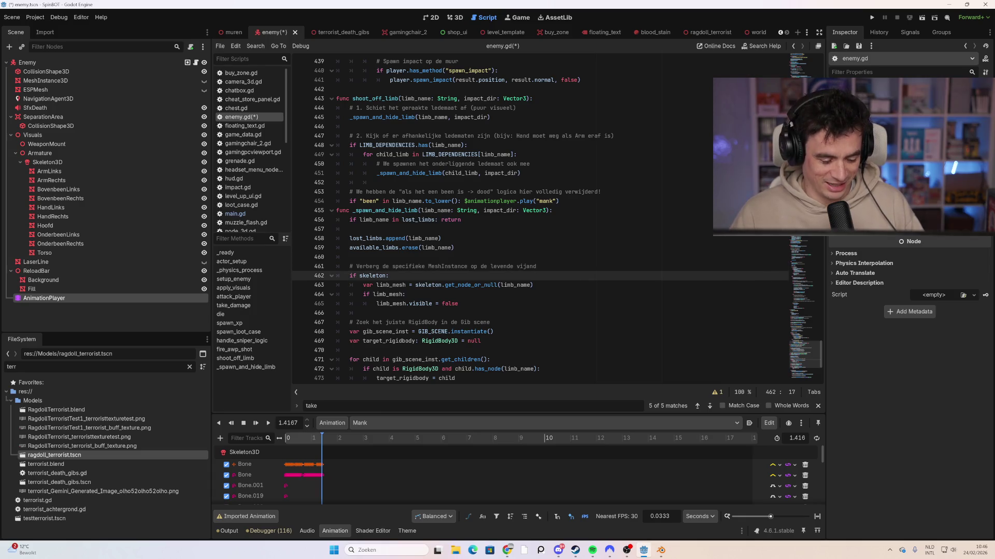
key("F5")
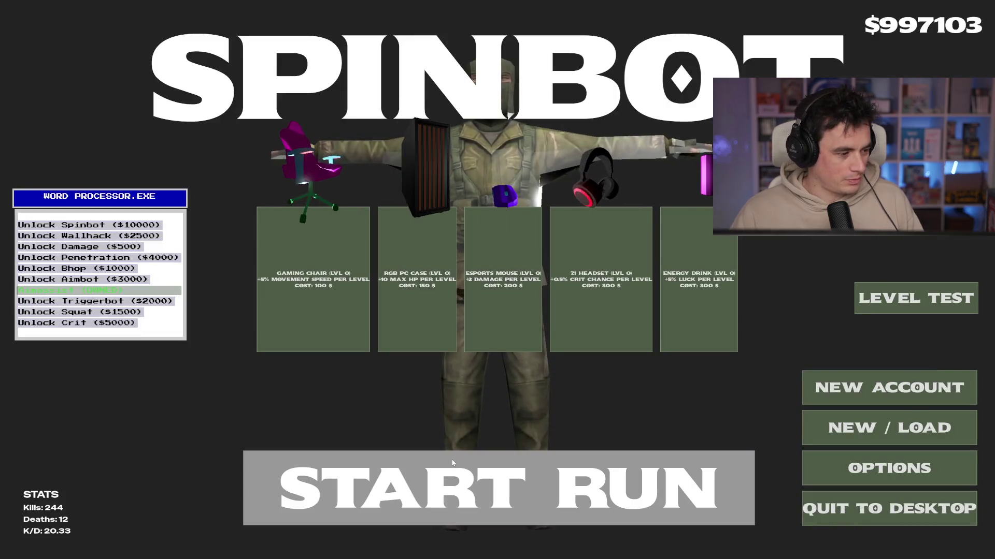
Start a run and shoot enemies until the debugger halts on line 454's null-instance play call.
left_click(469, 487)
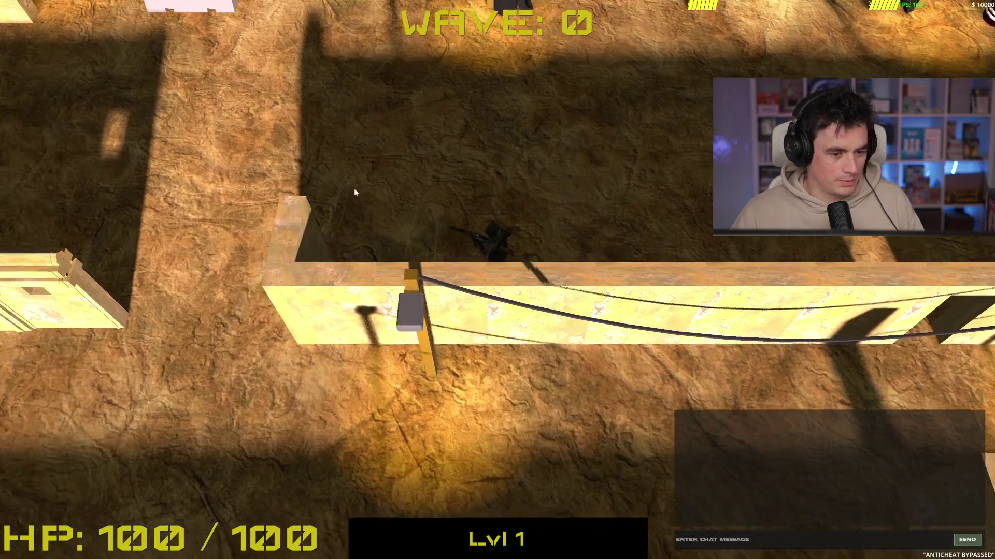
key("w")
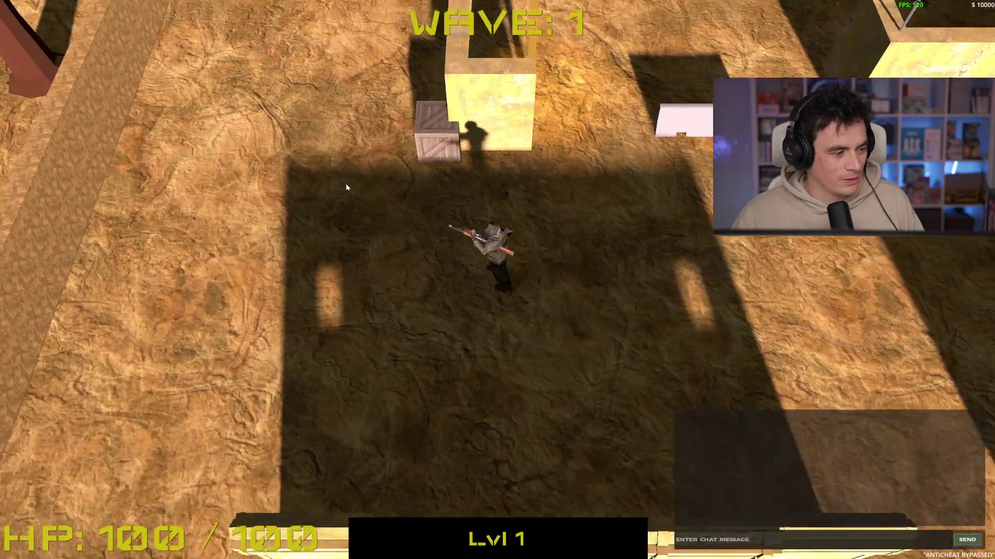
key("w")
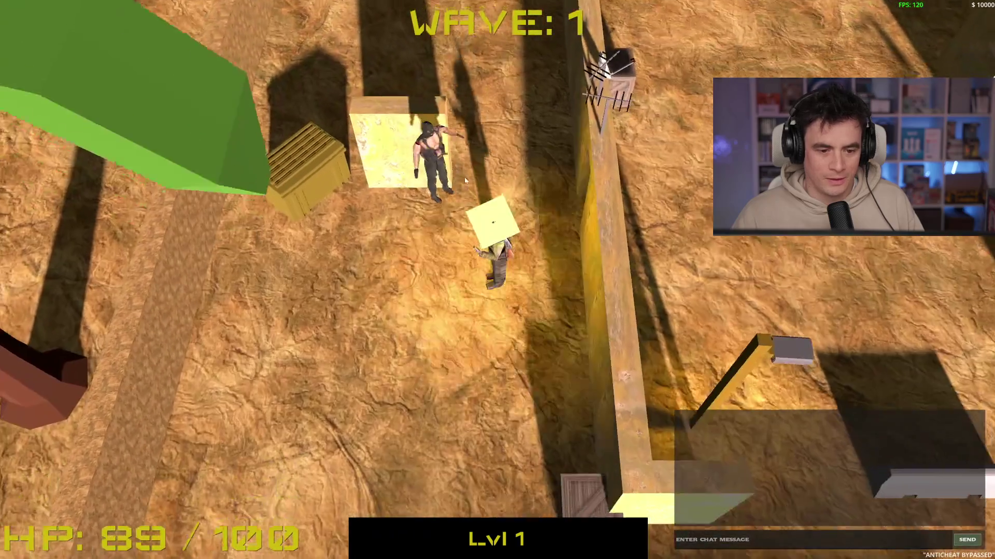
key("s")
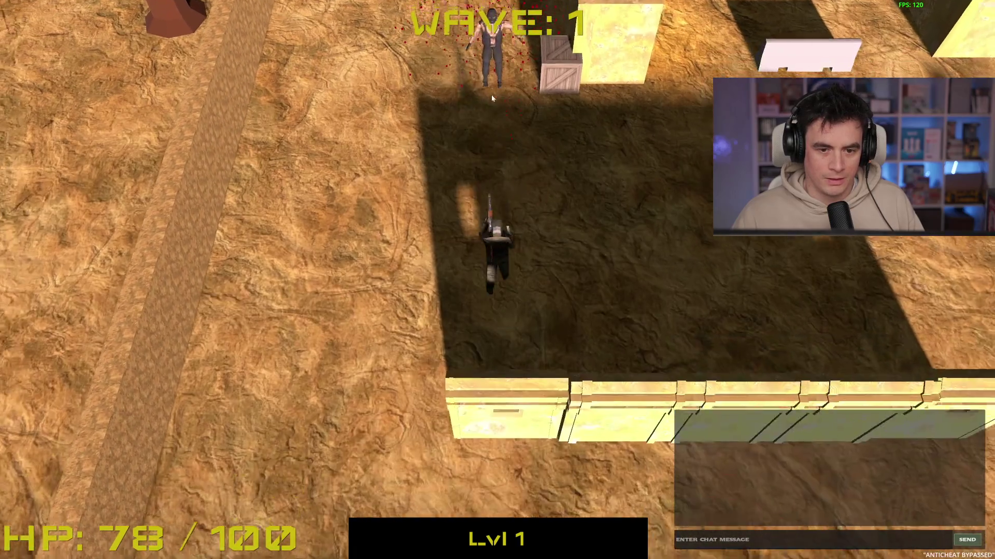
left_click(502, 99)
key("a")
left_click(502, 99)
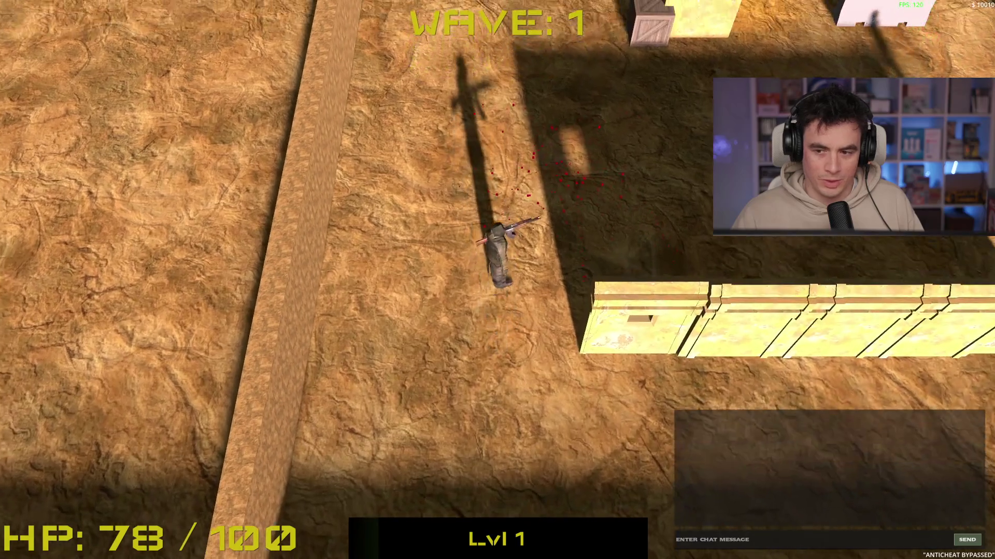
key("d")
key("w")
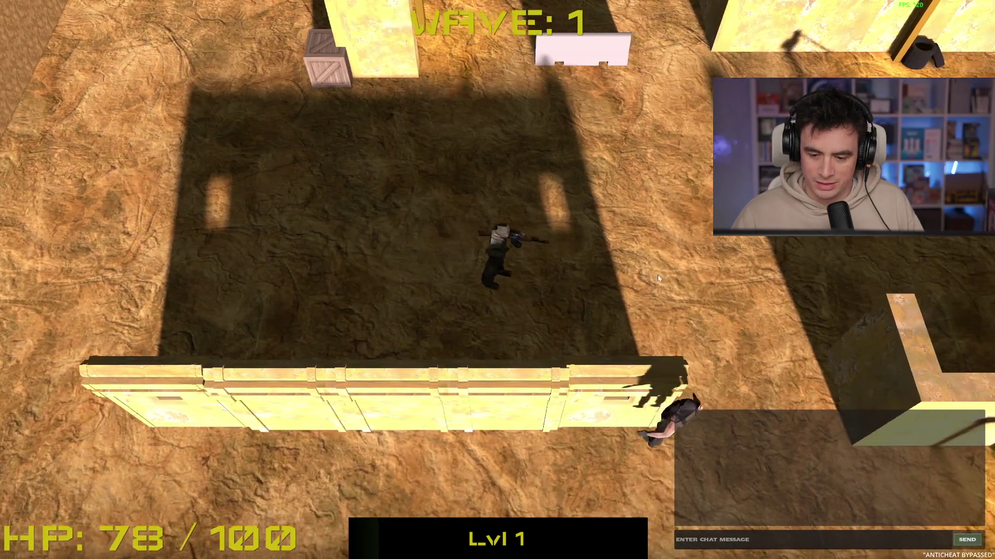
key("d")
key("s")
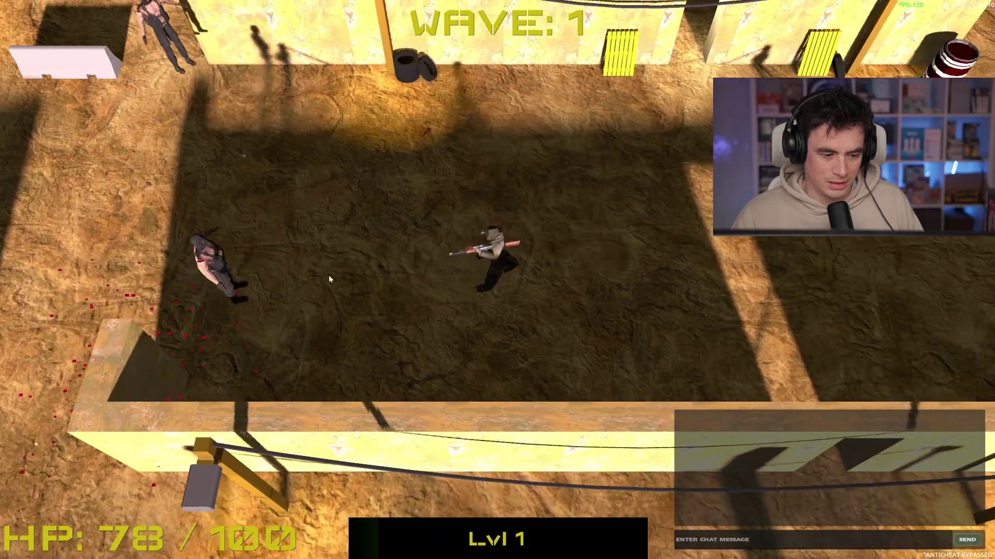
left_click(328, 275)
type("dddddd if \"been\" in limb_name.to_lower(): $animationplayer.play(\"mank")
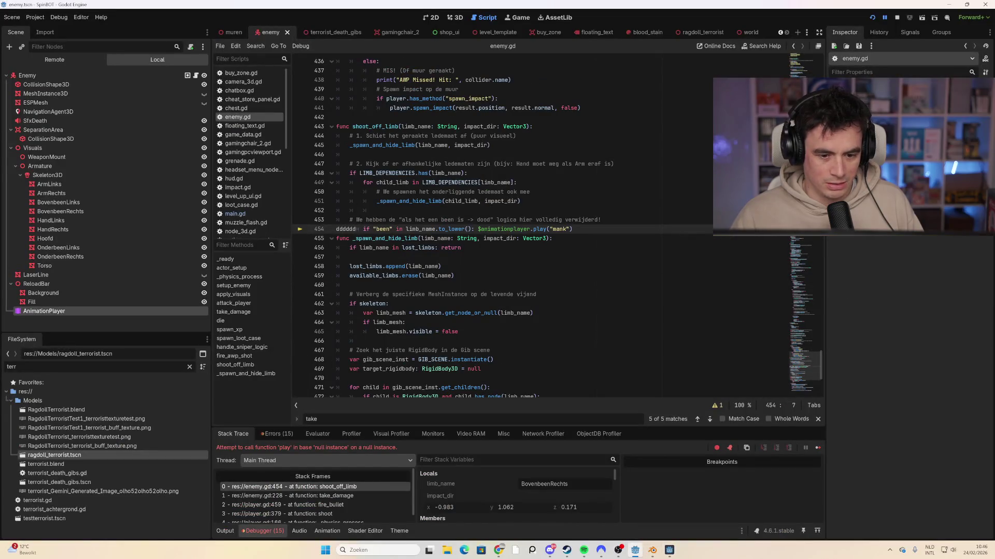
Delete the stray letters from line 454 and check limb_name's value and the limb dependency loop.
key("shift+Home")
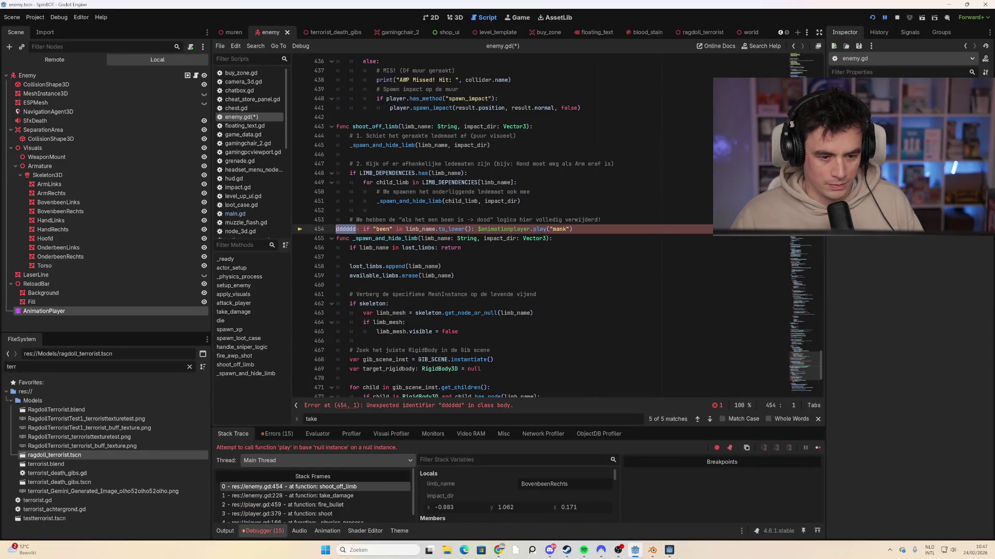
key("BackSpace")
left_click(453, 229)
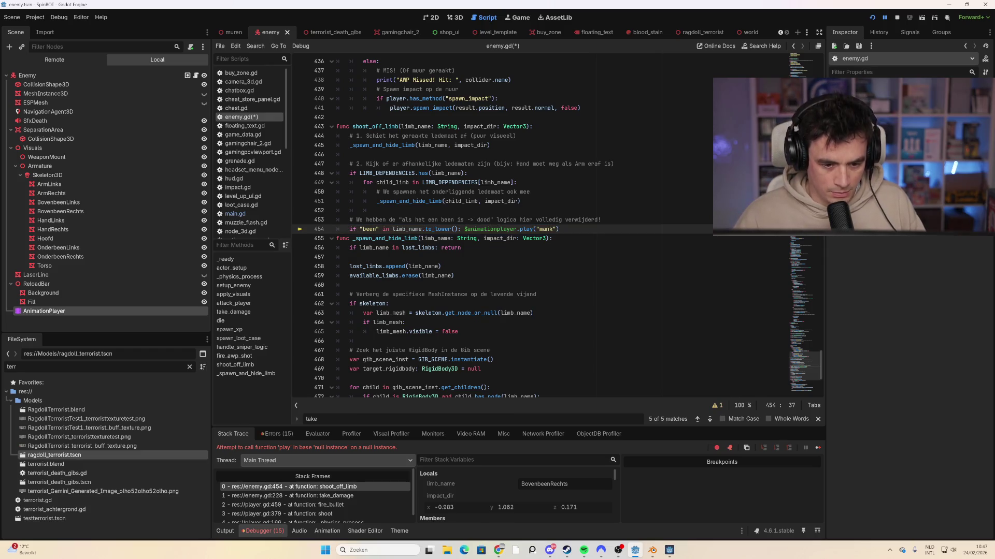
mouse_move(368, 246)
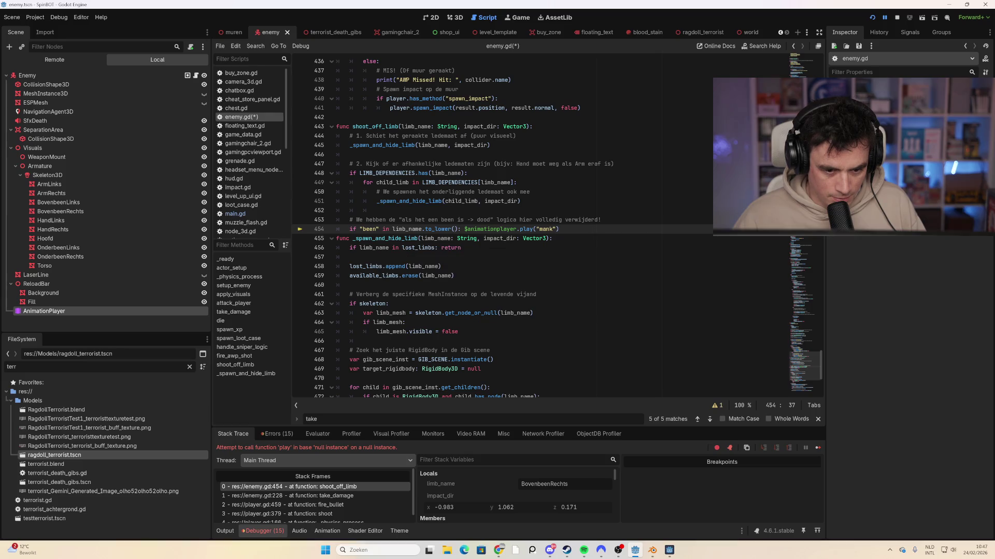
left_click(420, 229)
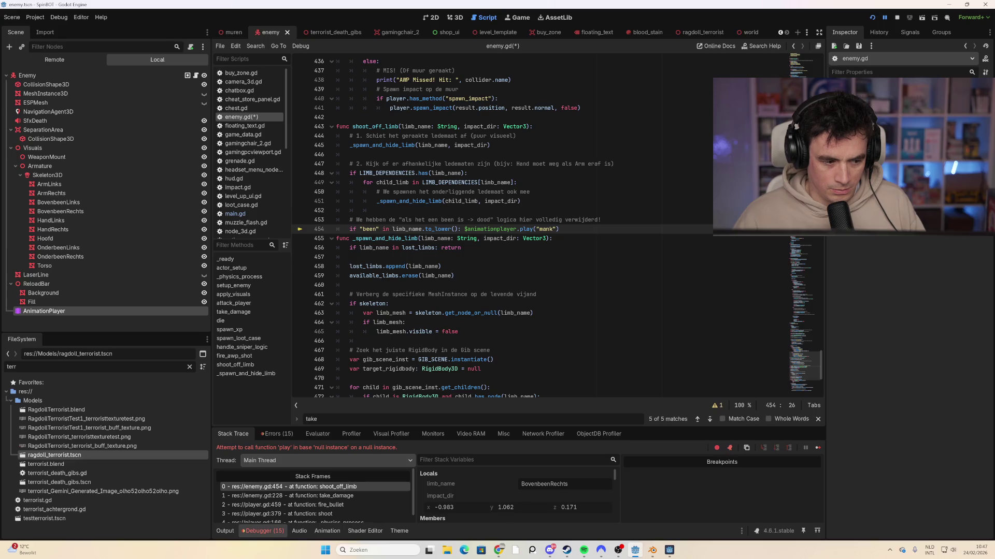
left_click(452, 191)
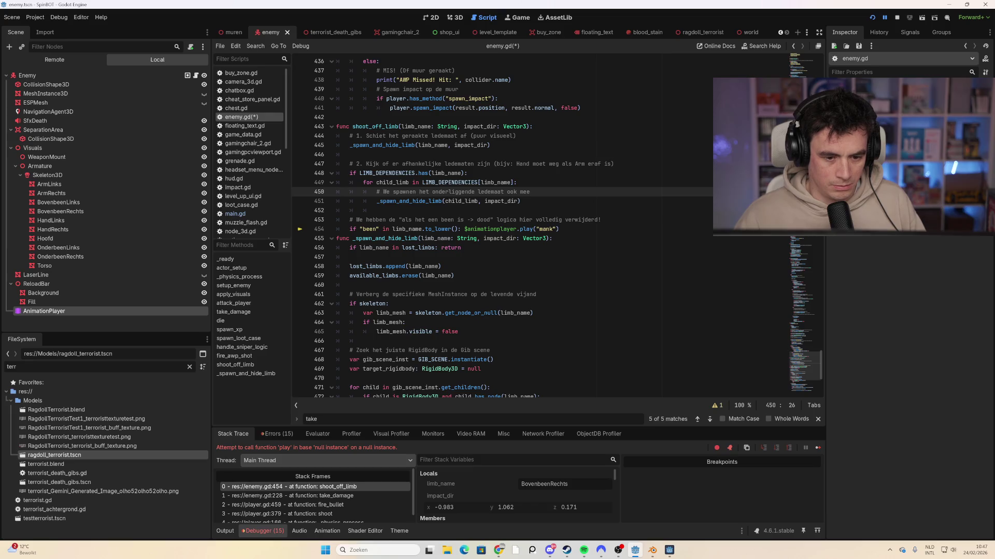
Comment out the mank play call on line 454 with Ctrl+K and save enemy.gd.
mouse_move(412, 229)
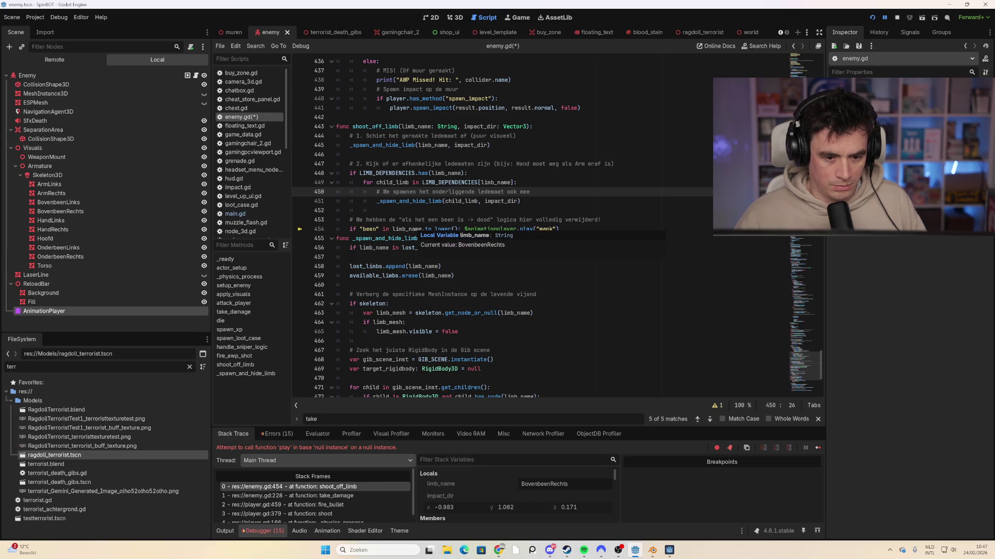
left_click_drag(560, 229, 349, 229)
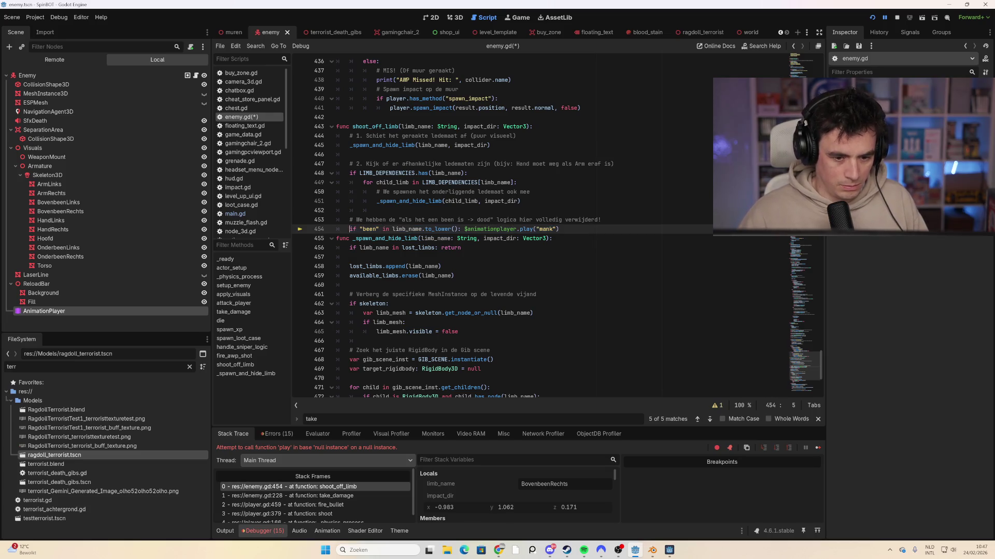
triple_click(412, 229)
key("ctrl+k")
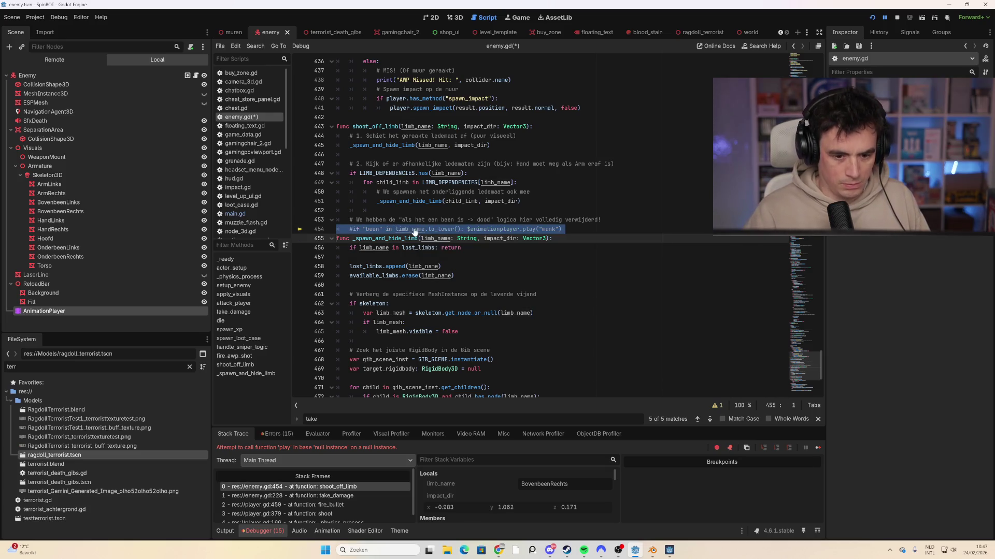
left_click(350, 284)
Relaunch the game and walk the player north past the crate toward the enemies.
key("F5")
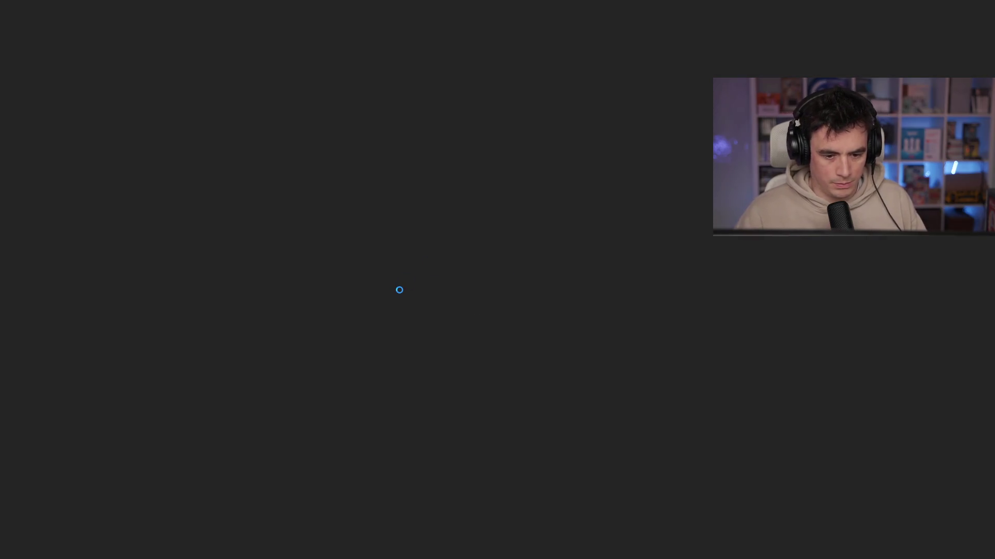
key("w")
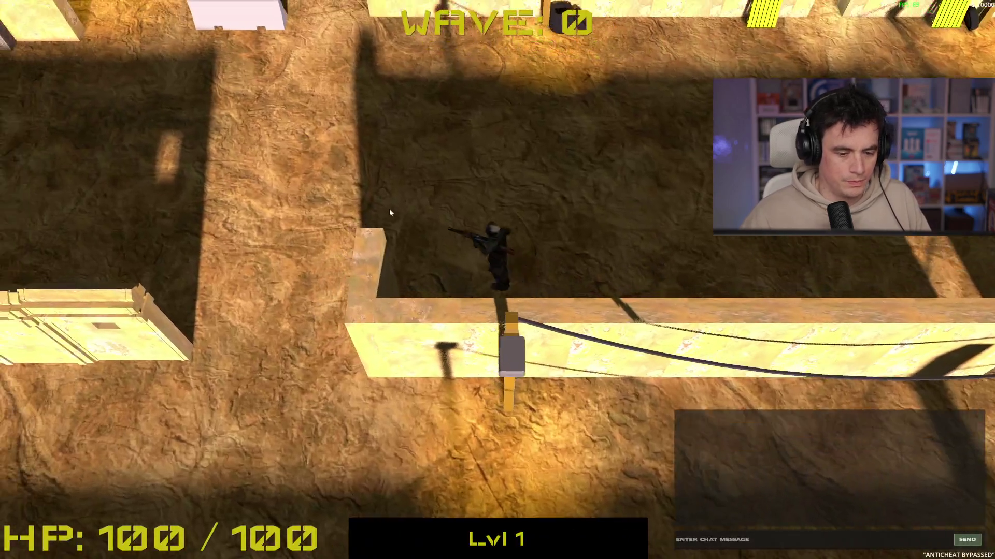
key("a")
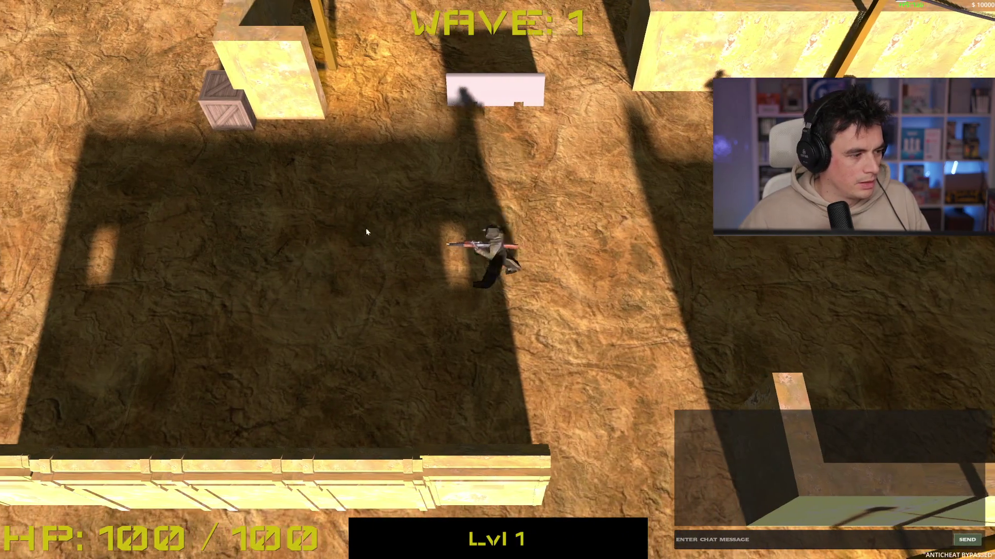
key("w")
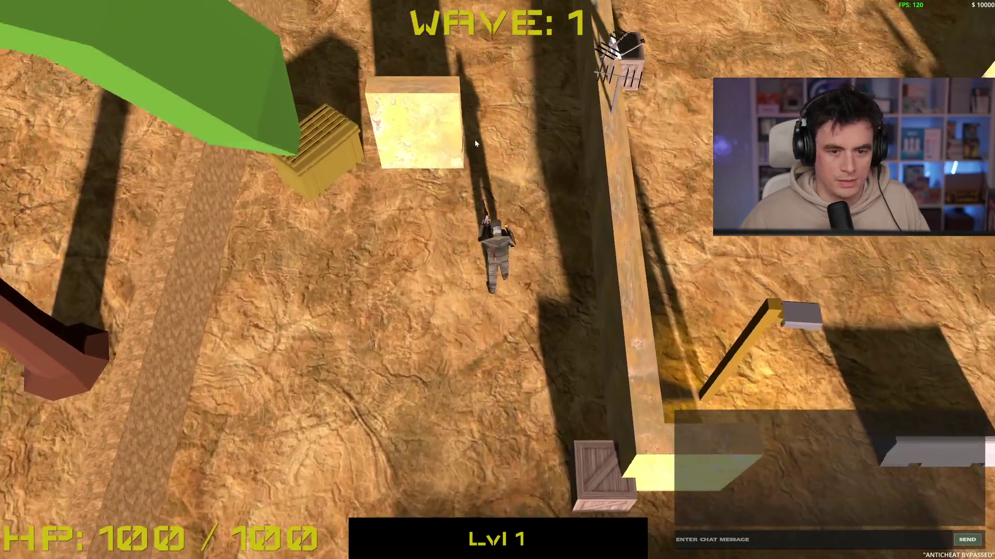
key("w")
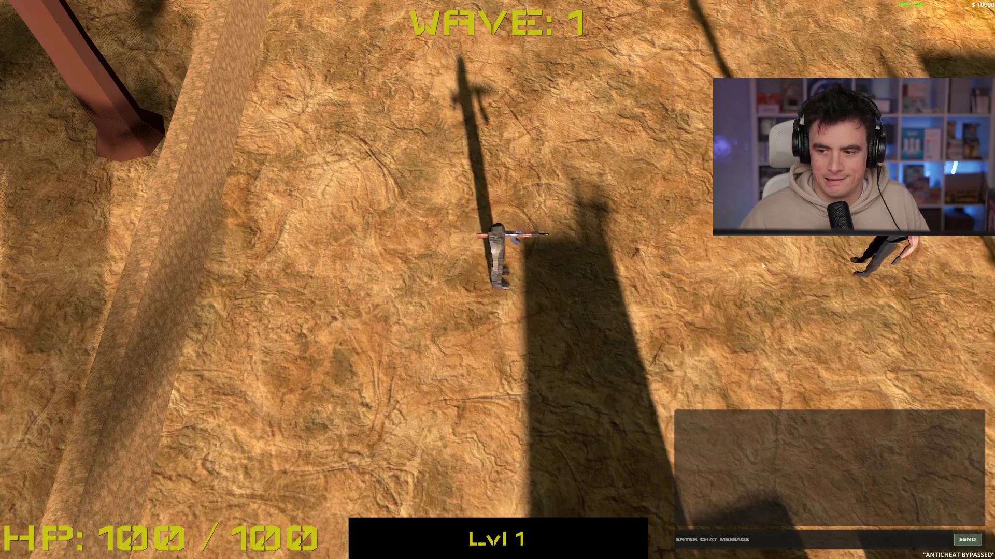
Shoot all wave 1 enemies until LOBBY CLEARED, then stop the game with F8.
left_click(762, 265)
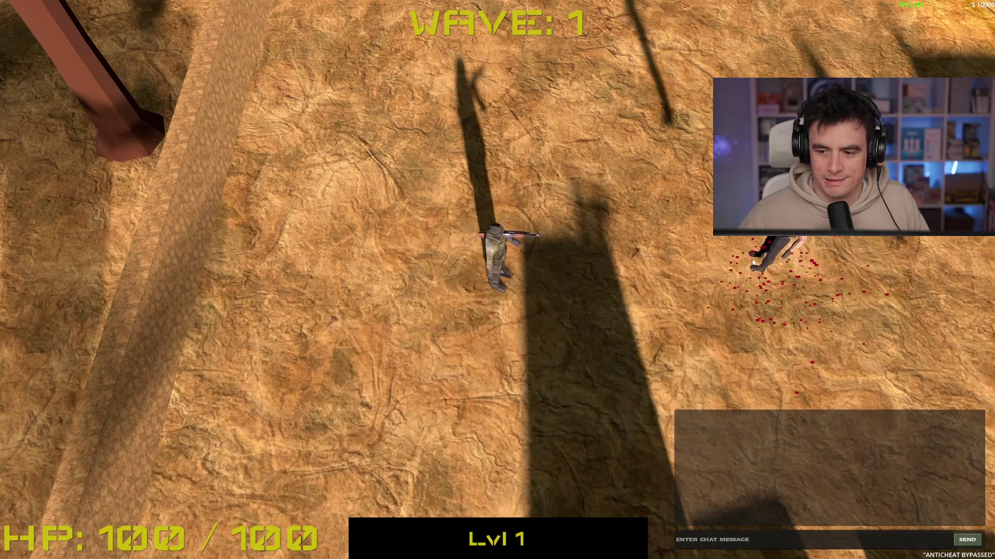
key("a")
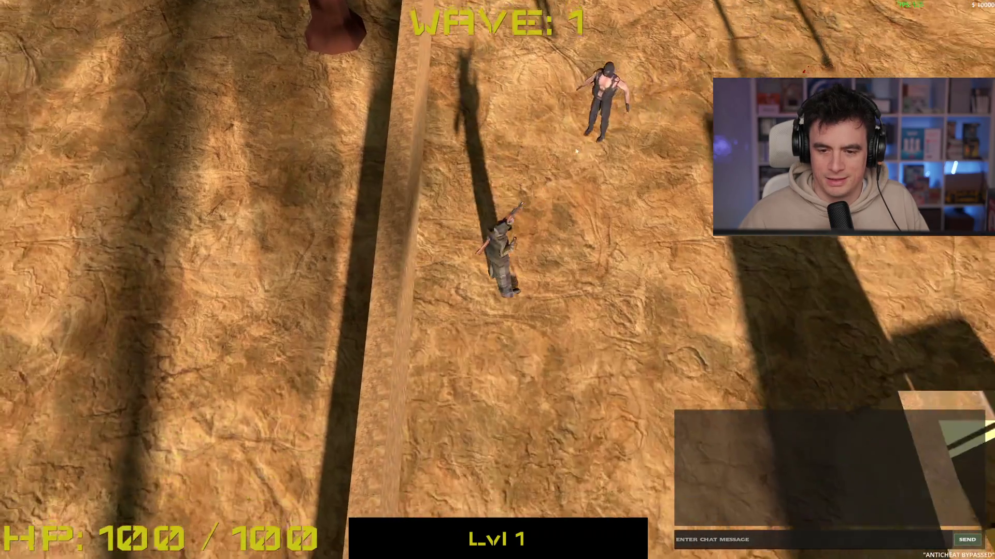
key("d")
key("s")
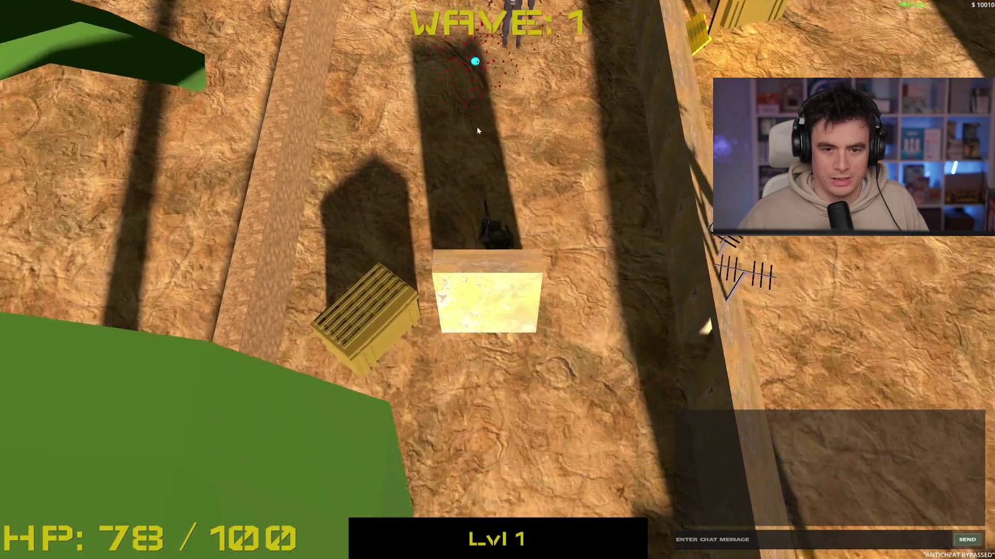
left_click(465, 130)
left_click(469, 125)
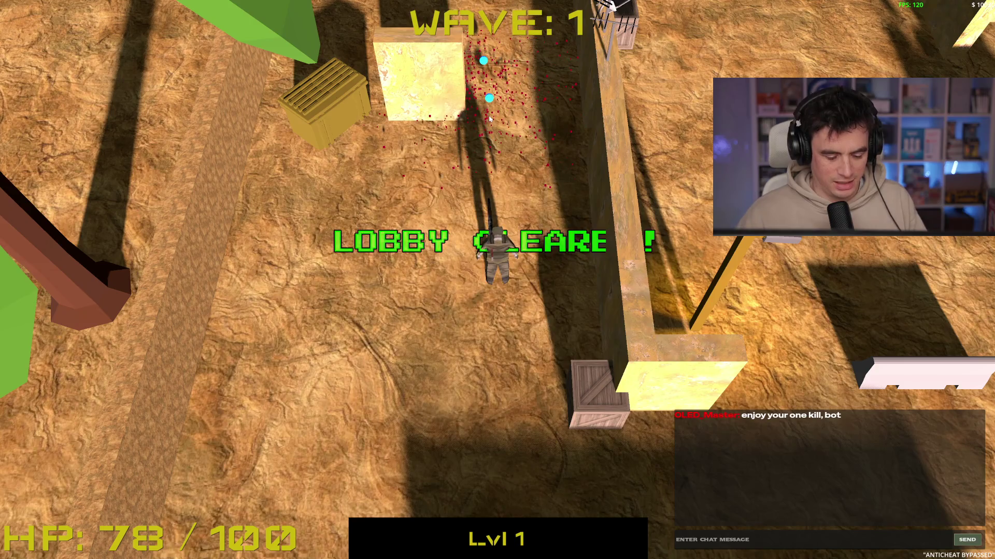
key("F8")
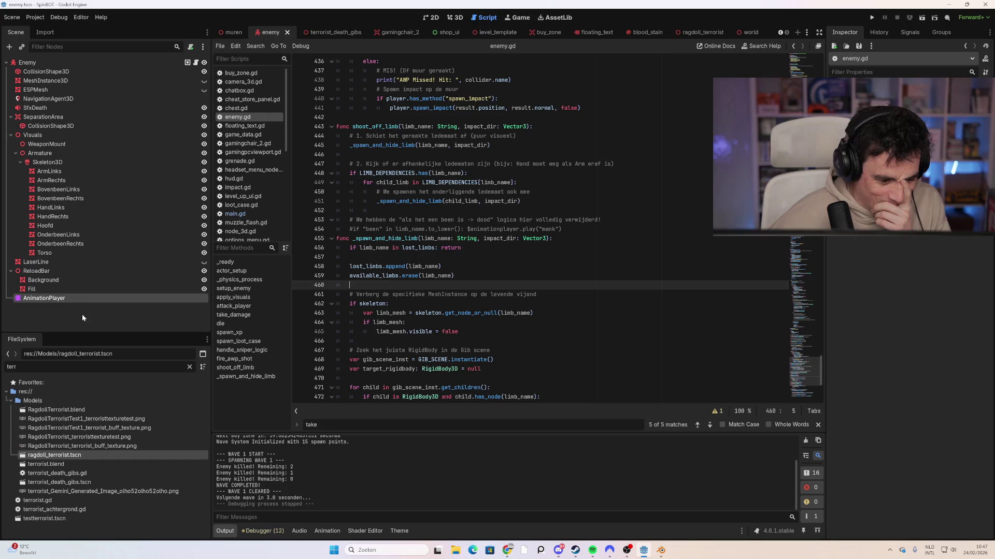
Inspect the enemy in the 3D view, target the AnimationPlayer at Armature, and preview Mank.
left_click(89, 300)
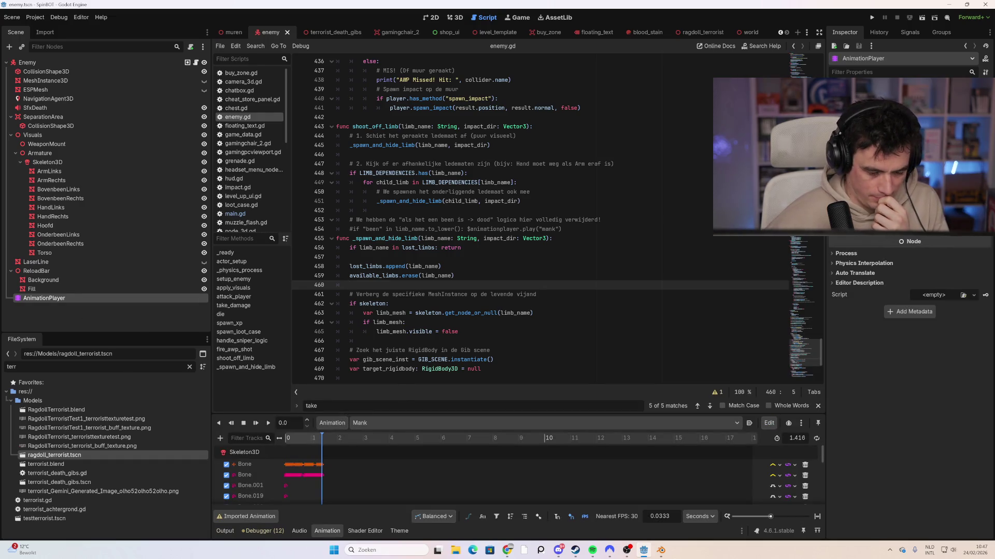
left_click(459, 22)
left_click(476, 149)
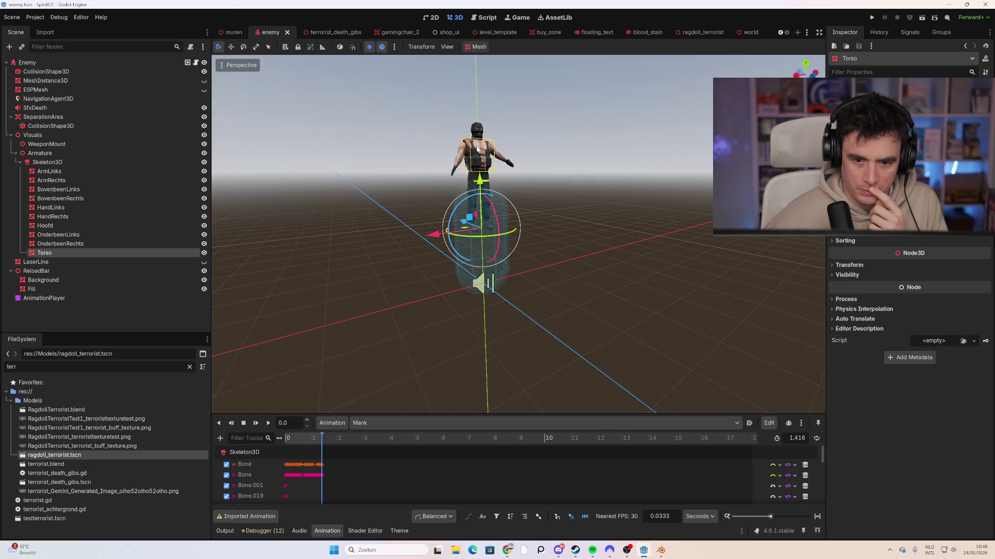
left_click(483, 285)
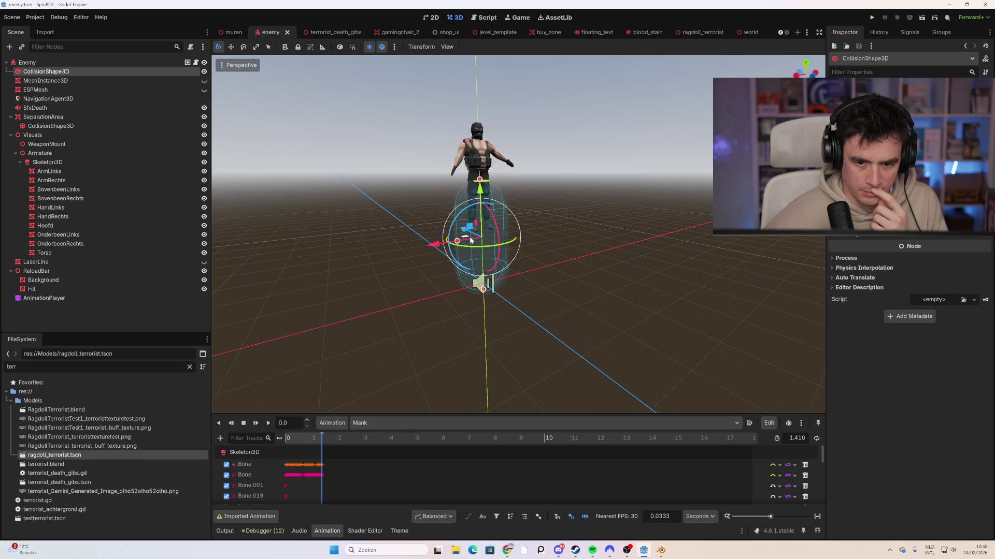
left_click(83, 298)
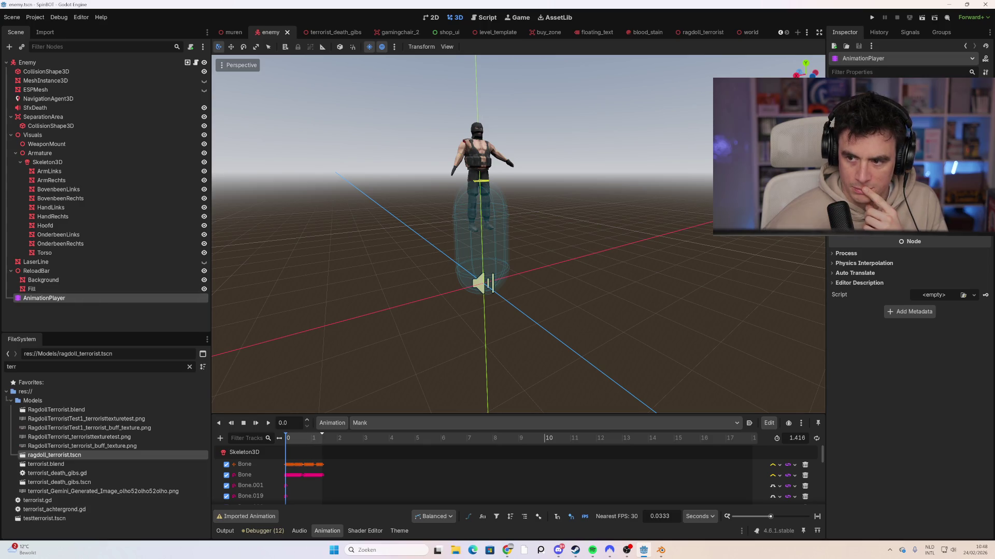
double_click(506, 259)
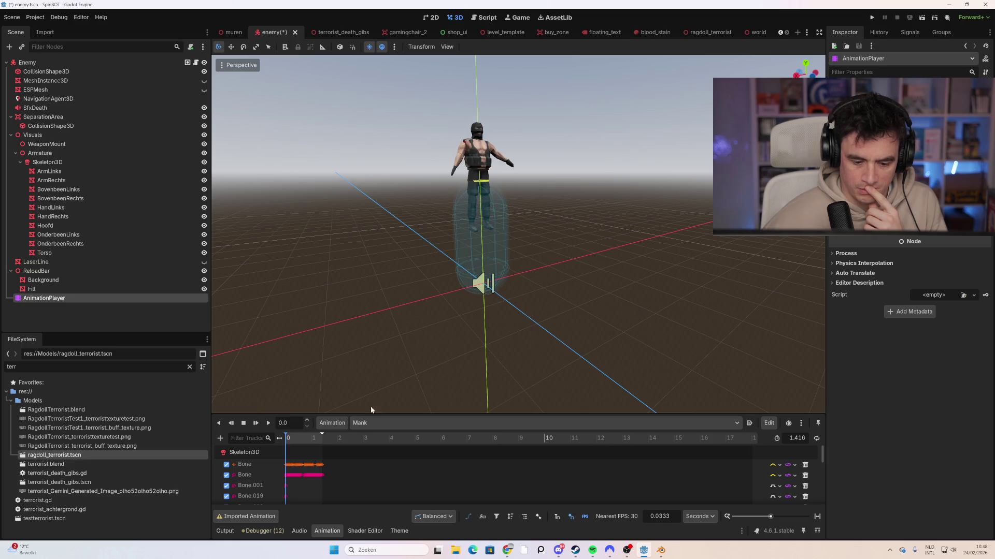
left_click(265, 424)
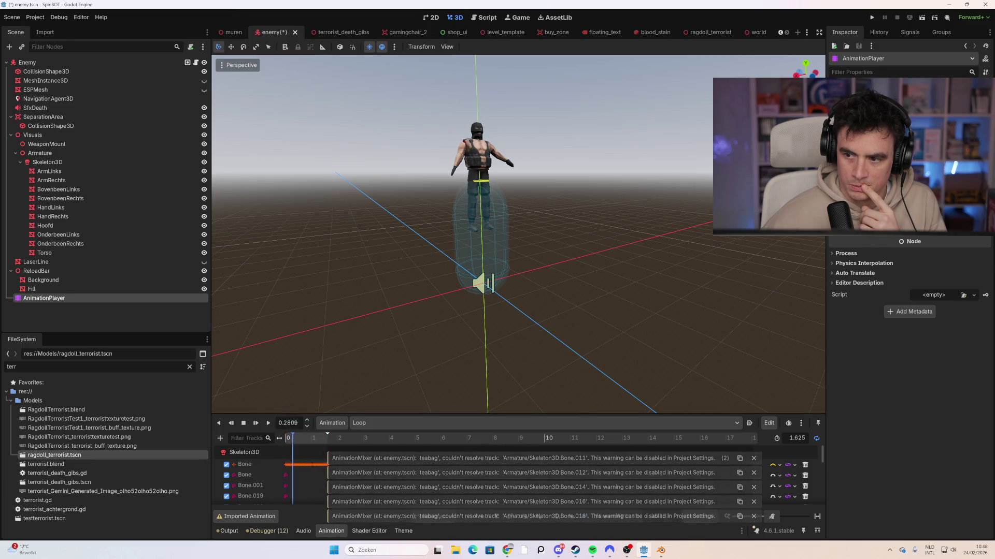
Retarget the AnimationPlayer to Skeleton3D, play the teabag animation twice, and select OnderbeenLinks.
left_click(906, 156)
double_click(503, 272)
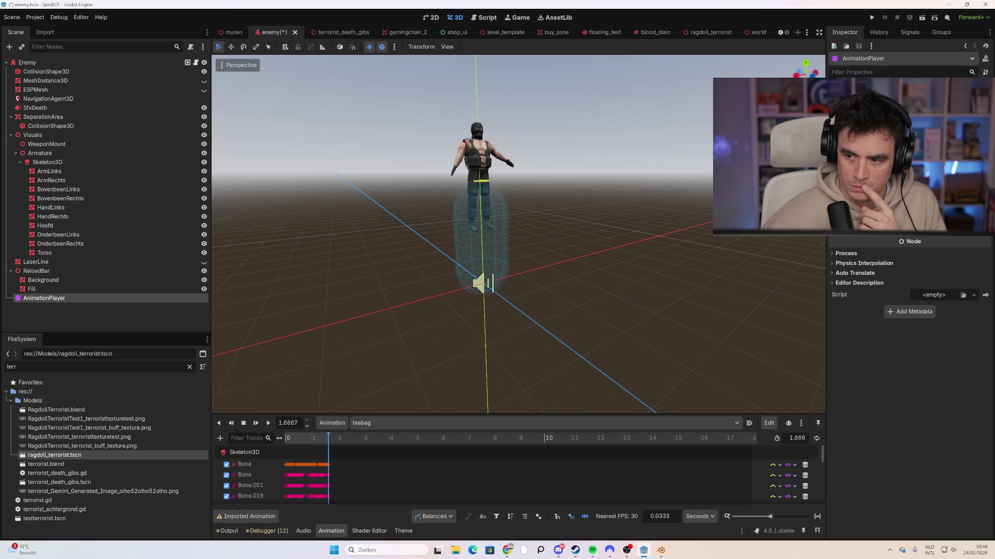
left_click(255, 423)
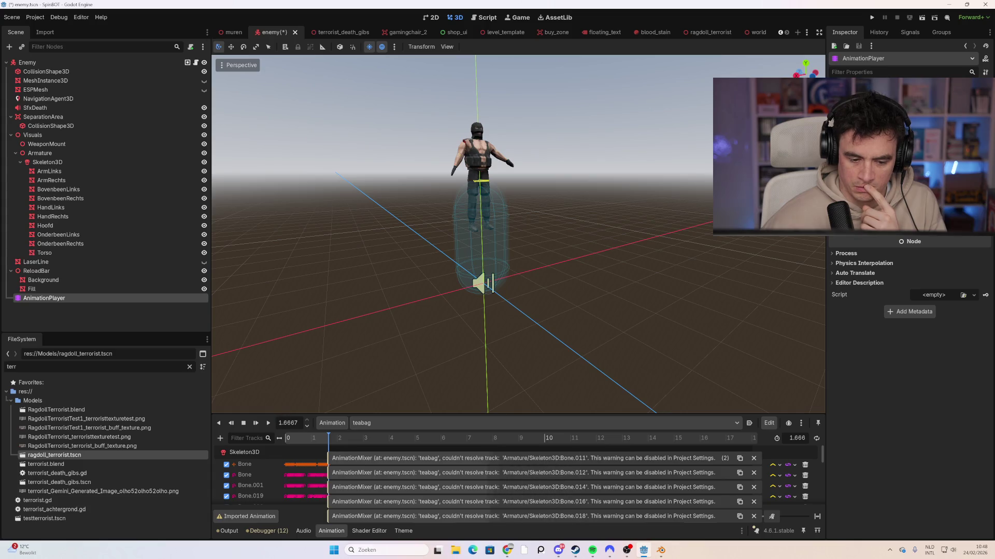
left_click(267, 424)
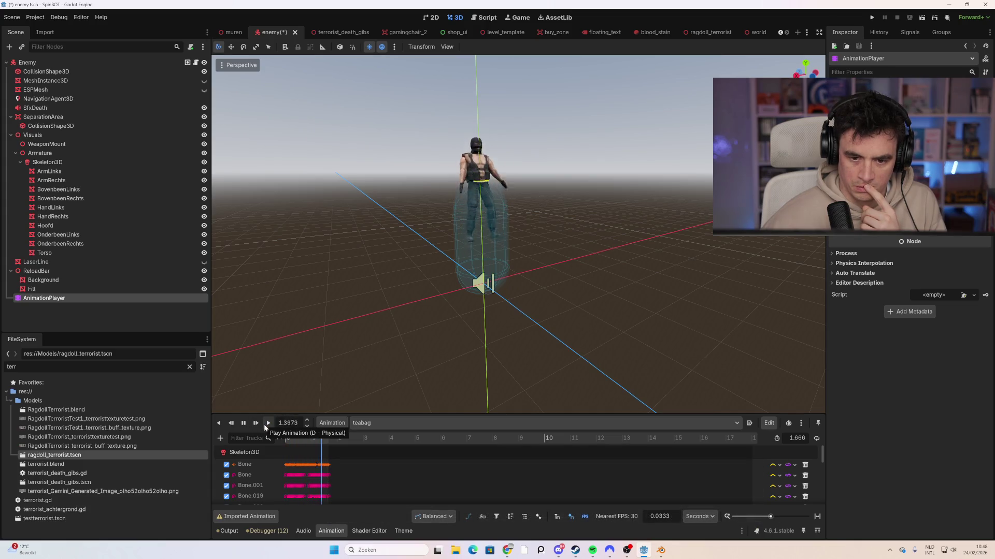
left_click(135, 237)
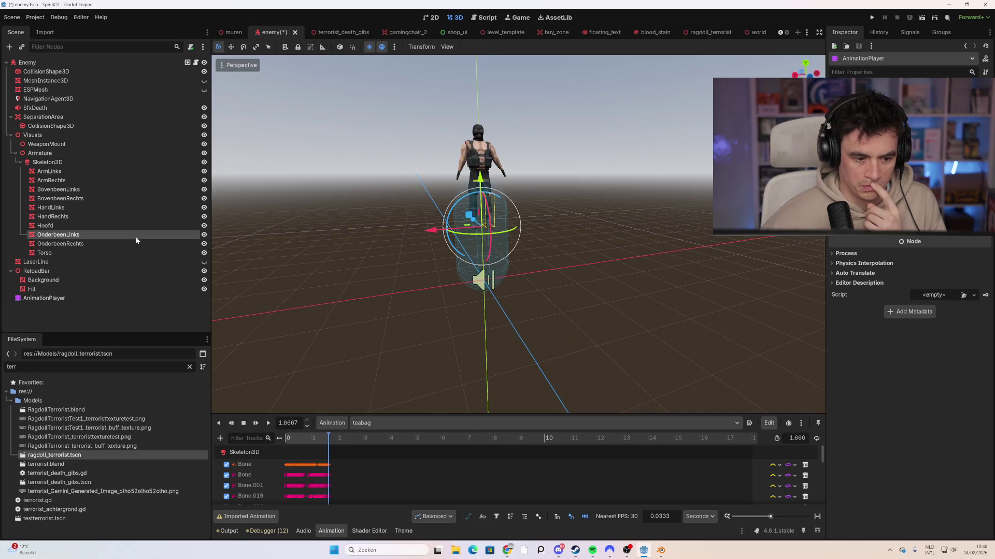